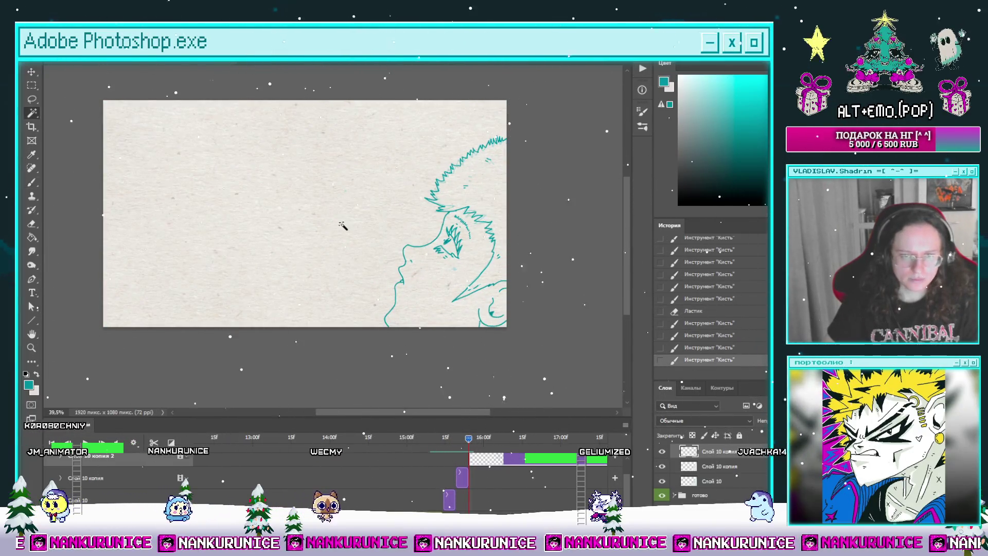
# Paste the line art above, merge it into Слой 10 копия 2, and trim its clip to start later.
pyautogui.hotkey('ctrl', 'shift', 'i')
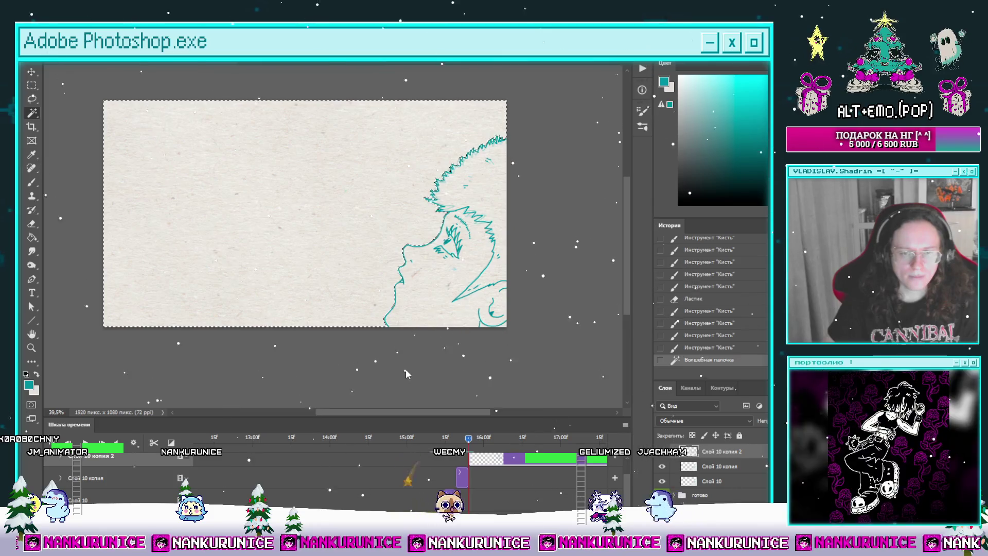
pyautogui.scroll(-2, 494, 478)
pyautogui.hotkey('ctrl', 'v')
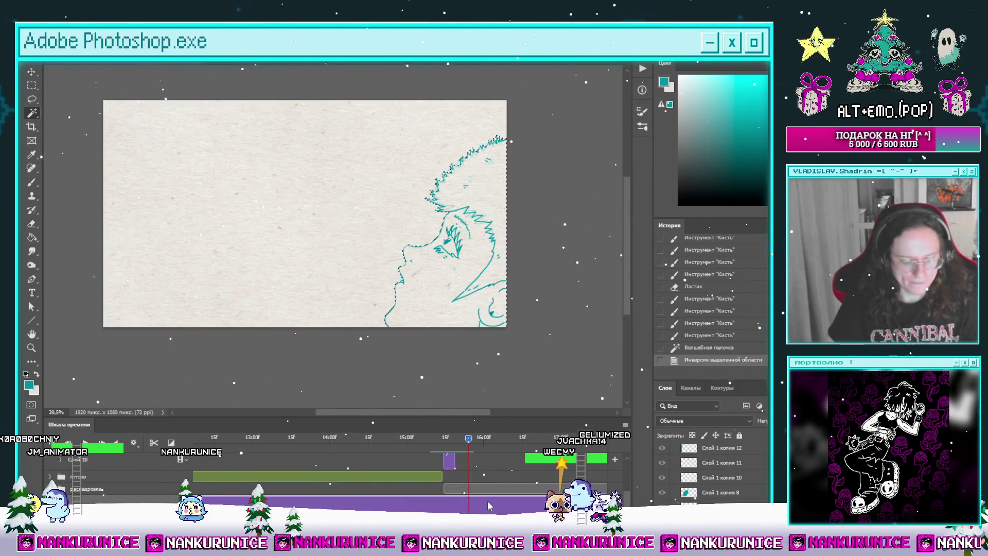
pyautogui.hotkey('ctrl', 'shift', ']')
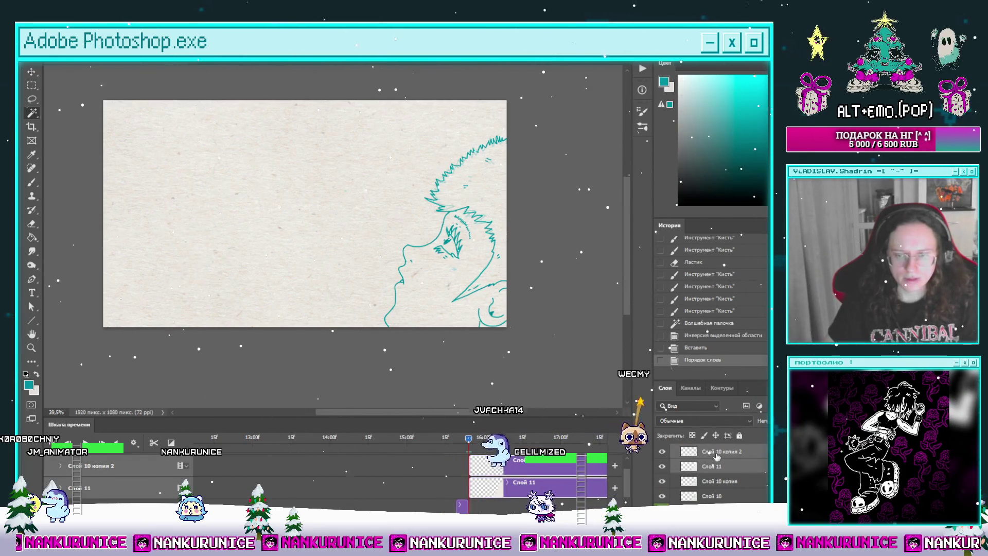
pyautogui.hotkey('ctrl', 'e')
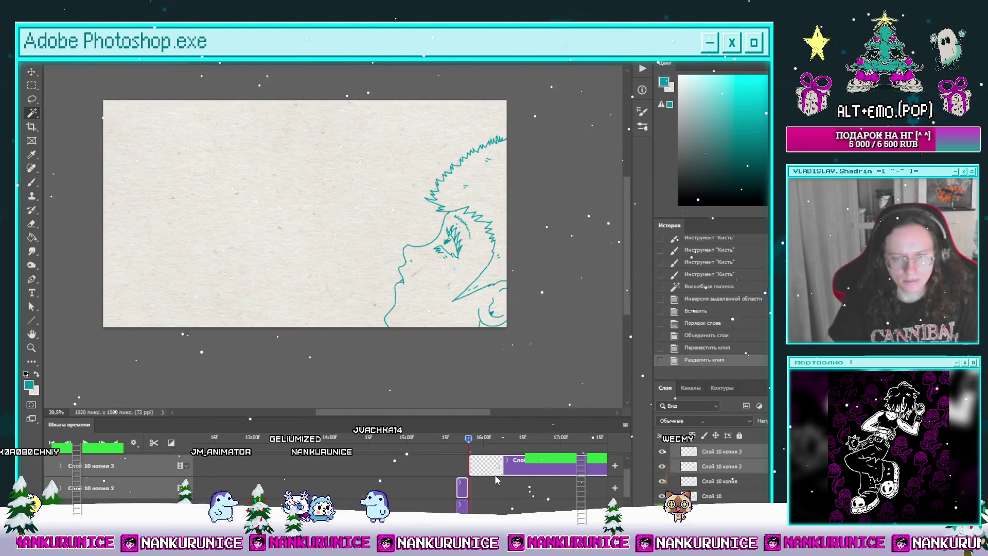
pyautogui.press('Delete')
pyautogui.moveTo(462, 465); pyautogui.dragTo(474, 465)
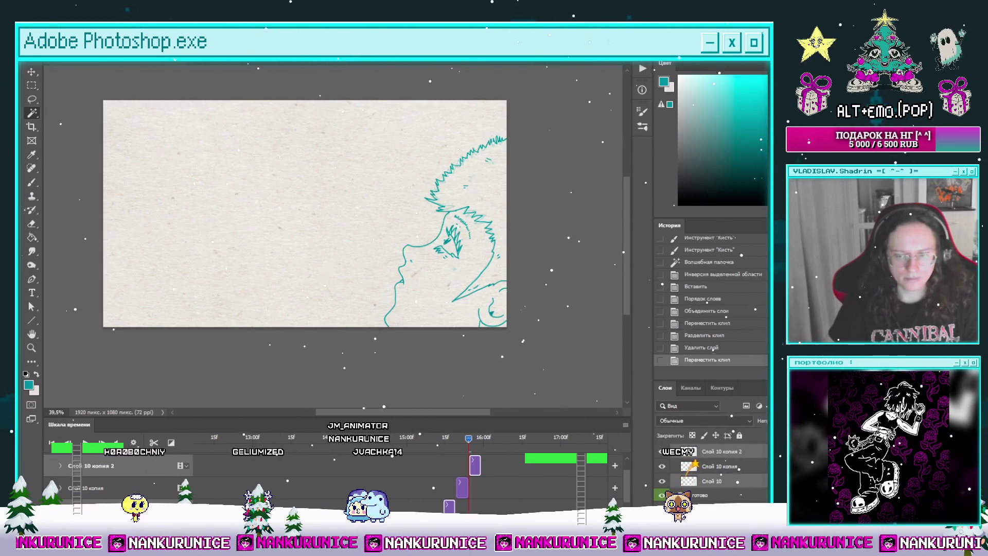
# Group the layers as Группа 12, duplicate it, and move the copy's clip later in time.
pyautogui.hotkey('ctrl', 'g')
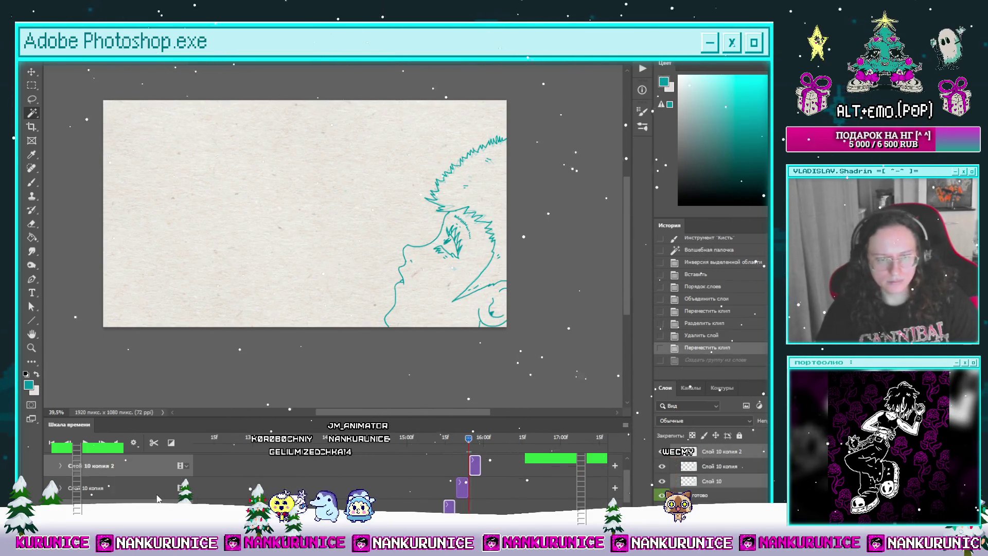
pyautogui.hotkey('ctrl', 'z')
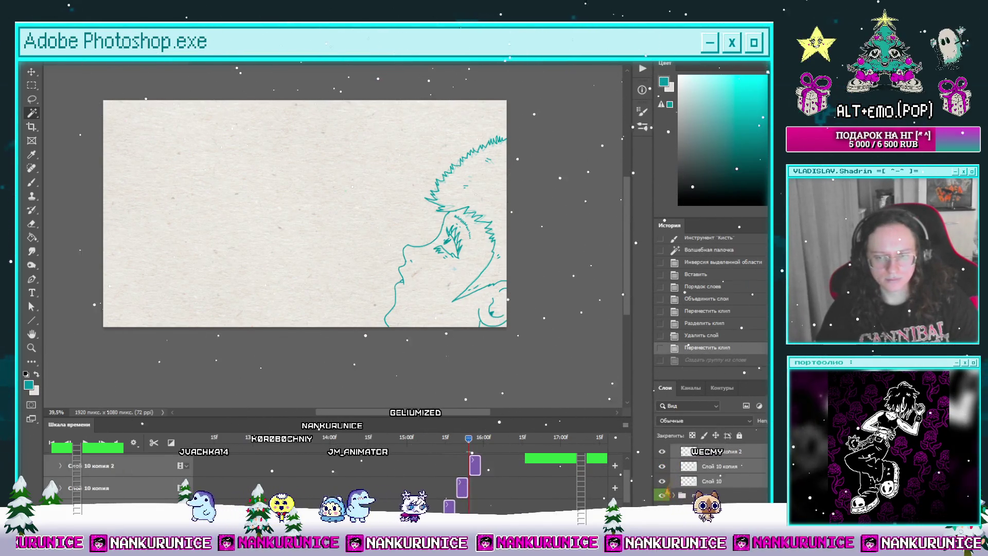
pyautogui.hotkey('ctrl', 'shift', 'z')
pyautogui.hotkey('ctrl', 'j')
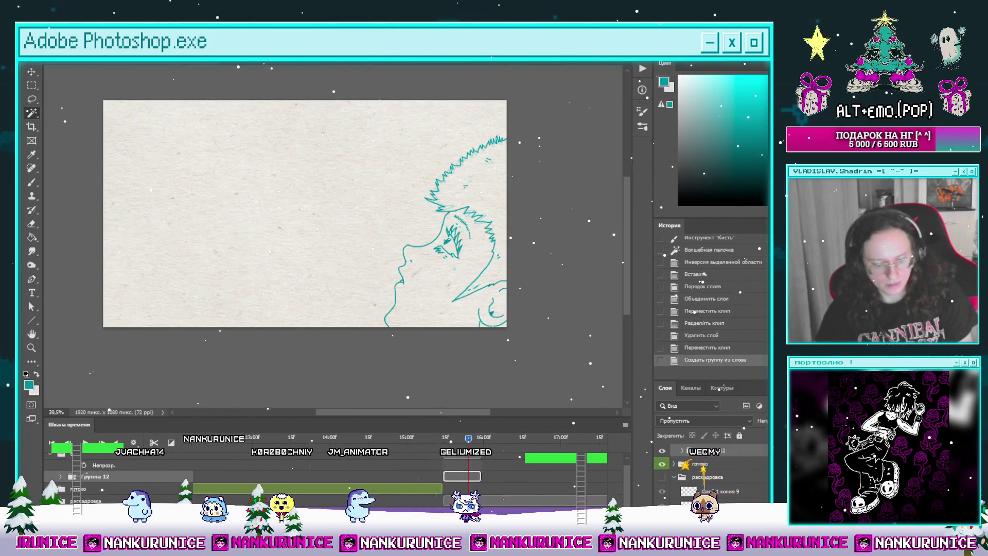
pyautogui.moveTo(465, 477); pyautogui.dragTo(495, 477)
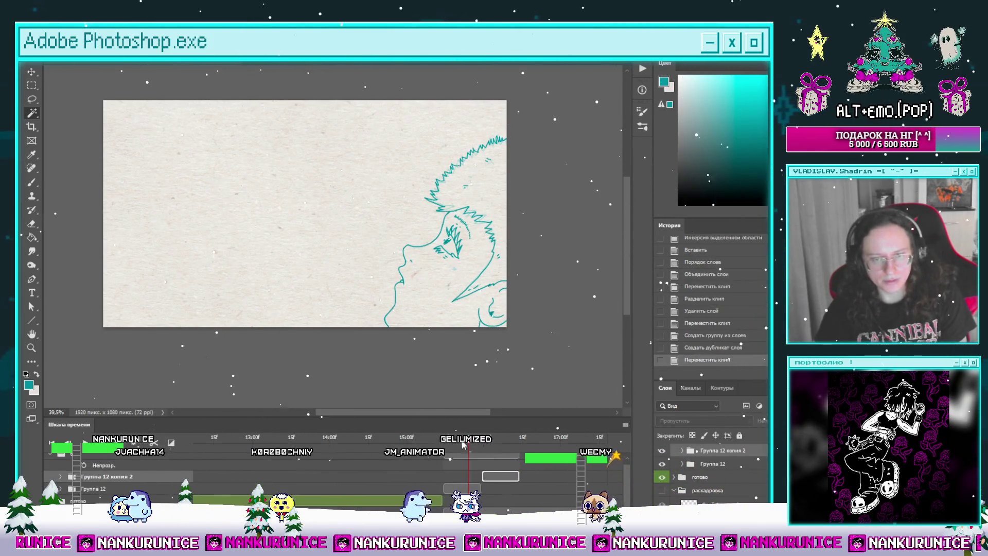
# Make the раскадровка storyboard layer visible and return to the line-art frame.
pyautogui.click(523, 438)
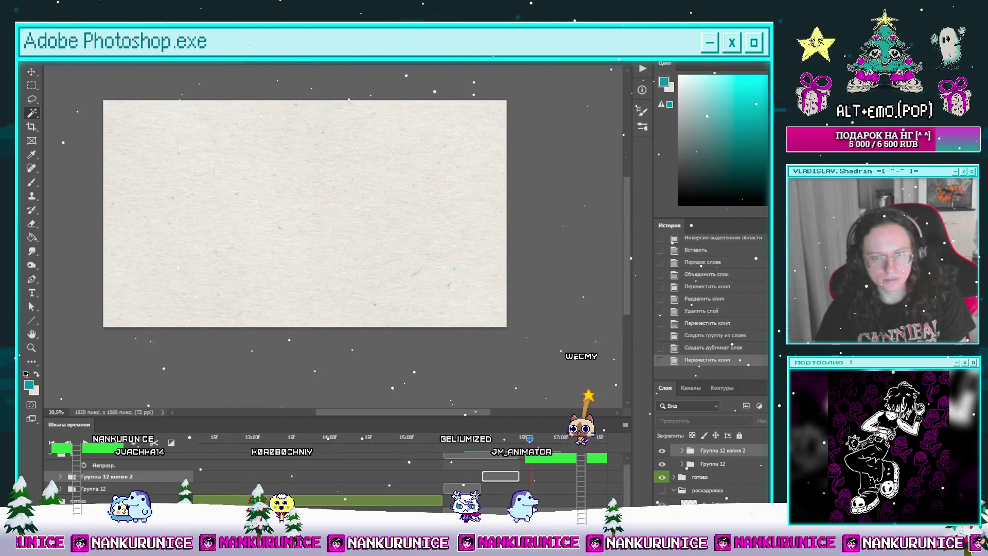
pyautogui.click(668, 493)
pyautogui.click(661, 491)
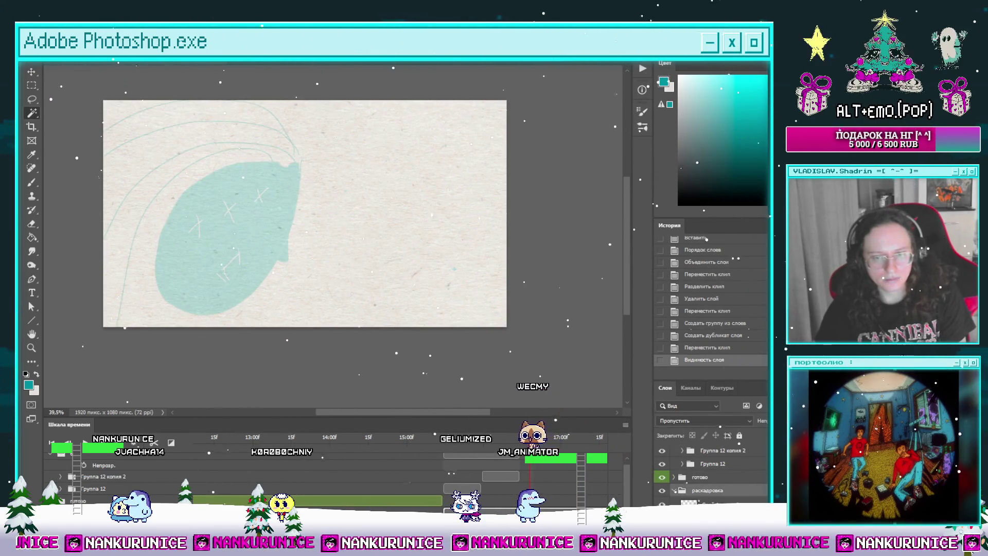
pyautogui.click(497, 440)
pyautogui.moveTo(497, 447)
pyautogui.mouseDown()
pyautogui.moveTo(473, 449)
pyautogui.moveTo(483, 450)
pyautogui.mouseUp()
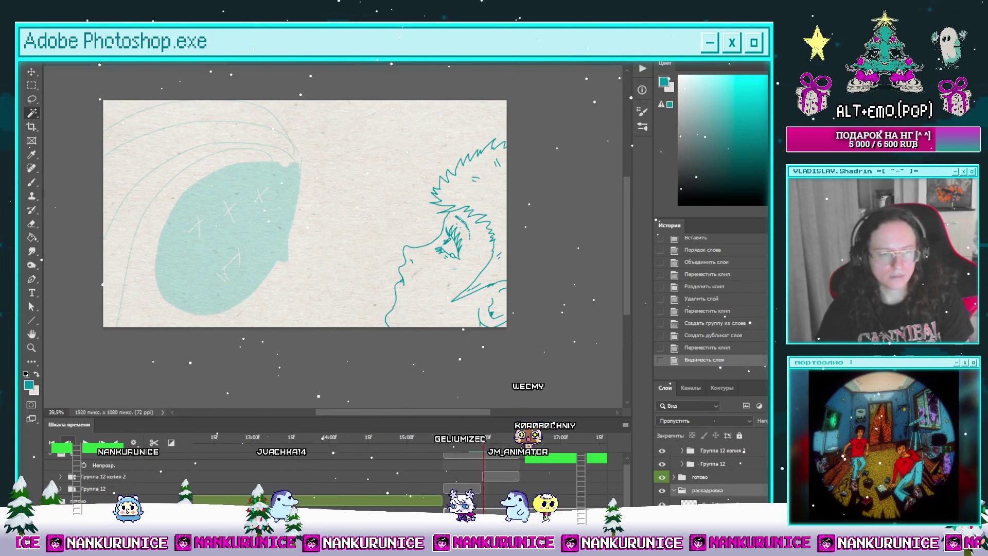
# Expand Группа 12 копия 2 and clear all line art from Слой 10.
pyautogui.click(501, 479)
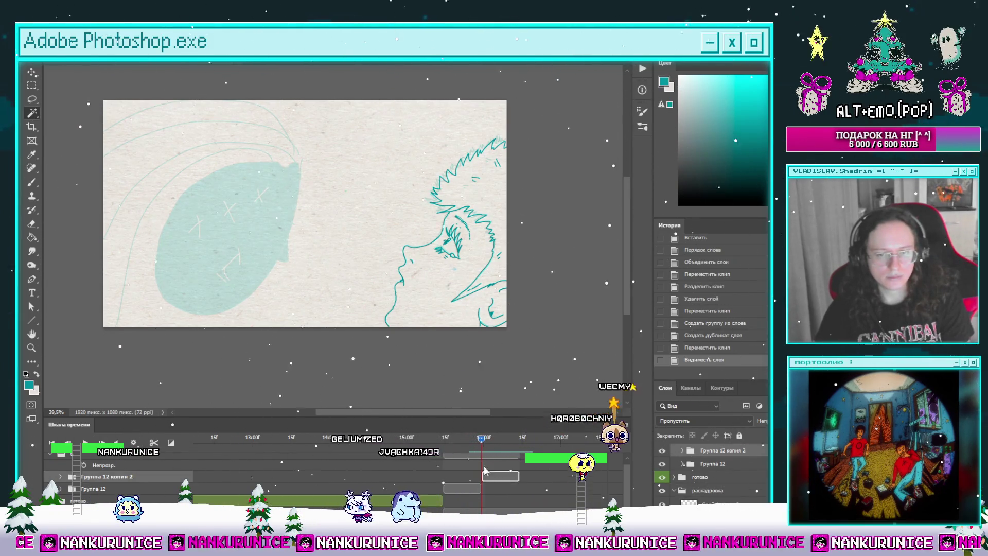
pyautogui.click(60, 477)
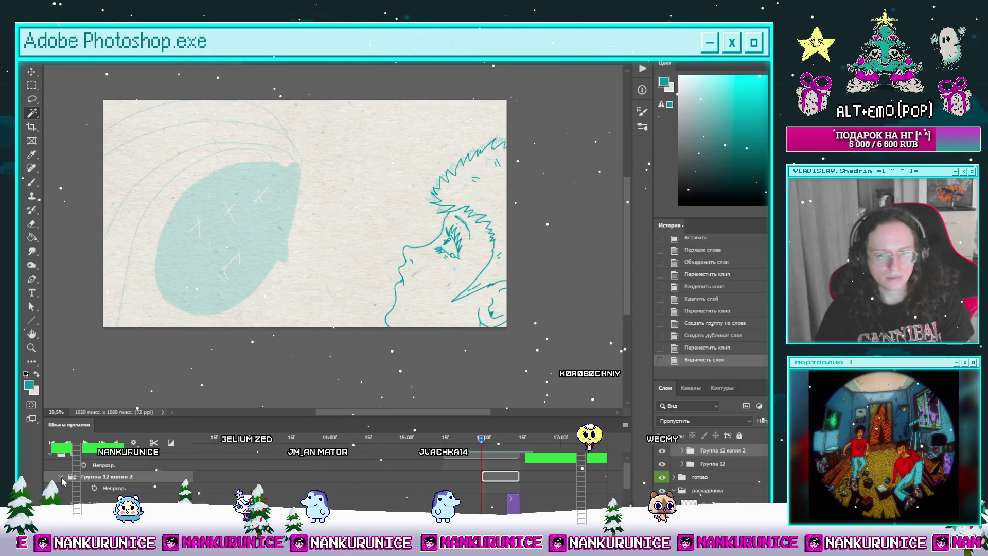
pyautogui.hotkey('alt', '[')
pyautogui.hotkey('alt', '[')
pyautogui.hotkey('alt', '[')
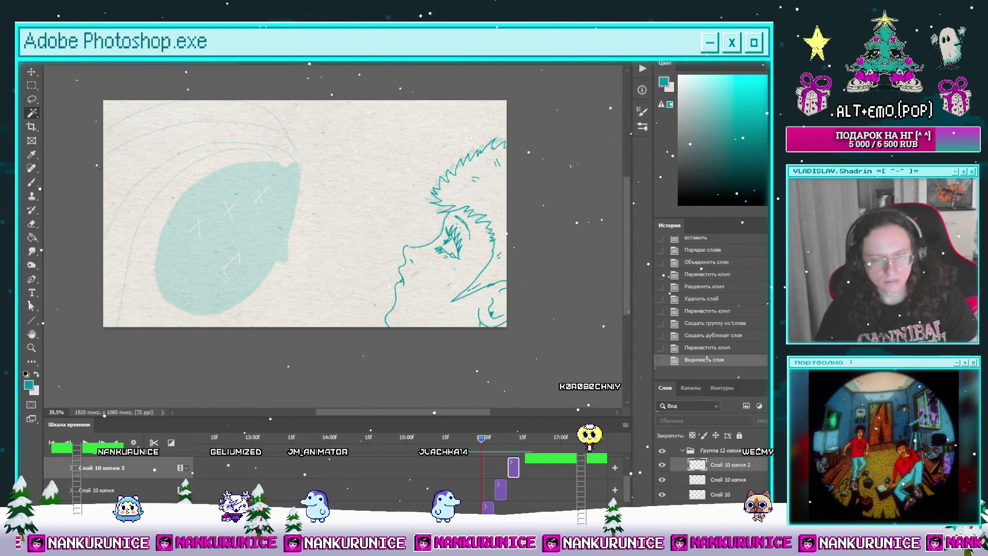
pyautogui.hotkey('ctrl', 'a')
pyautogui.hotkey('ctrl', 'a')
pyautogui.press('Delete')
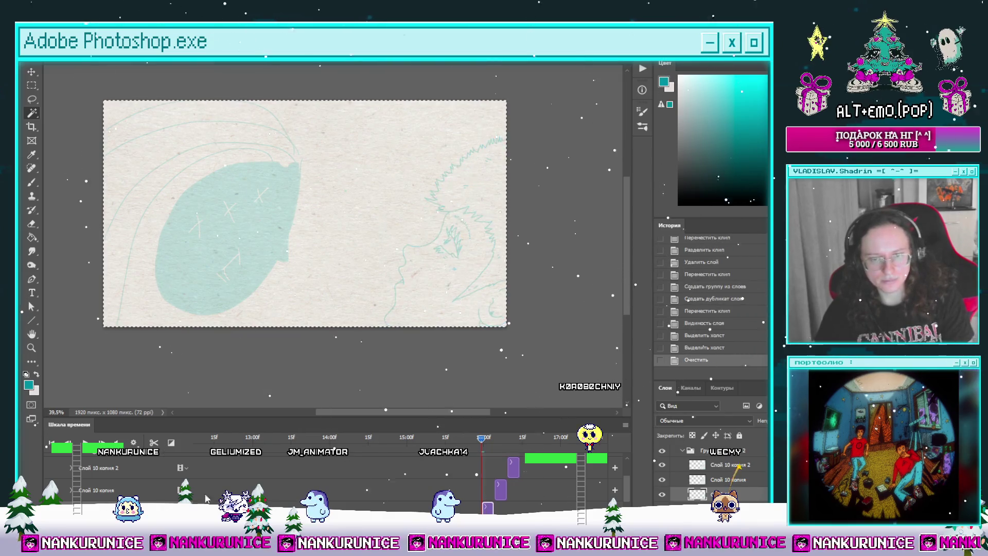
# Clear the contents of Слой 10 копия and Слой 10 копия 2 as well.
pyautogui.click(492, 438)
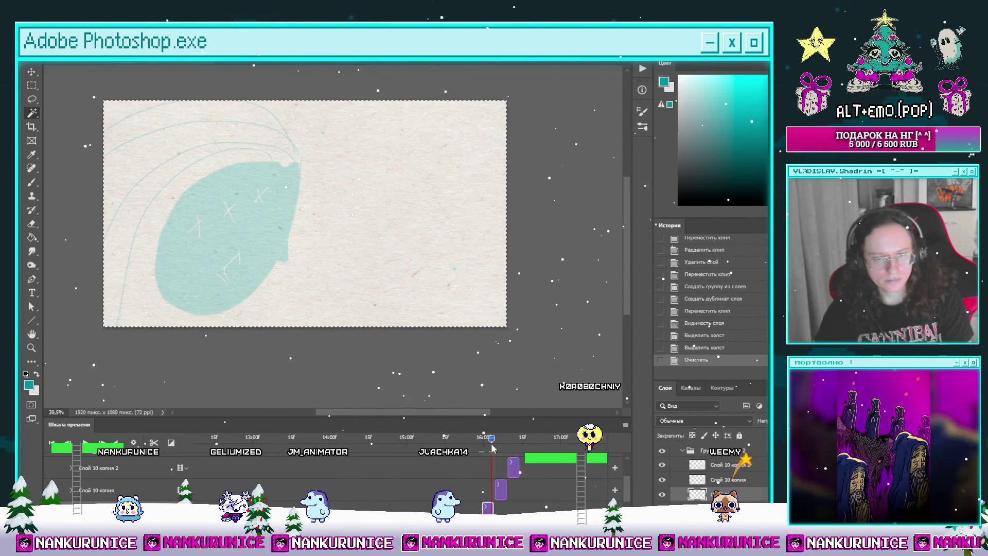
pyautogui.moveTo(490, 443)
pyautogui.mouseDown()
pyautogui.moveTo(506, 444)
pyautogui.moveTo(499, 439)
pyautogui.mouseUp()
pyautogui.click(500, 488)
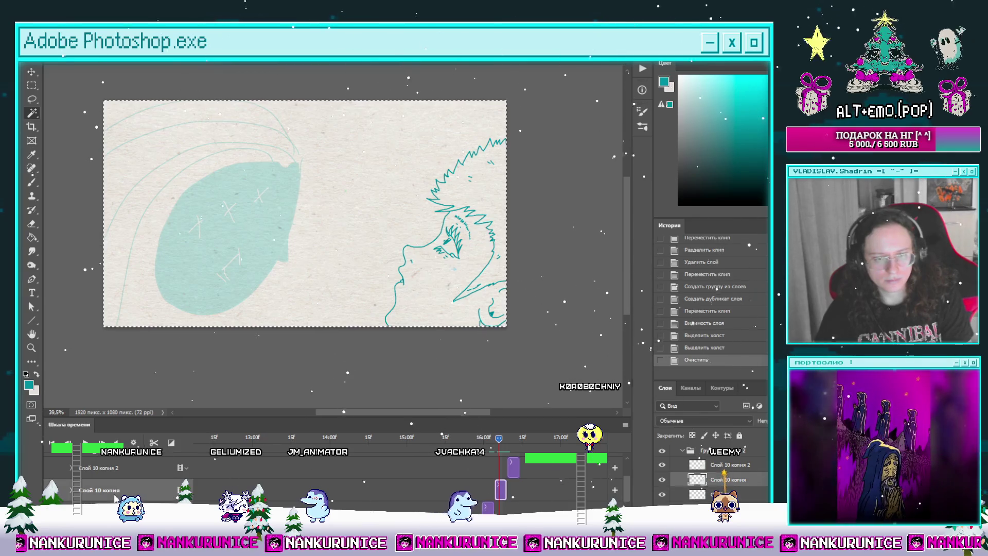
pyautogui.press('Delete')
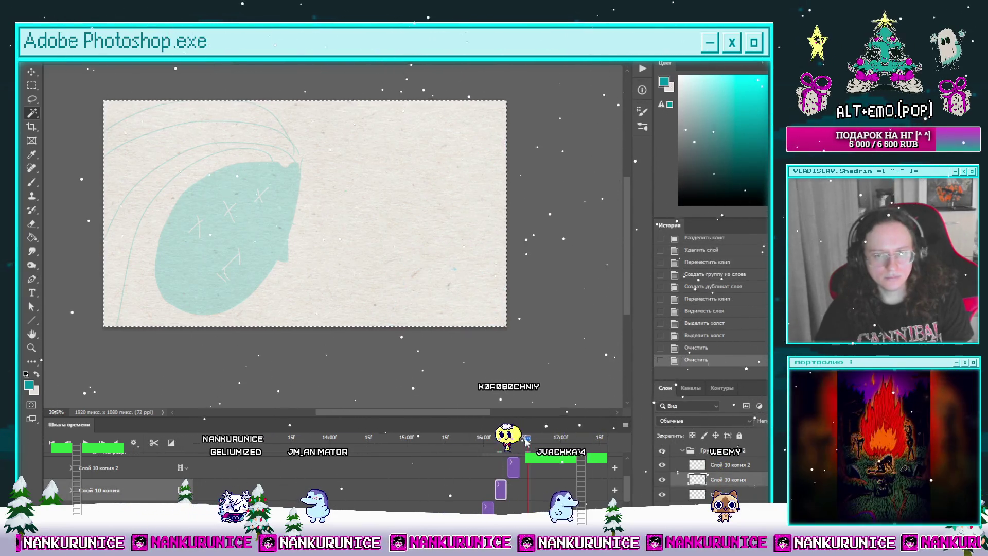
pyautogui.press('Right')
pyautogui.press('Right')
pyautogui.press('Right')
pyautogui.click(139, 468)
pyautogui.press('Delete')
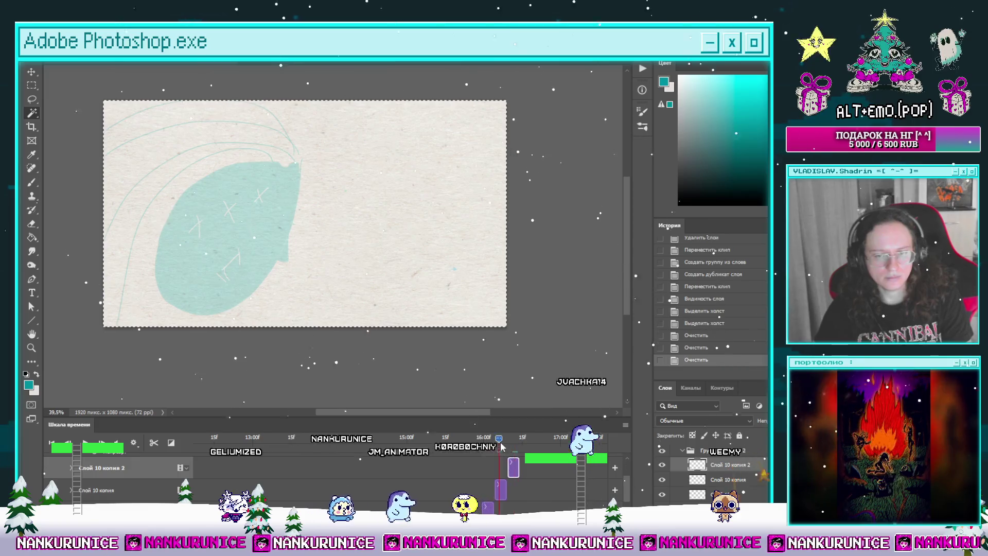
# Deselect and step through the frames to check the emptied layers.
pyautogui.click(366, 437)
pyautogui.hotkey('ctrl', 'd')
pyautogui.press('Right')
pyautogui.press('Right')
pyautogui.press('Right')
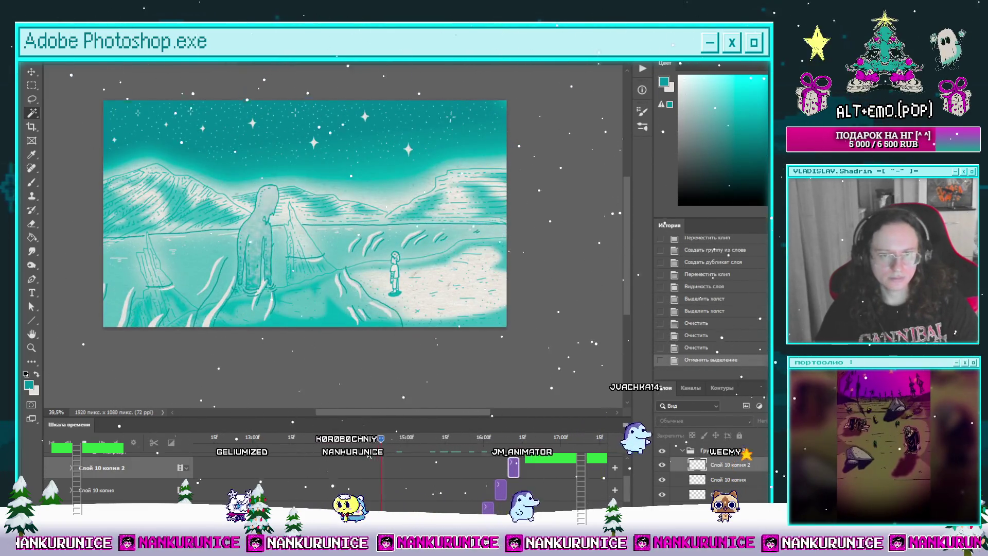
pyautogui.press('Right')
pyautogui.press('Right')
pyautogui.press('Right')
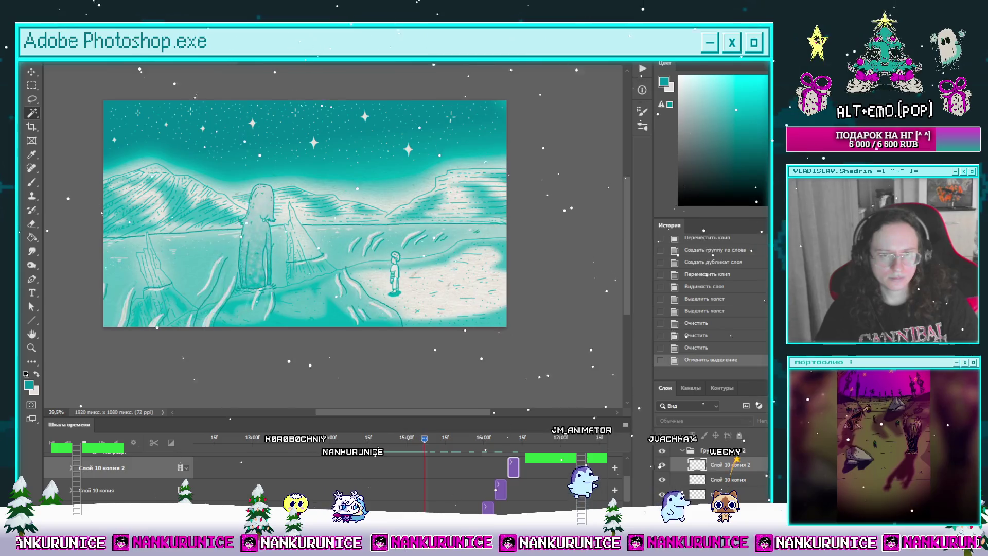
pyautogui.press('Right')
pyautogui.press('Right')
pyautogui.press('Right')
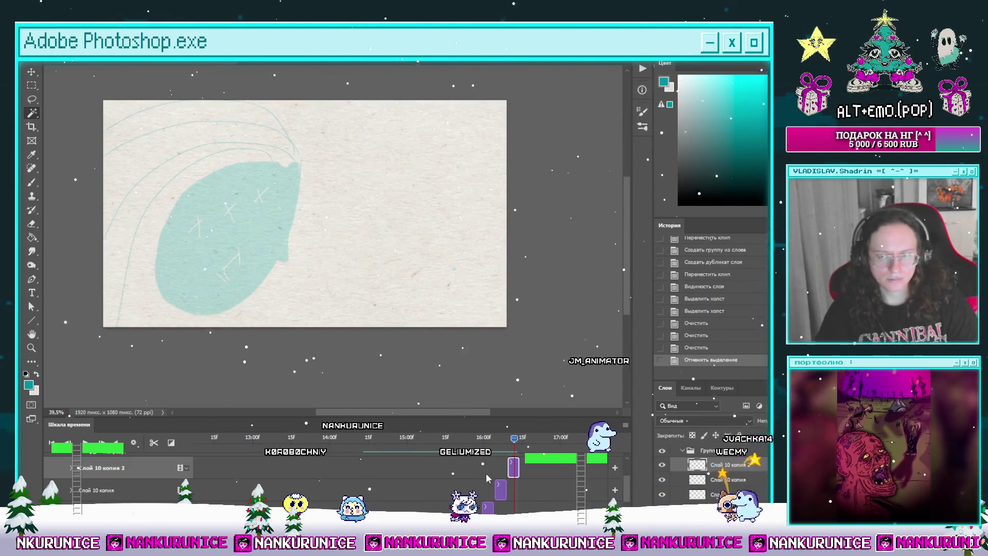
pyautogui.click(70, 478)
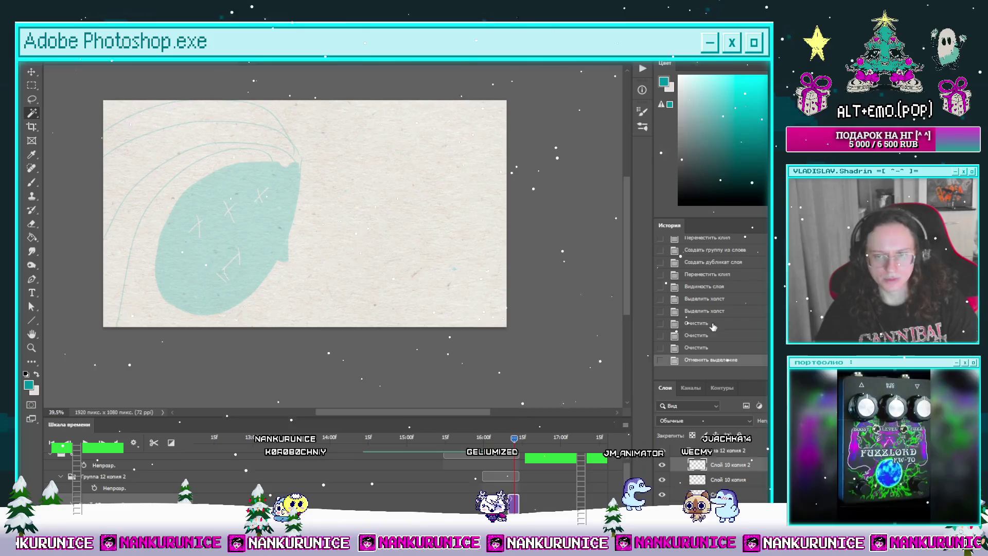
pyautogui.press('Left')
pyautogui.press('Left')
pyautogui.press('Left')
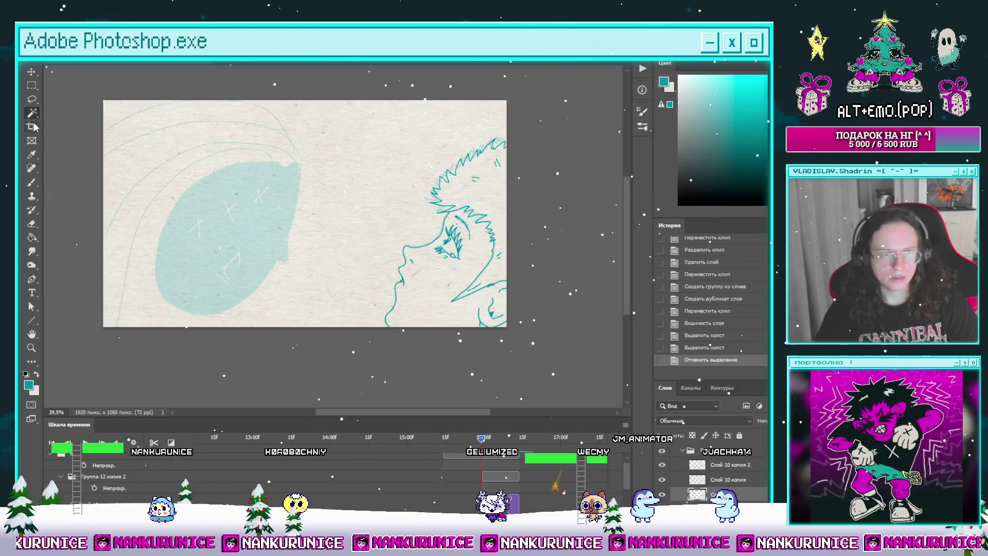
# Collapse the group track, adjust the work area, and play back the animation.
pyautogui.press('l')
pyautogui.click(61, 477)
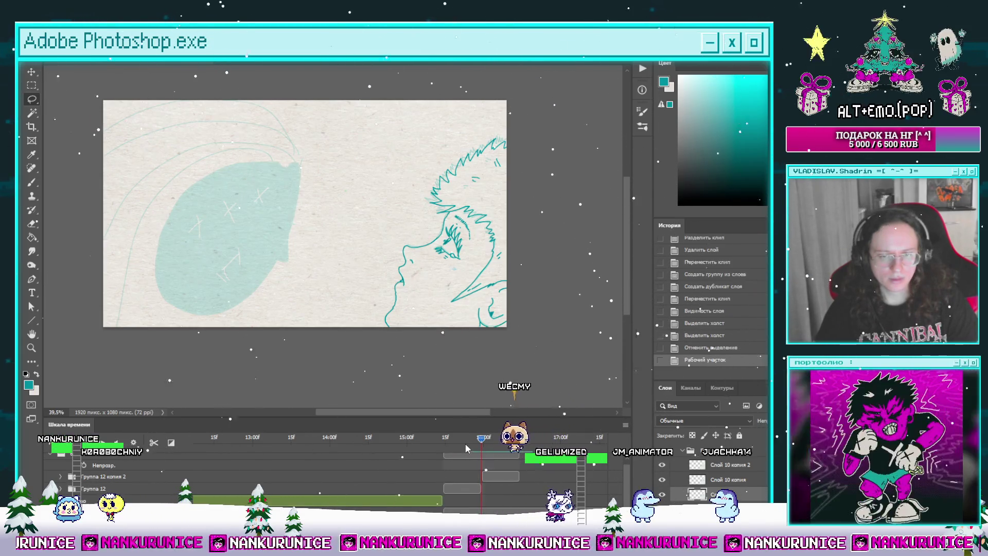
pyautogui.moveTo(481, 438)
pyautogui.mouseDown()
pyautogui.moveTo(557, 447)
pyautogui.moveTo(431, 455)
pyautogui.mouseUp()
pyautogui.press('space')
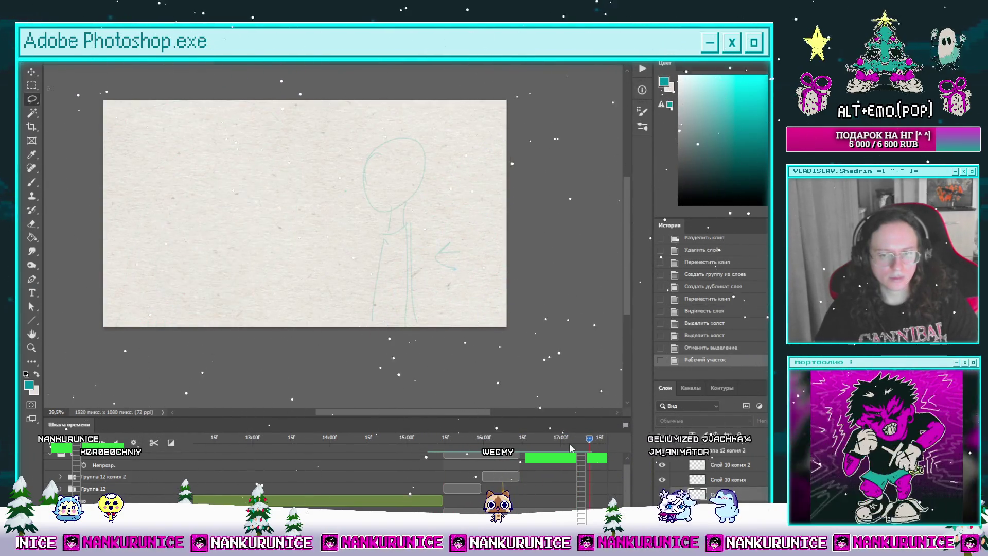
pyautogui.moveTo(554, 438); pyautogui.dragTo(520, 443)
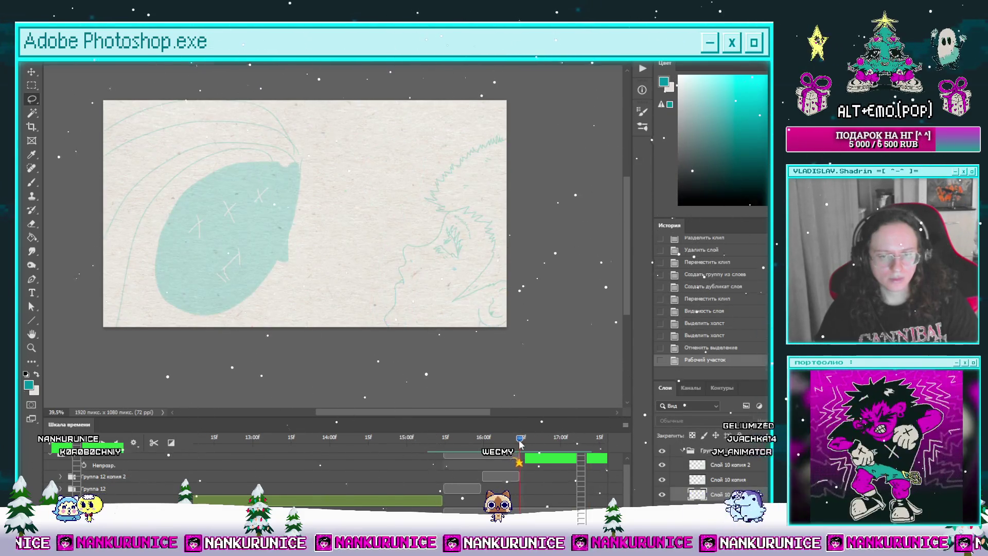
# Duplicate Группа 12 копия 2, shift the new clip later, and delete an unneeded layer.
pyautogui.click(503, 457)
pyautogui.hotkey('ctrl', 'j')
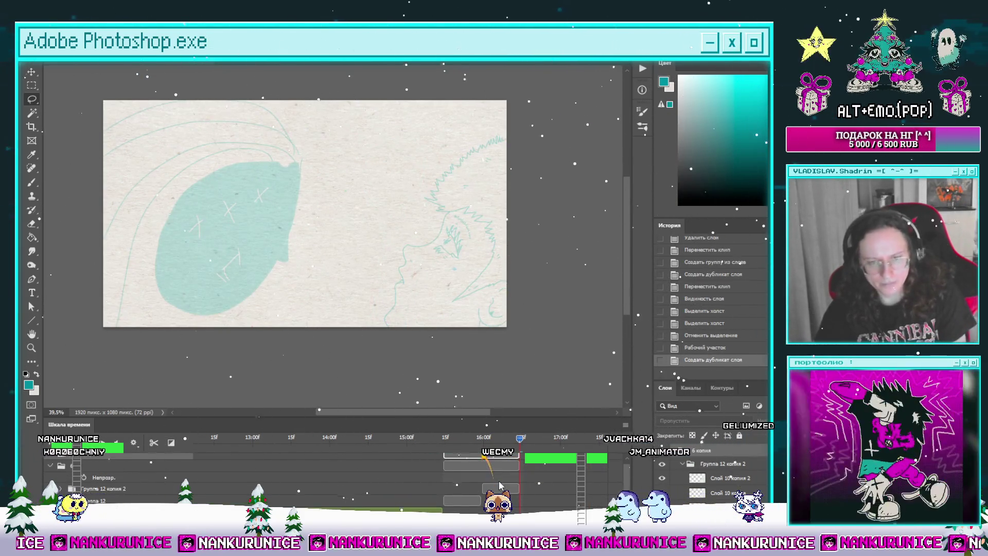
pyautogui.moveTo(461, 462)
pyautogui.mouseDown()
pyautogui.moveTo(539, 460)
pyautogui.moveTo(566, 440)
pyautogui.moveTo(591, 440)
pyautogui.moveTo(448, 445)
pyautogui.moveTo(571, 440)
pyautogui.moveTo(509, 442)
pyautogui.mouseUp()
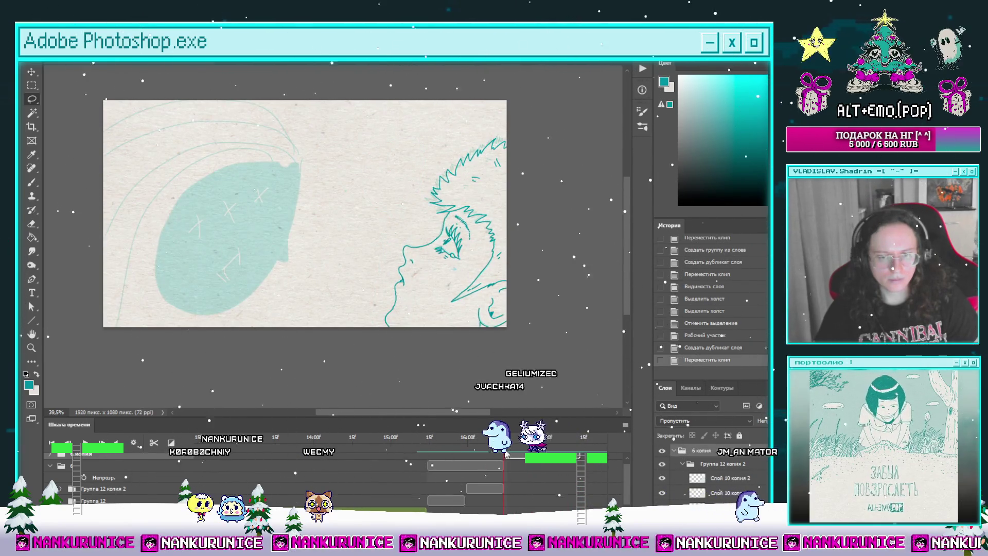
pyautogui.scroll(-1, 710, 478)
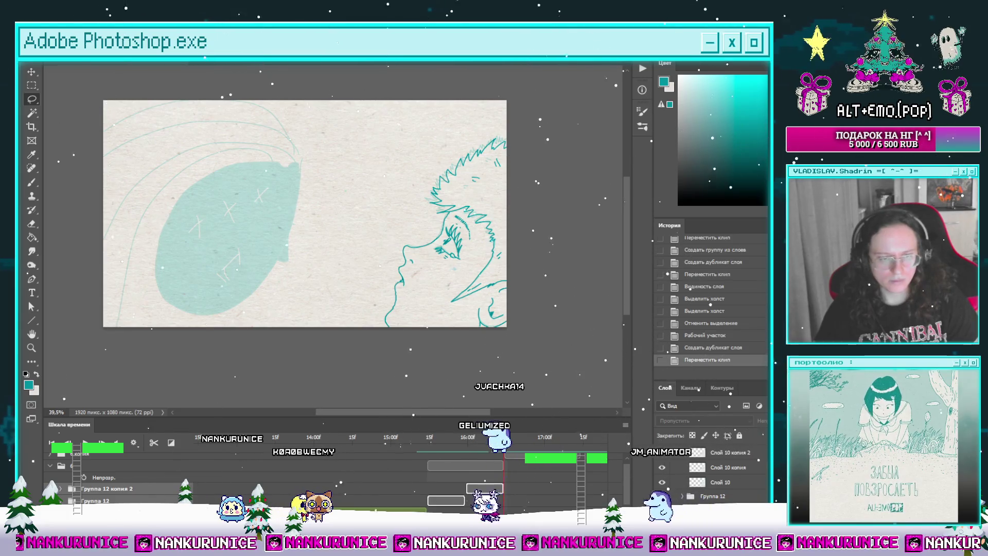
pyautogui.click(61, 488)
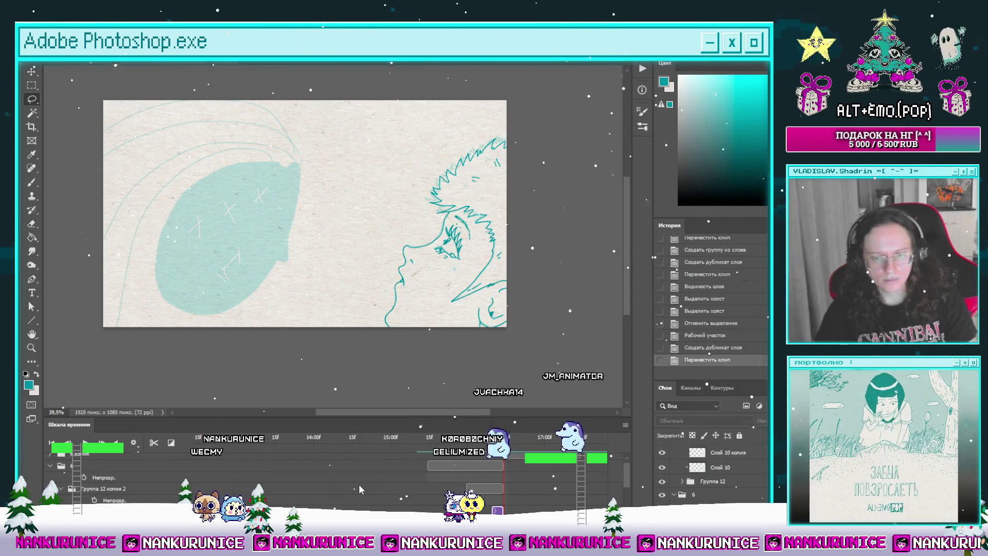
pyautogui.press('Delete')
pyautogui.scroll(1, 438, 480)
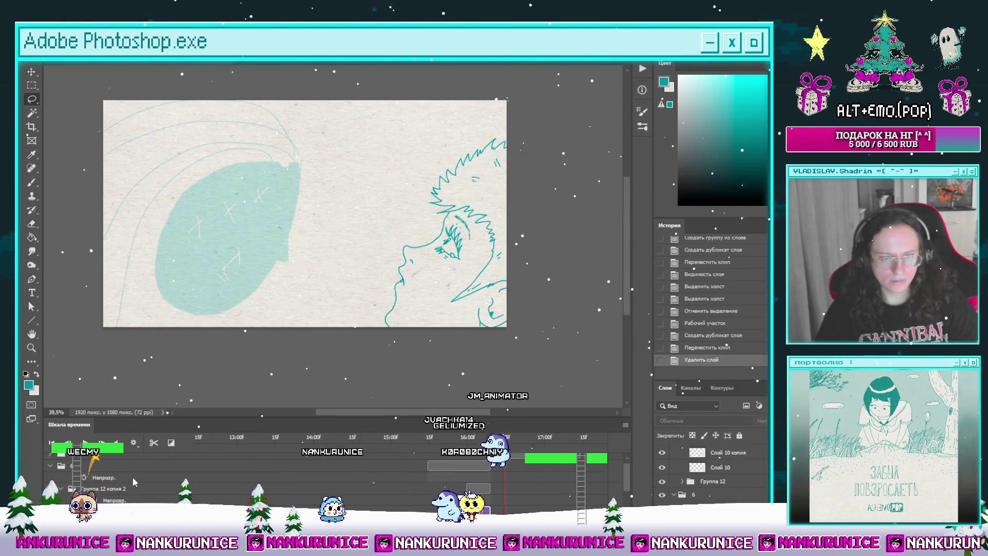
# Delete the 6 копия group, then group the rest into Группа 13 as a smart object.
pyautogui.click(528, 461)
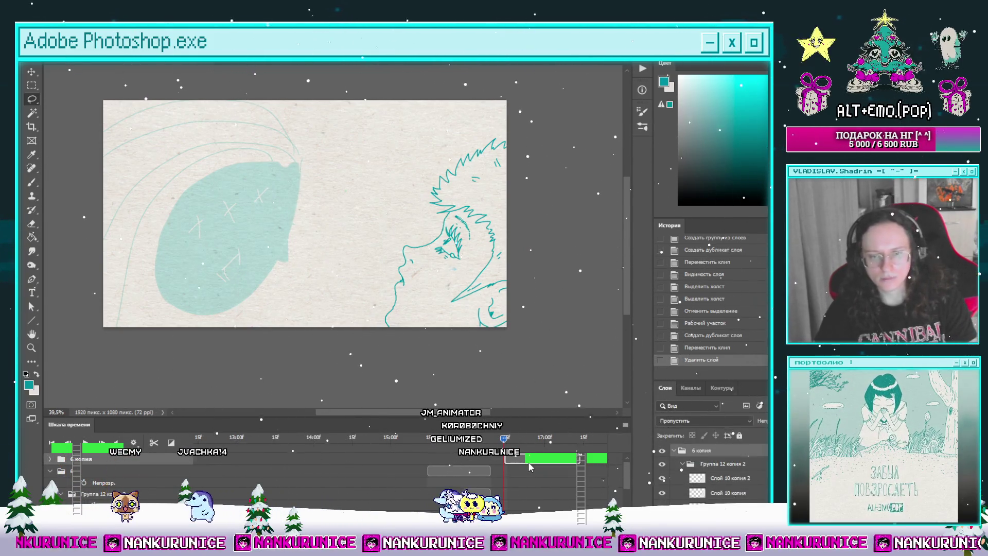
pyautogui.press('Delete')
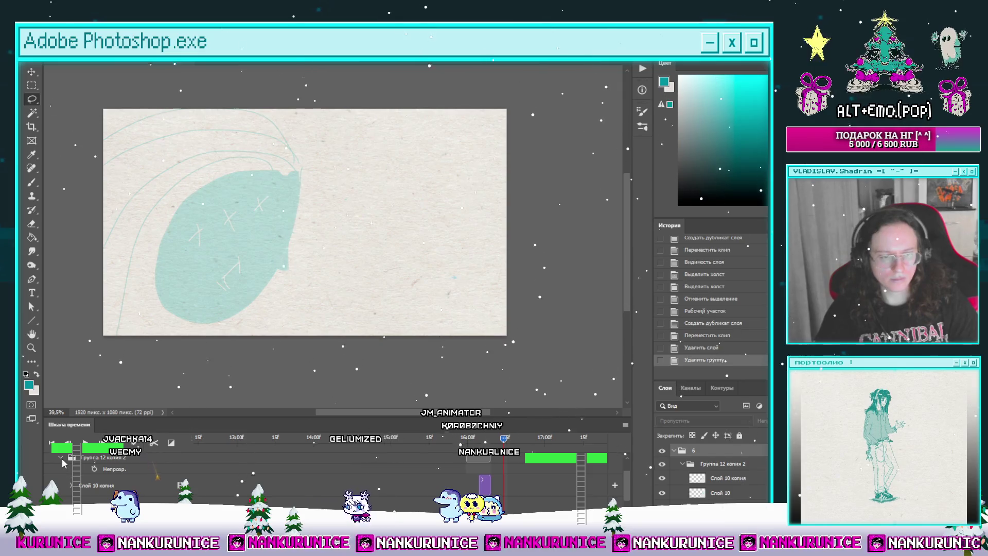
pyautogui.scroll(1, 69, 475)
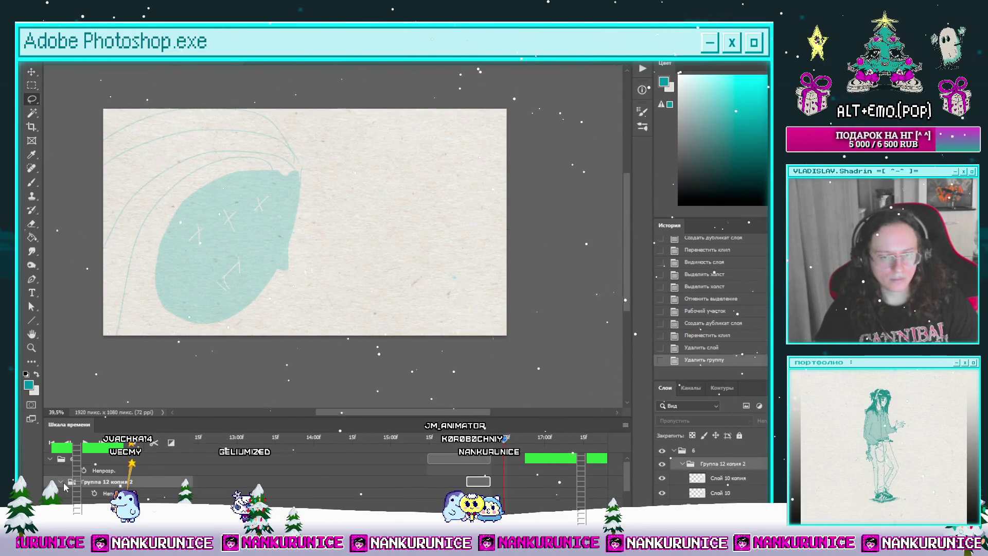
pyautogui.click(61, 482)
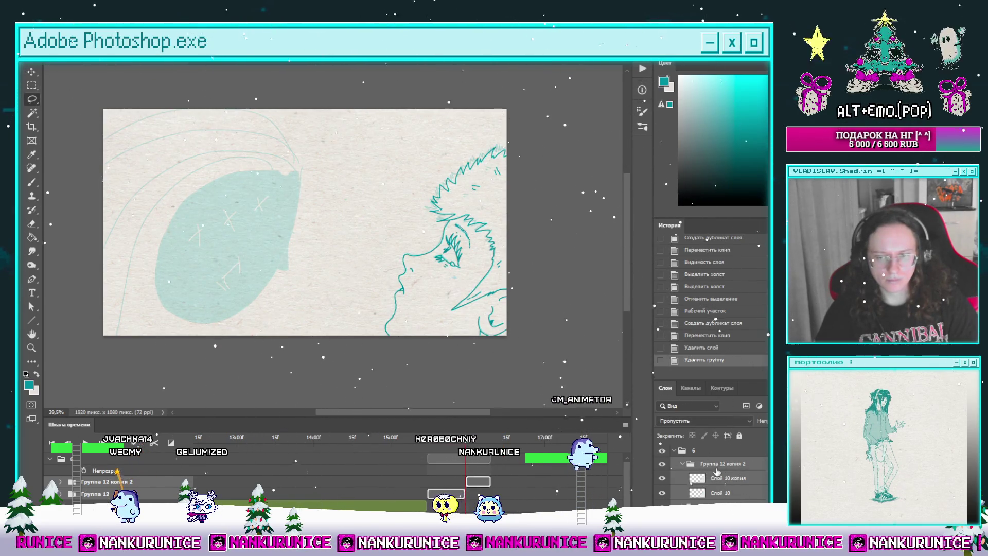
pyautogui.hotkey('ctrl', 'g')
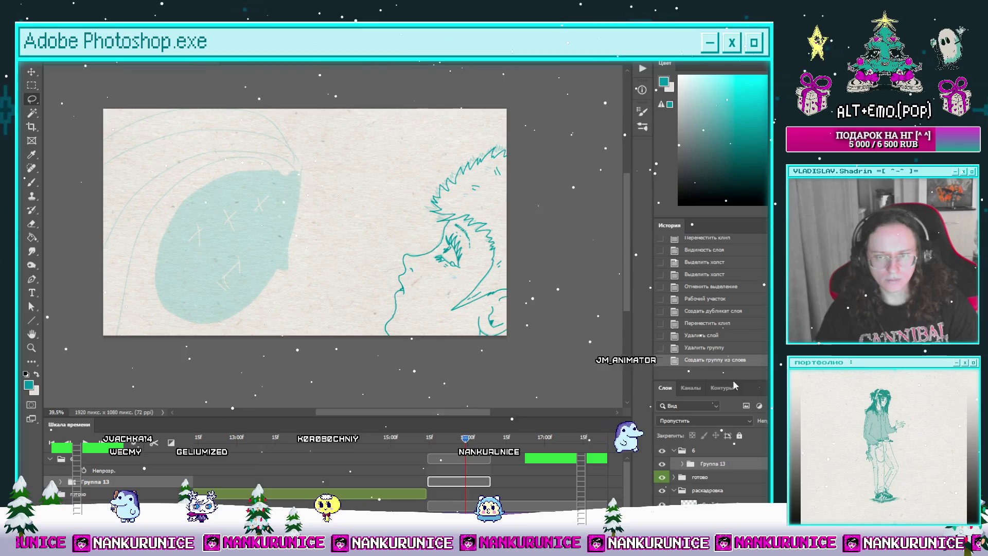
pyautogui.hotkey('ctrl', 'alt', 's')
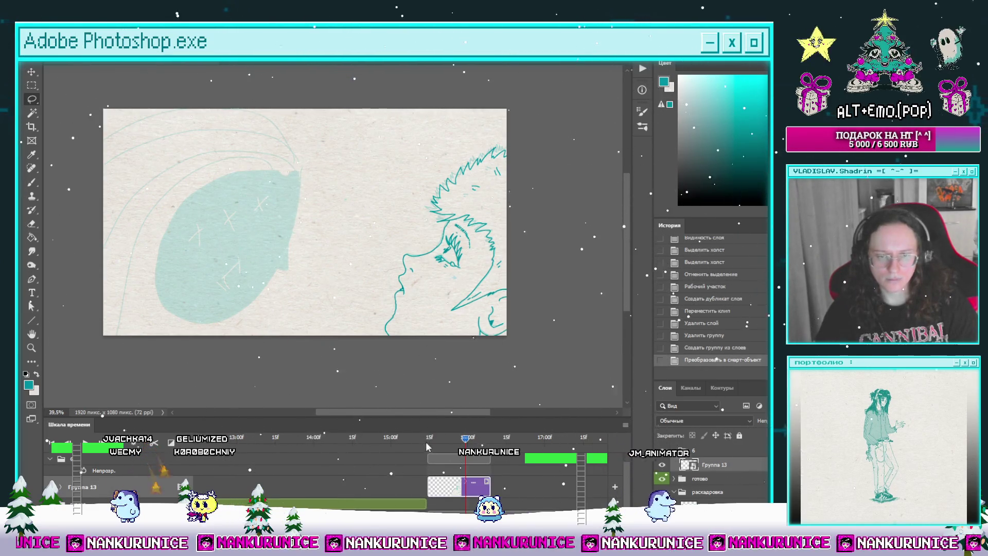
# Add a new layer below Группа 13, fill it with teal, and give it a layer mask.
pyautogui.click(428, 439)
pyautogui.hotkey('ctrl', 'shift', 'alt', 'n')
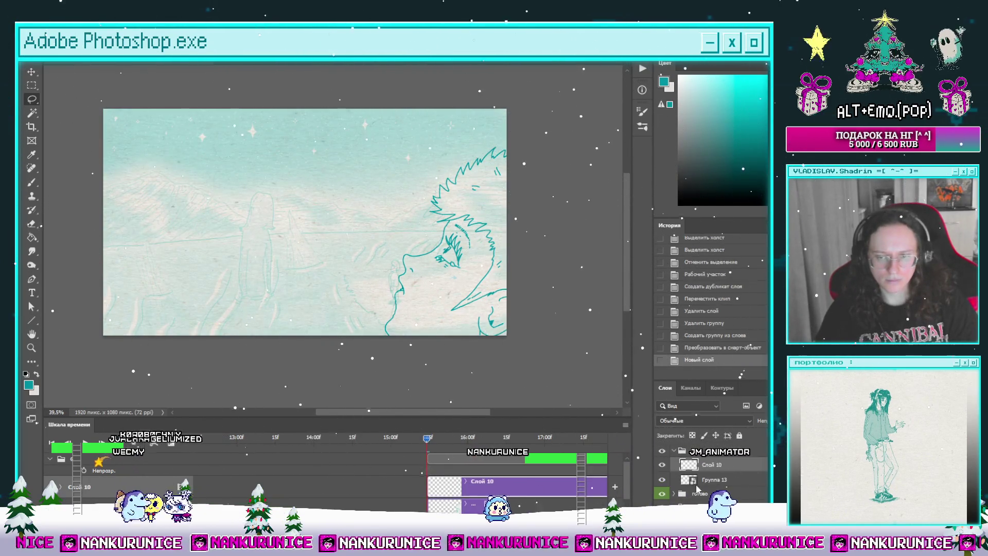
pyautogui.moveTo(700, 473); pyautogui.dragTo(701, 486)
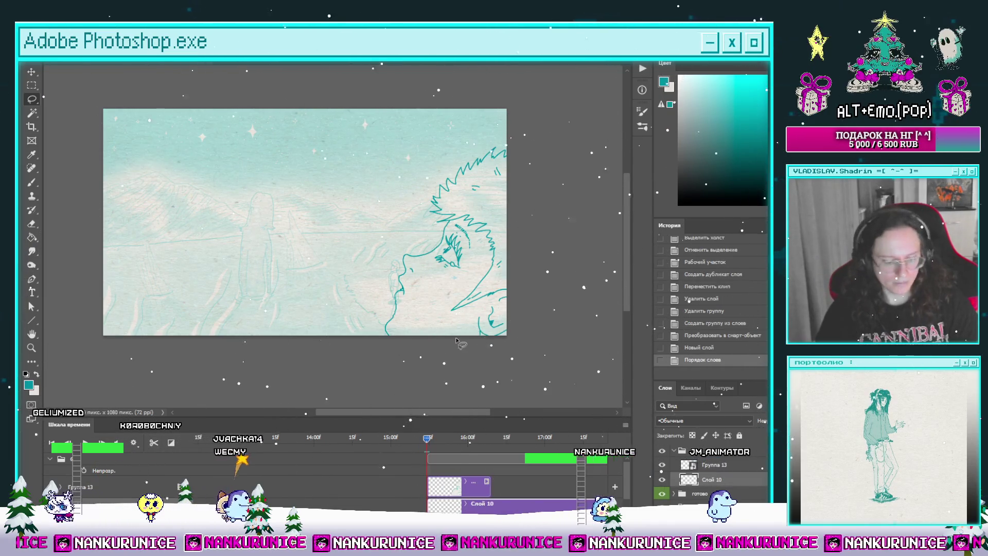
pyautogui.press('g')
pyautogui.click(375, 291)
pyautogui.click(701, 525)
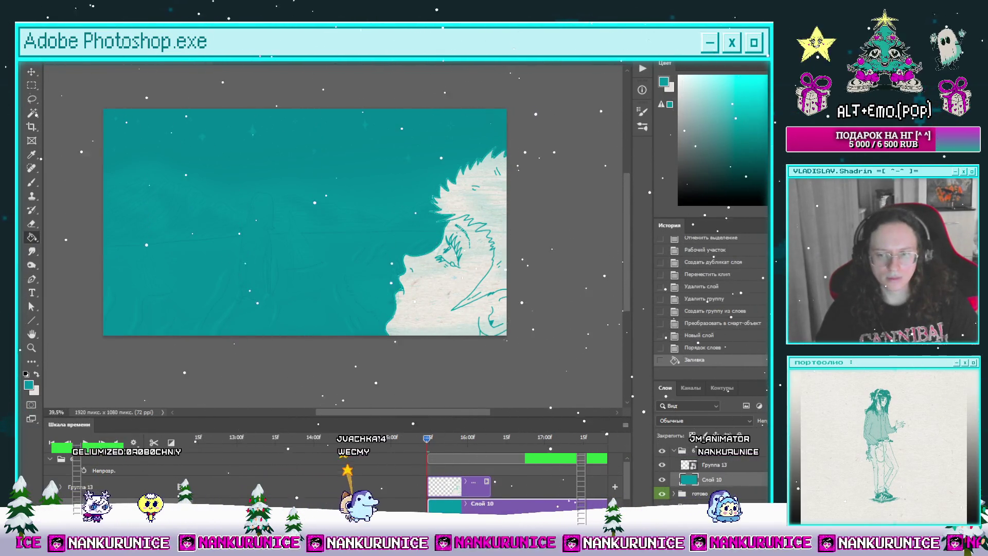
pyautogui.press('d')
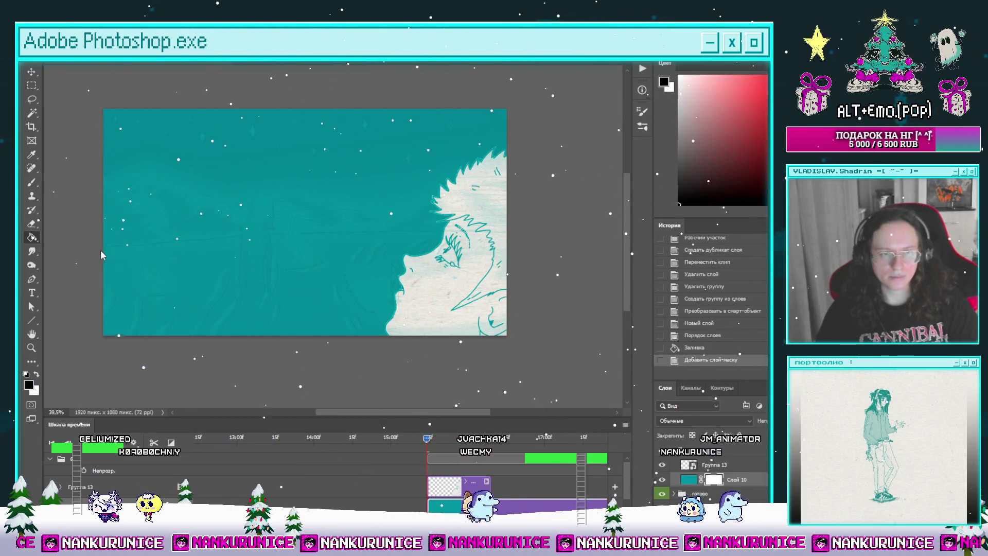
# Draw a mask gradient fading the teal from strong upper left to pale near the face.
pyautogui.hotkey('shift', 'g')
pyautogui.moveTo(146, 168); pyautogui.dragTo(348, 279)
pyautogui.hotkey('ctrl', 'z')
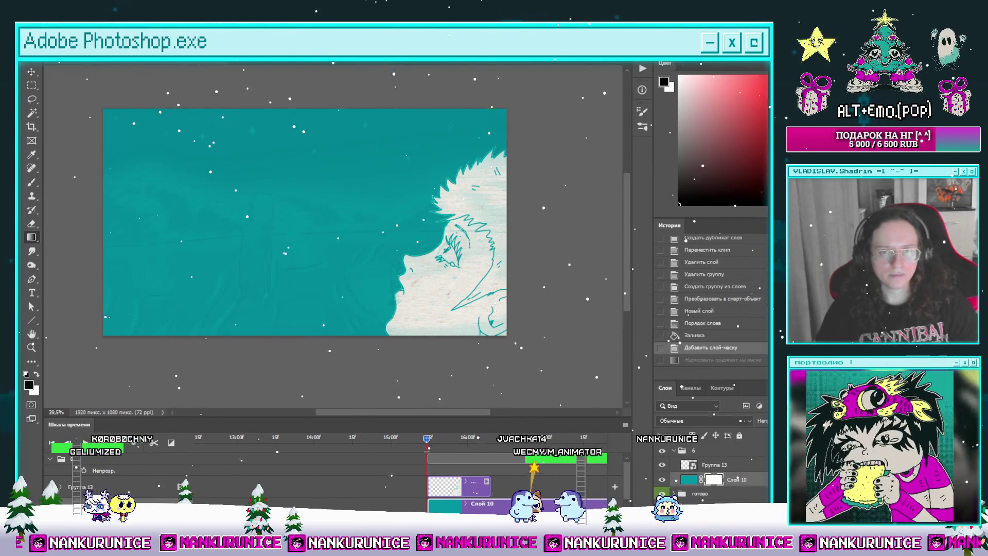
pyautogui.moveTo(416, 289); pyautogui.dragTo(203, 171)
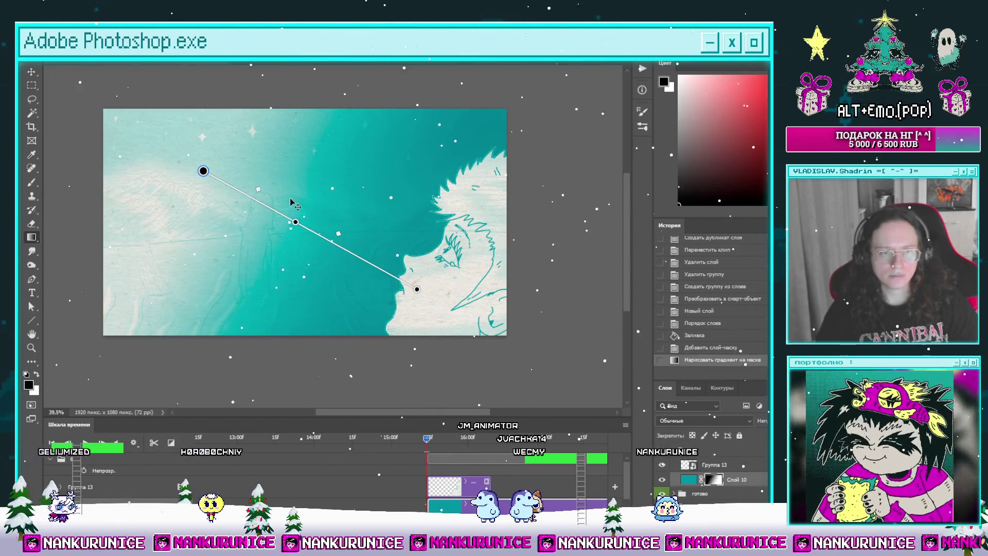
pyautogui.hotkey('ctrl', 'z')
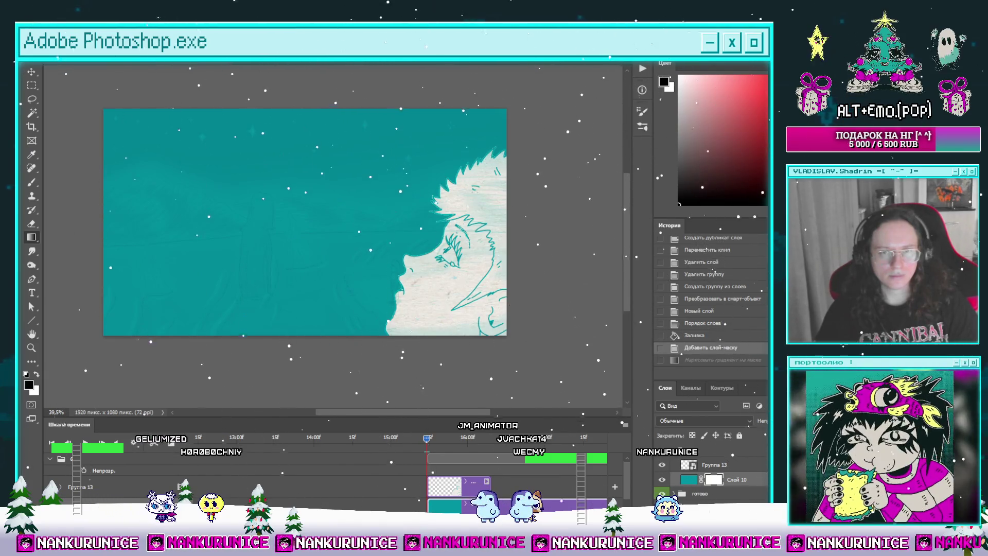
pyautogui.moveTo(439, 282)
pyautogui.mouseDown()
pyautogui.moveTo(283, 218)
pyautogui.moveTo(203, 170)
pyautogui.moveTo(200, 151)
pyautogui.mouseUp()
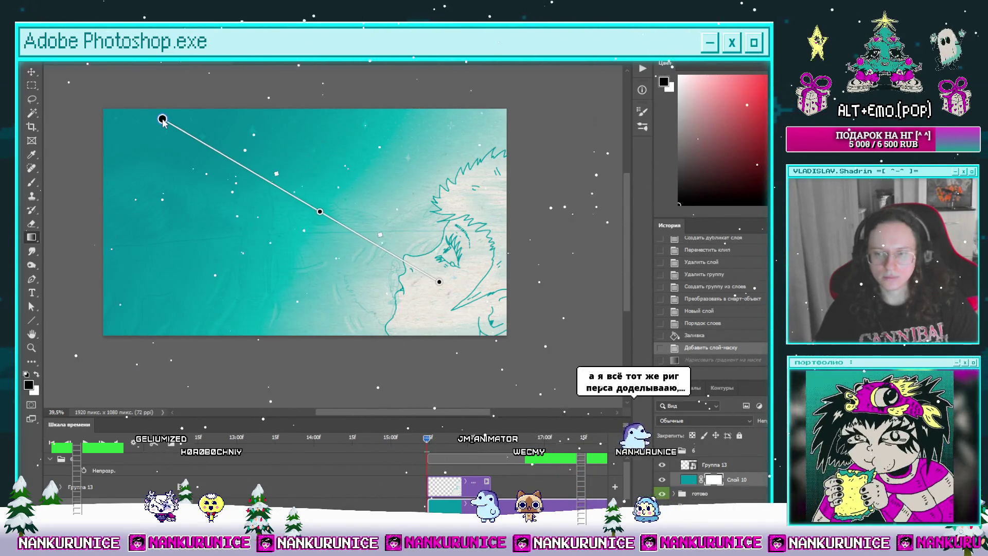
pyautogui.moveTo(162, 119); pyautogui.dragTo(126, 101)
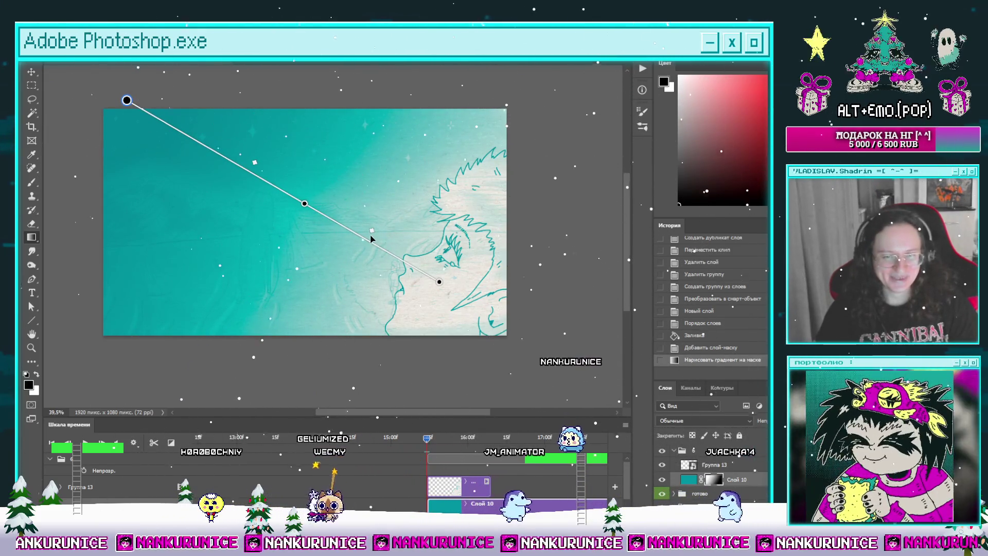
pyautogui.moveTo(276, 192); pyautogui.dragTo(271, 184)
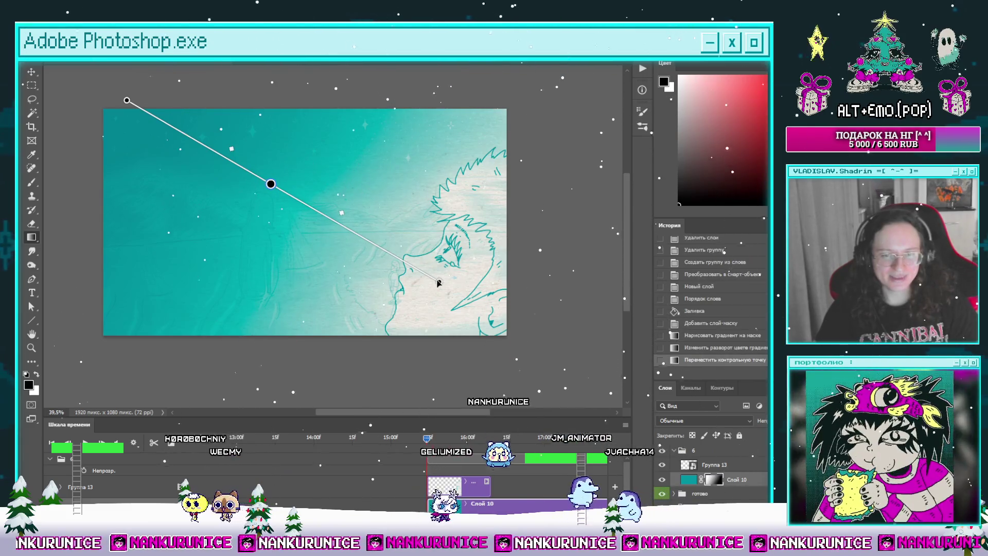
pyautogui.moveTo(436, 295)
pyautogui.mouseDown()
pyautogui.moveTo(345, 343)
pyautogui.moveTo(324, 340)
pyautogui.mouseUp()
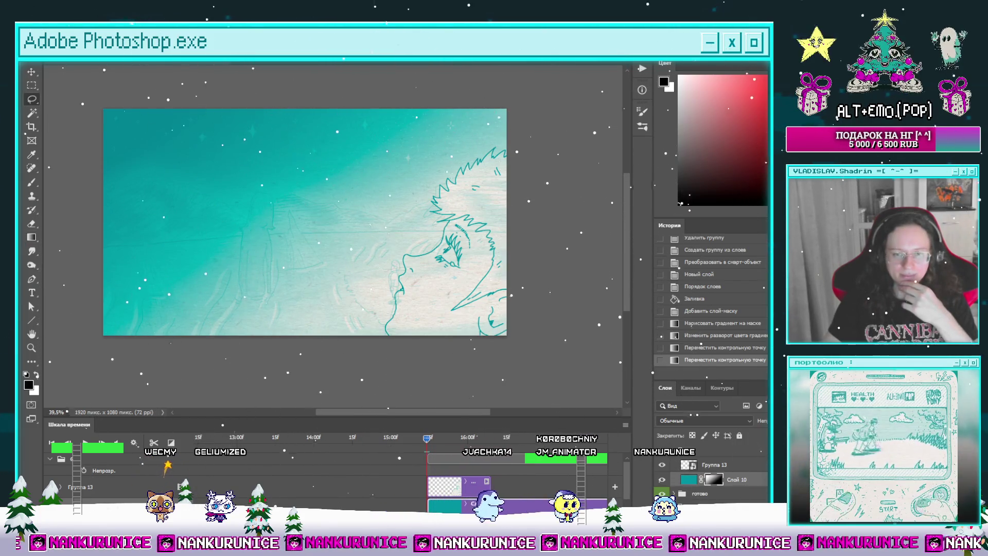
# Split the teal layer's clip at the later frame, delete the tail, and preview playback.
pyautogui.click(490, 437)
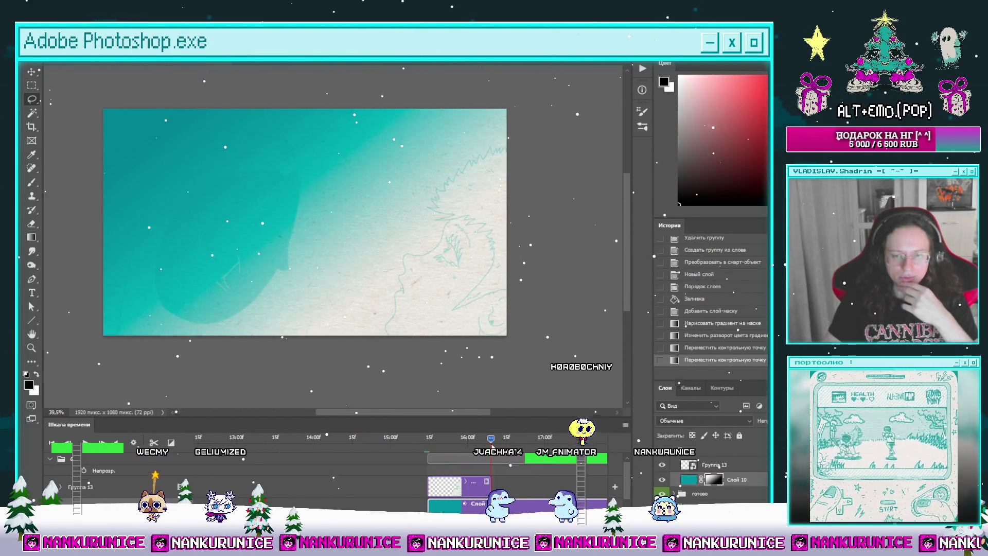
pyautogui.click(153, 443)
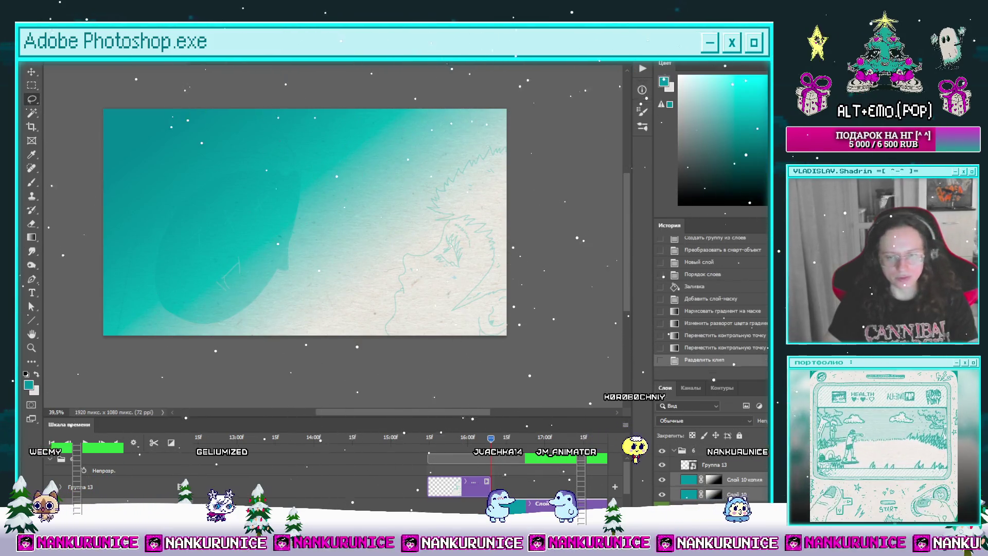
pyautogui.press('Delete')
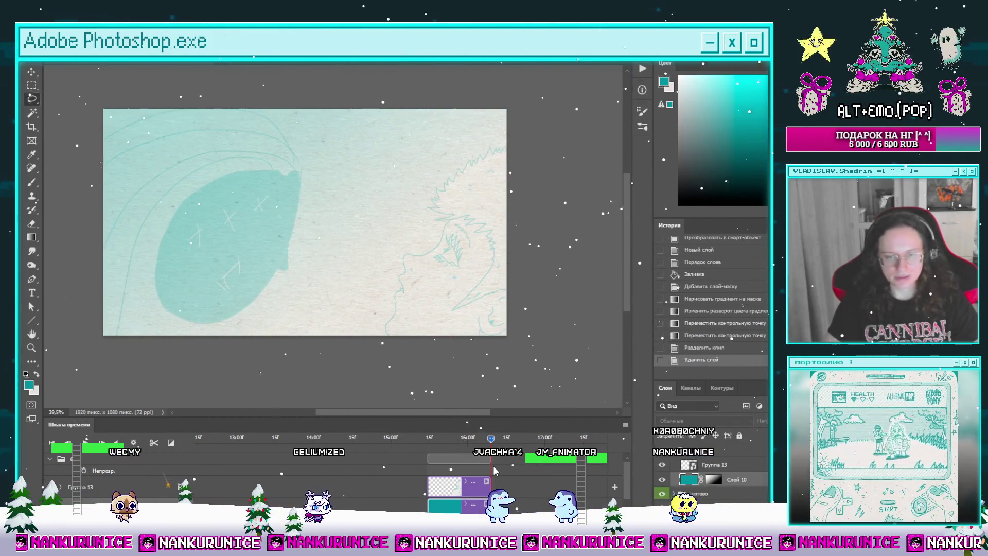
pyautogui.press('space')
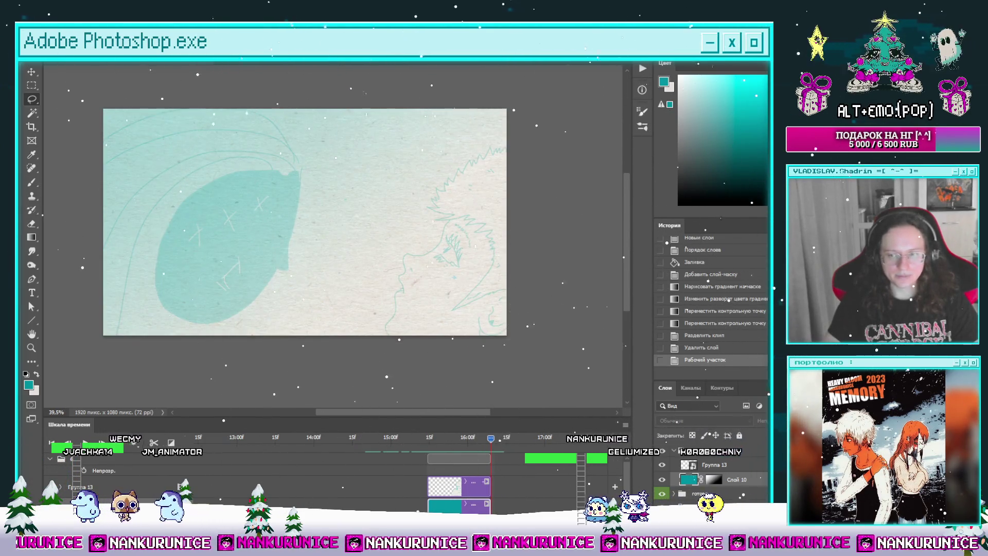
# Create Группа 14 with an empty Слой 11, move it above Группа 13, and scrub frames.
pyautogui.hotkey('ctrl', 'shift', 'alt', 'n')
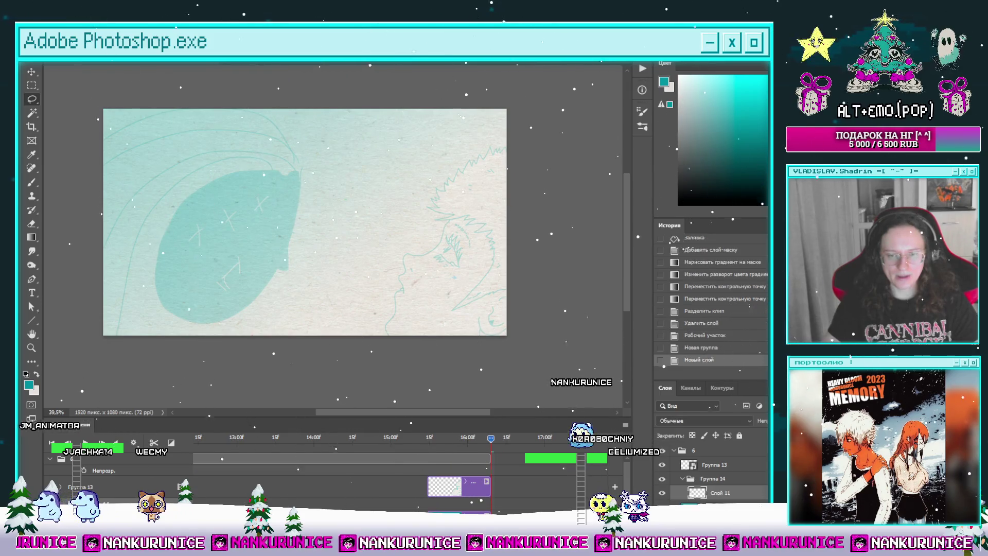
pyautogui.moveTo(499, 484); pyautogui.dragTo(503, 489)
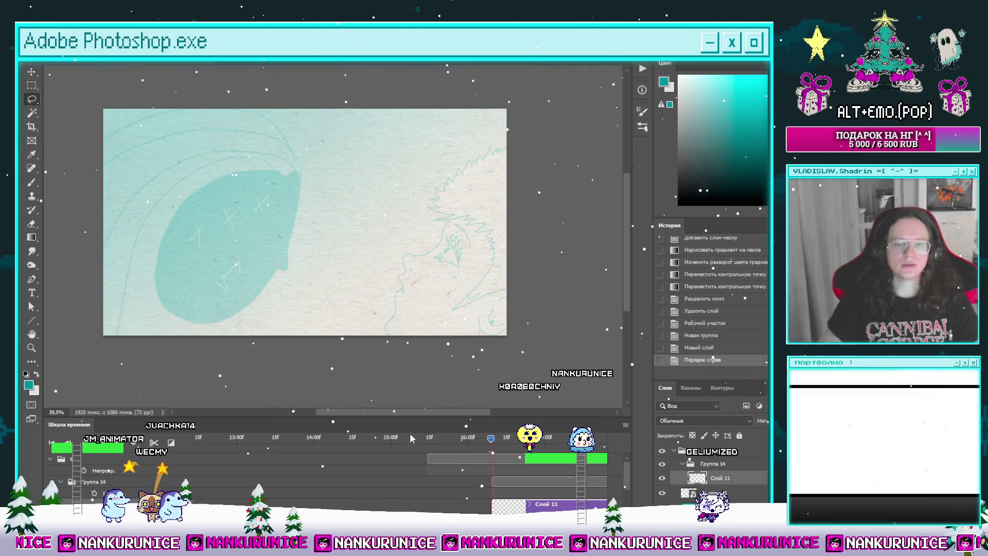
pyautogui.hotkey('shift', 'Left')
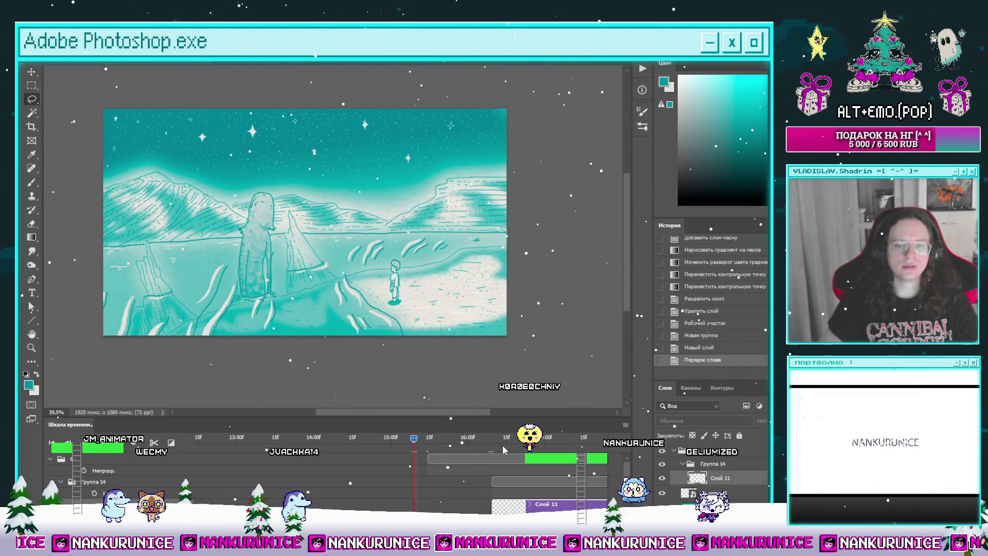
pyautogui.click(491, 439)
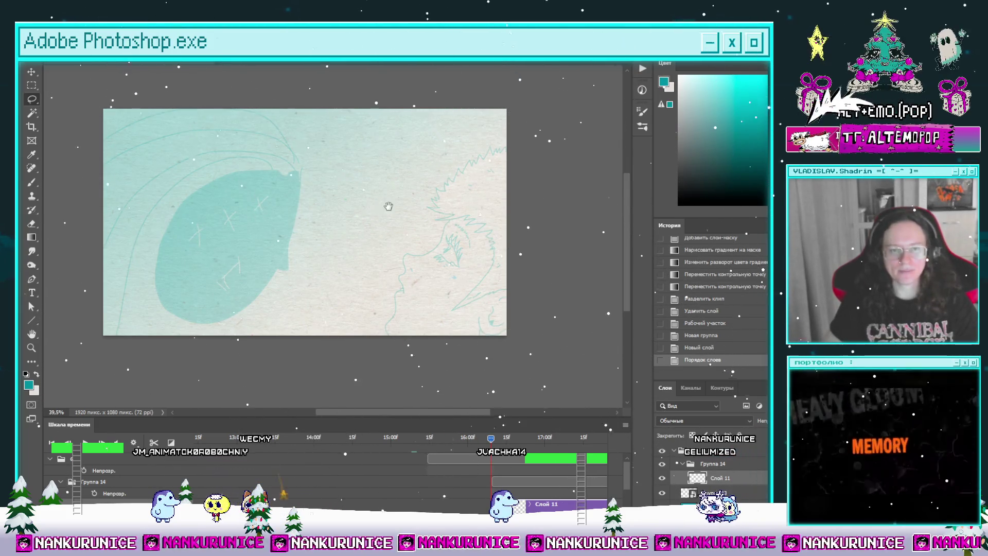
# Hide the interface panels to work on a larger canvas.
pyautogui.scroll(2, 326, 181)
pyautogui.press('Tab')
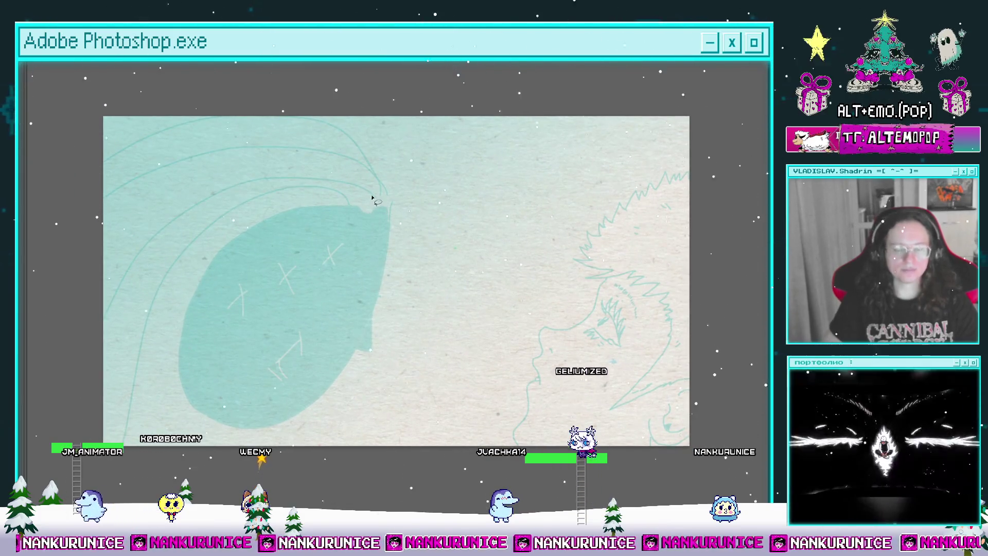
pyautogui.press('Tab')
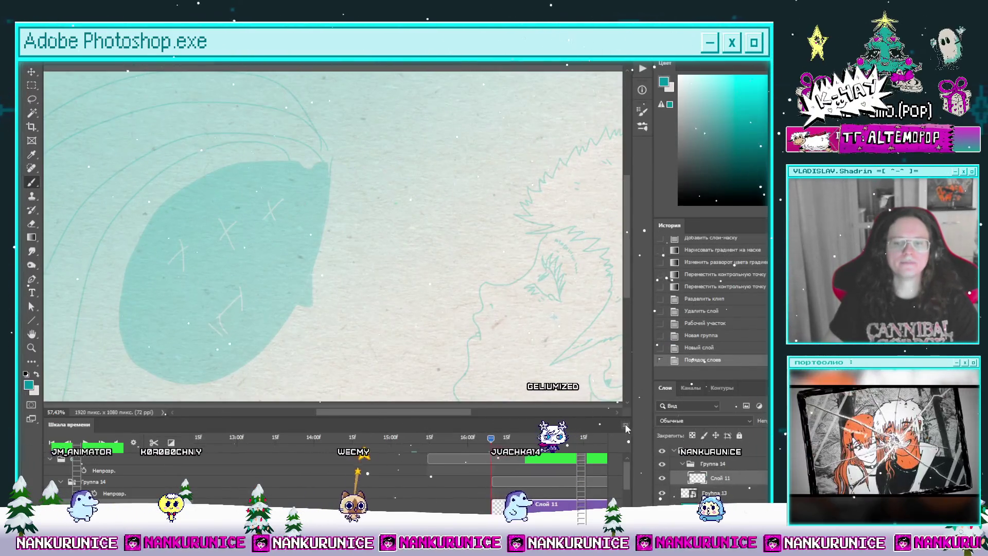
pyautogui.press('Tab')
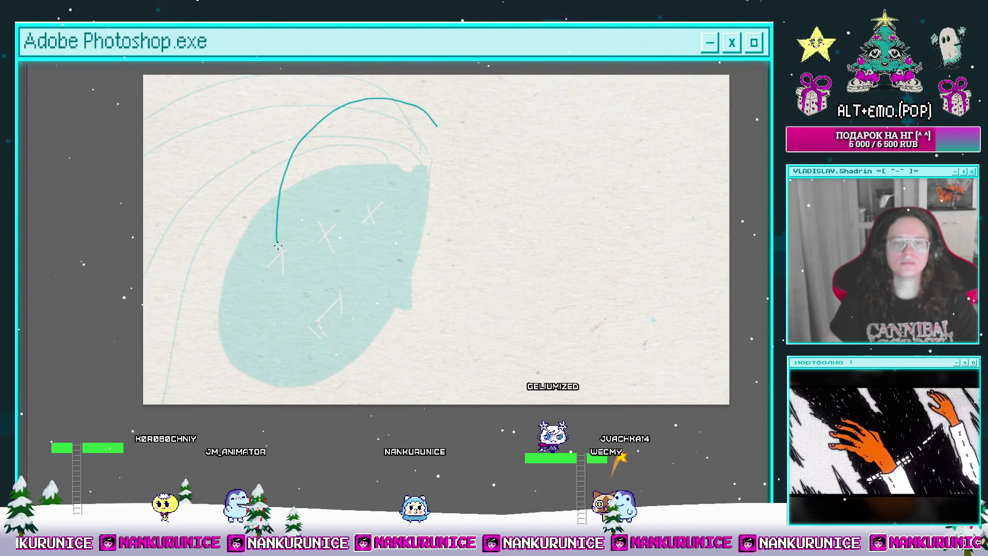
# Draw the hair outline's right side and bottom tail, then lasso around the strokes.
pyautogui.moveTo(278, 246); pyautogui.dragTo(332, 205)
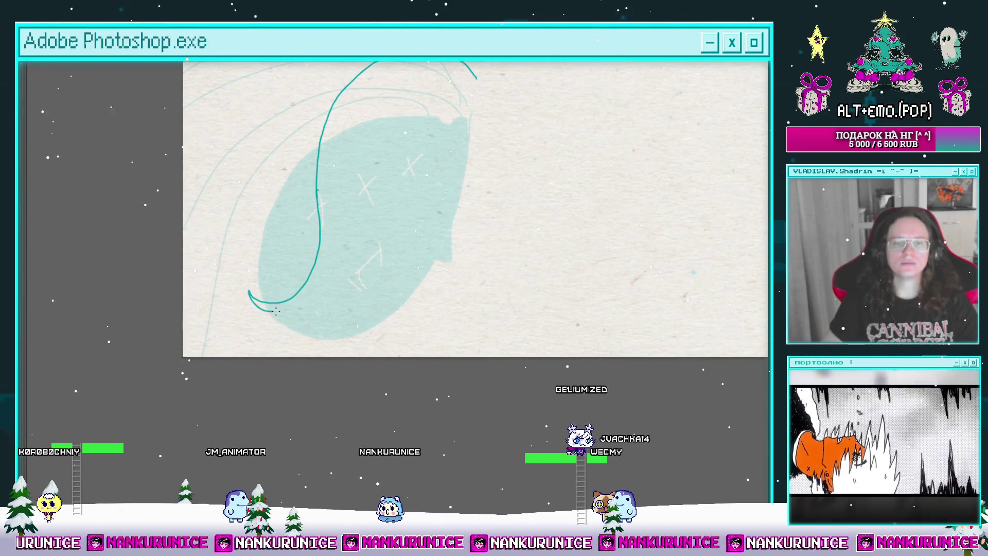
pyautogui.moveTo(255, 317); pyautogui.dragTo(251, 318)
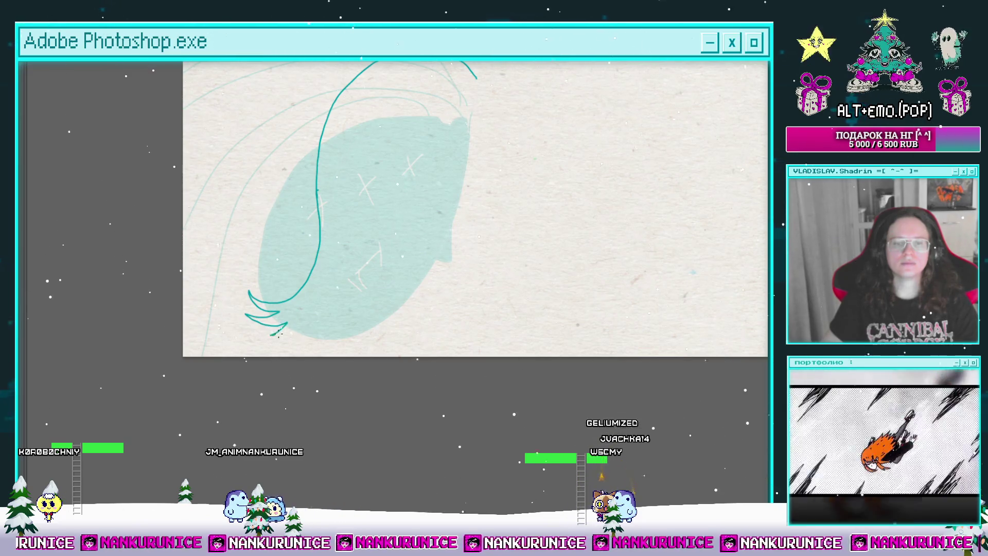
pyautogui.moveTo(483, 99); pyautogui.dragTo(434, 145)
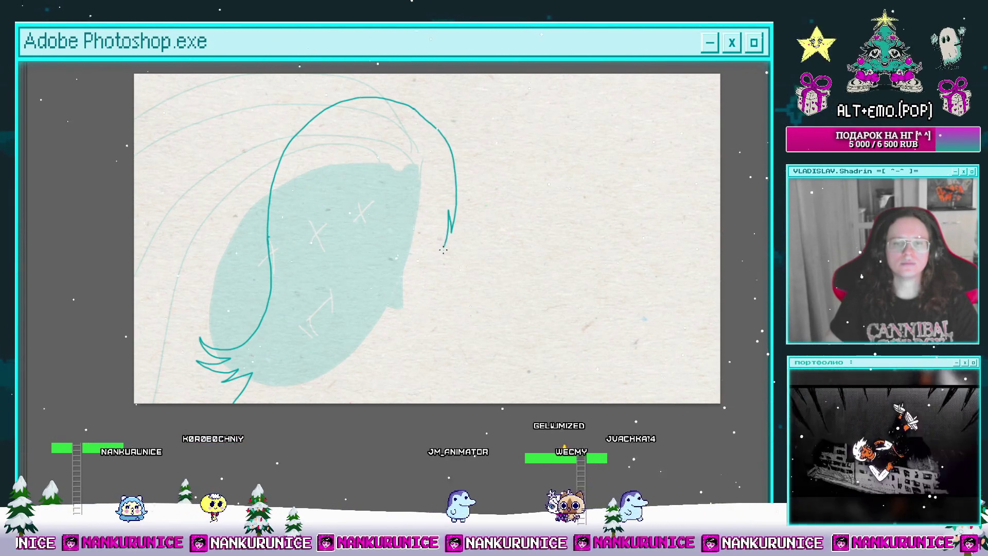
pyautogui.moveTo(410, 314)
pyautogui.mouseDown()
pyautogui.moveTo(383, 330)
pyautogui.moveTo(377, 223)
pyautogui.mouseUp()
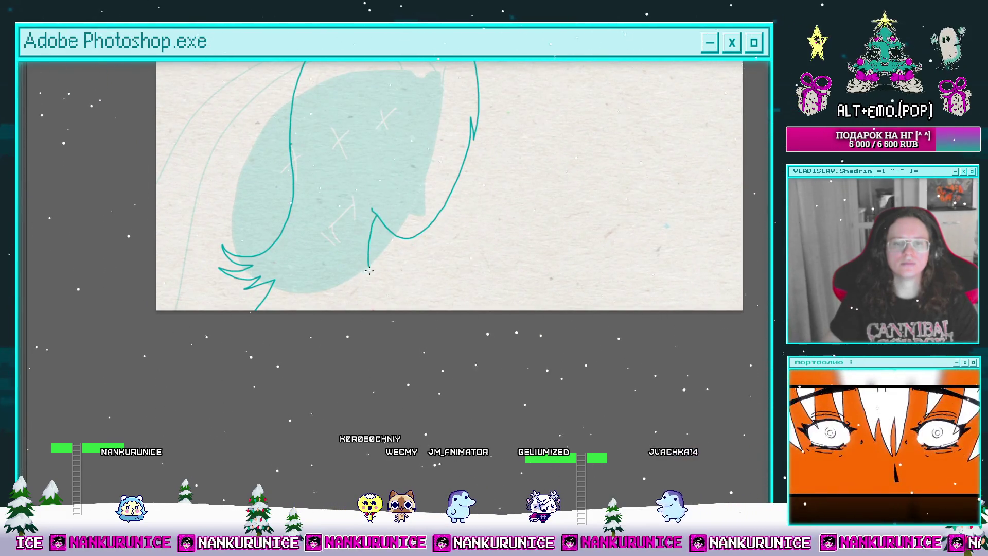
pyautogui.moveTo(397, 305)
pyautogui.mouseDown()
pyautogui.moveTo(370, 370)
pyautogui.moveTo(377, 269)
pyautogui.moveTo(412, 250)
pyautogui.moveTo(408, 265)
pyautogui.moveTo(402, 236)
pyautogui.moveTo(424, 315)
pyautogui.mouseUp()
pyautogui.press('l')
pyautogui.moveTo(448, 346); pyautogui.dragTo(216, 70)
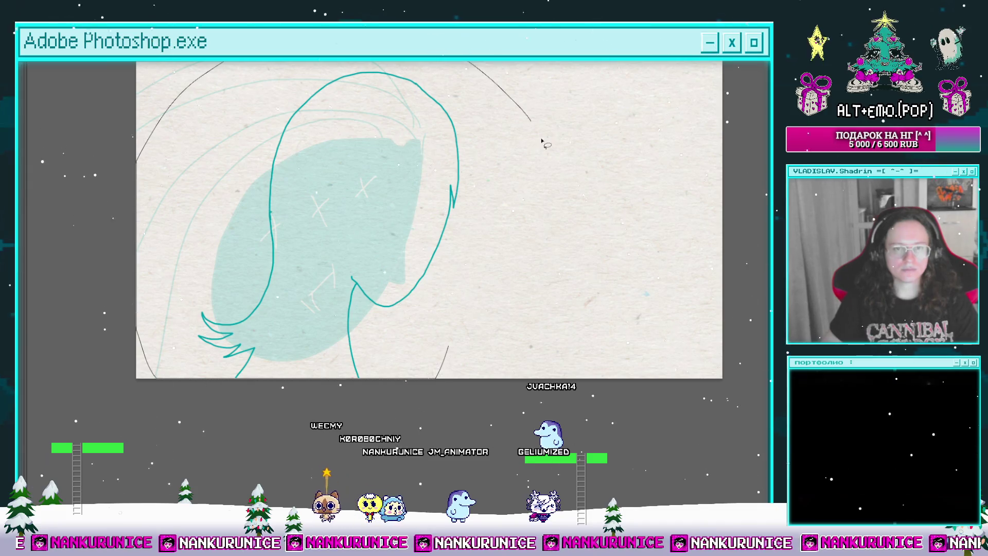
# Rotate the lassoed hair outline slightly clockwise, move it up-right, and scale it down.
pyautogui.moveTo(545, 144); pyautogui.dragTo(545, 146)
pyautogui.hotkey('ctrl', 't')
pyautogui.moveTo(589, 97); pyautogui.dragTo(601, 123)
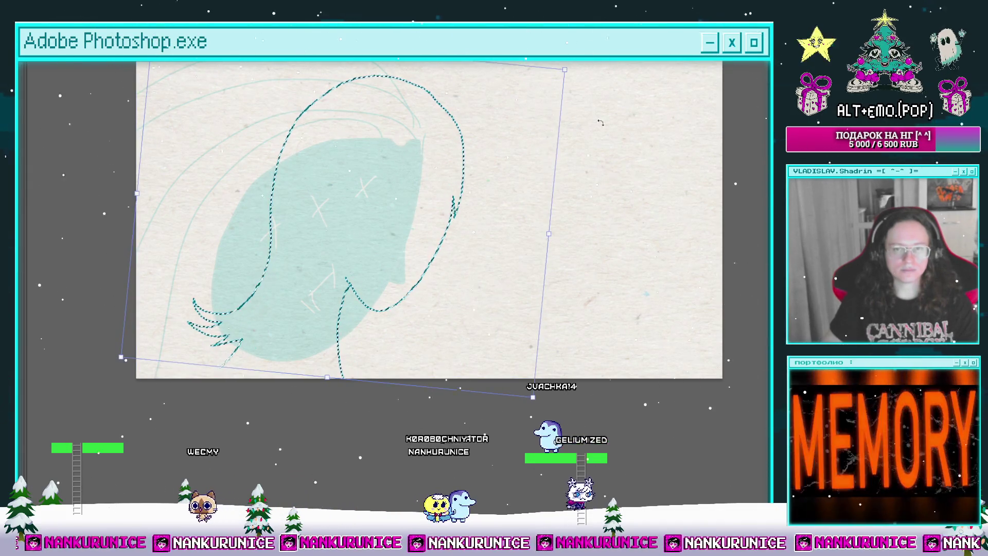
pyautogui.moveTo(509, 165)
pyautogui.mouseDown()
pyautogui.moveTo(529, 137)
pyautogui.moveTo(522, 121)
pyautogui.mouseUp()
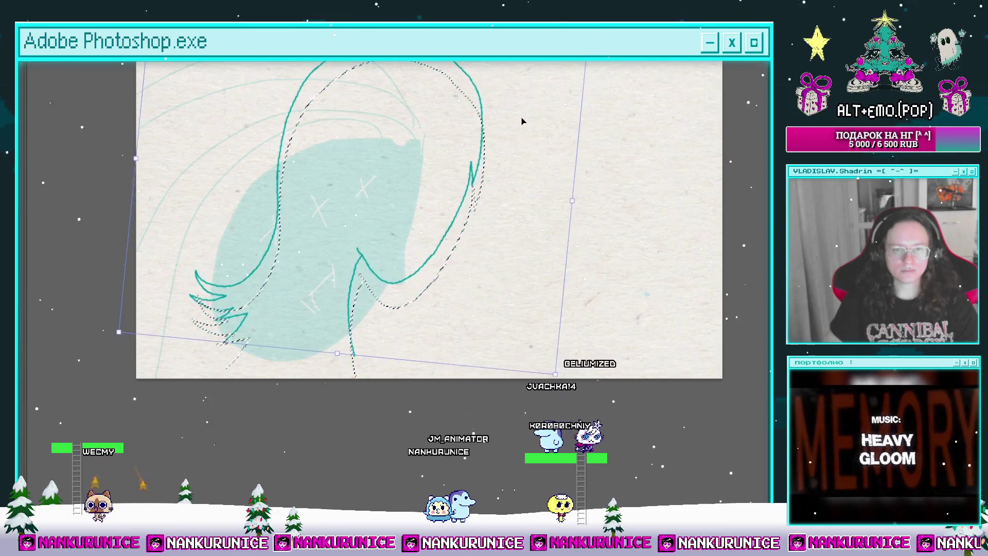
pyautogui.moveTo(611, 119)
pyautogui.mouseDown()
pyautogui.moveTo(607, 200)
pyautogui.moveTo(612, 177)
pyautogui.mouseUp()
pyautogui.moveTo(577, 79); pyautogui.dragTo(526, 112)
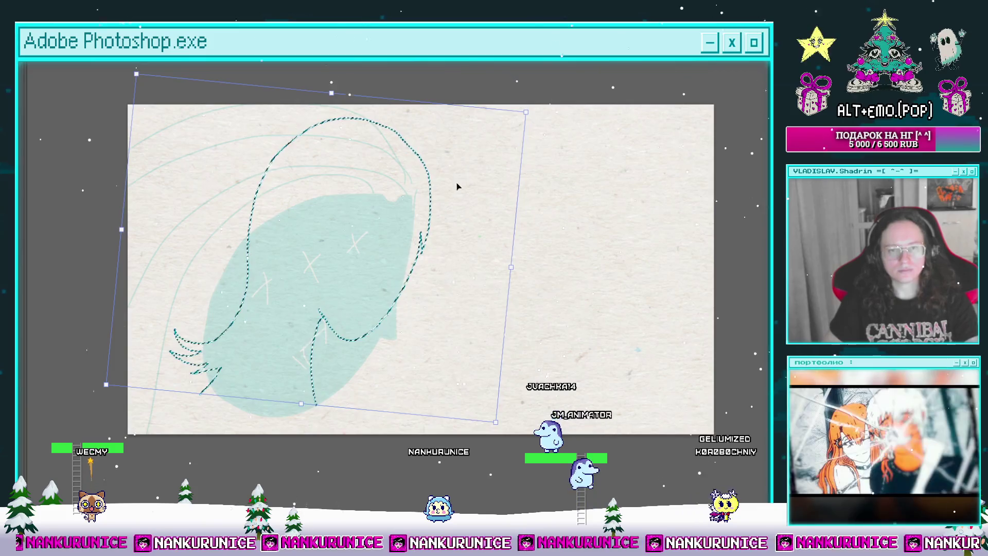
pyautogui.press('Return')
pyautogui.hotkey('ctrl', 'd')
pyautogui.moveTo(359, 319); pyautogui.dragTo(412, 258)
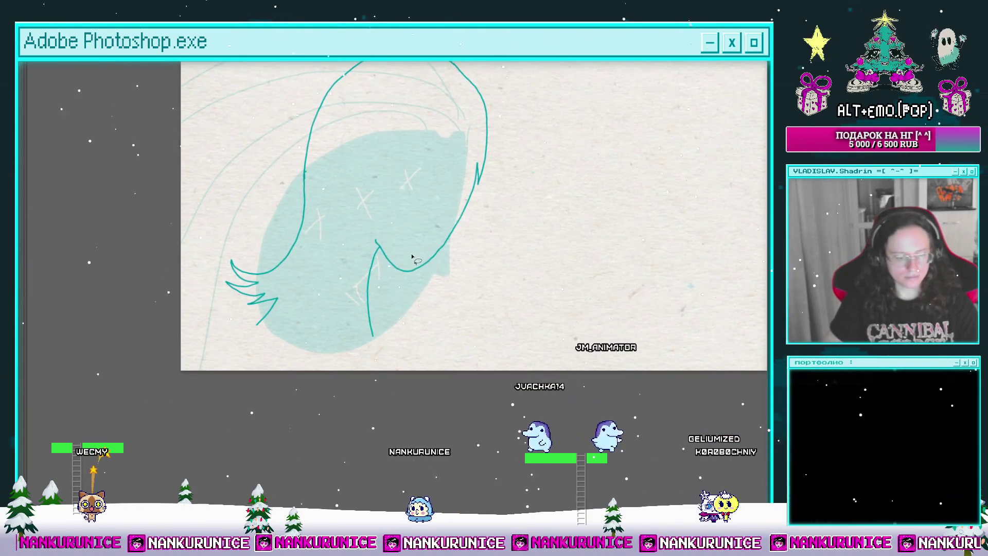
# Draw a curved strand down the hair's right side and zigzag tips along the bottom.
pyautogui.scroll(2, 406, 263)
pyautogui.scroll(-2, 418, 250)
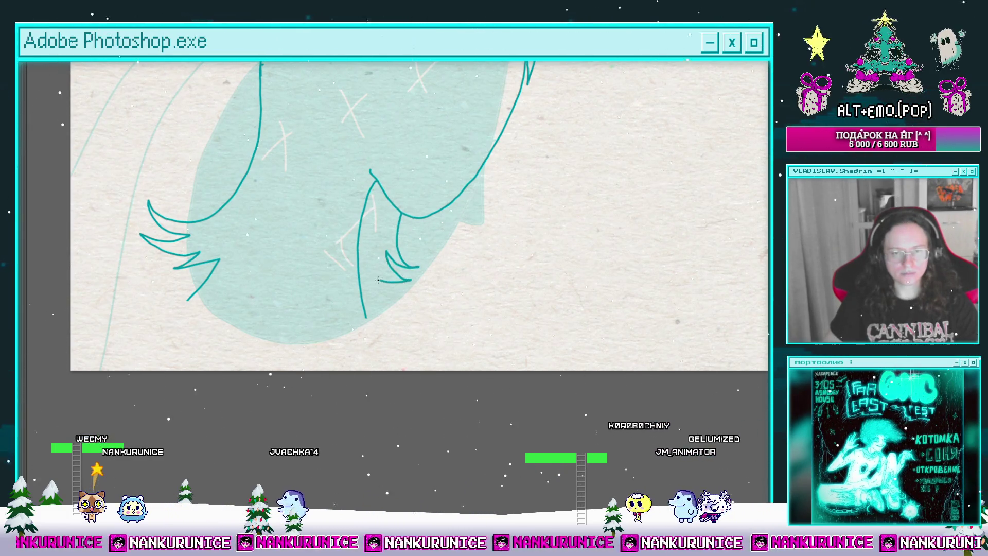
pyautogui.scroll(-3, 359, 265)
pyautogui.hscroll(-3, 358, 265)
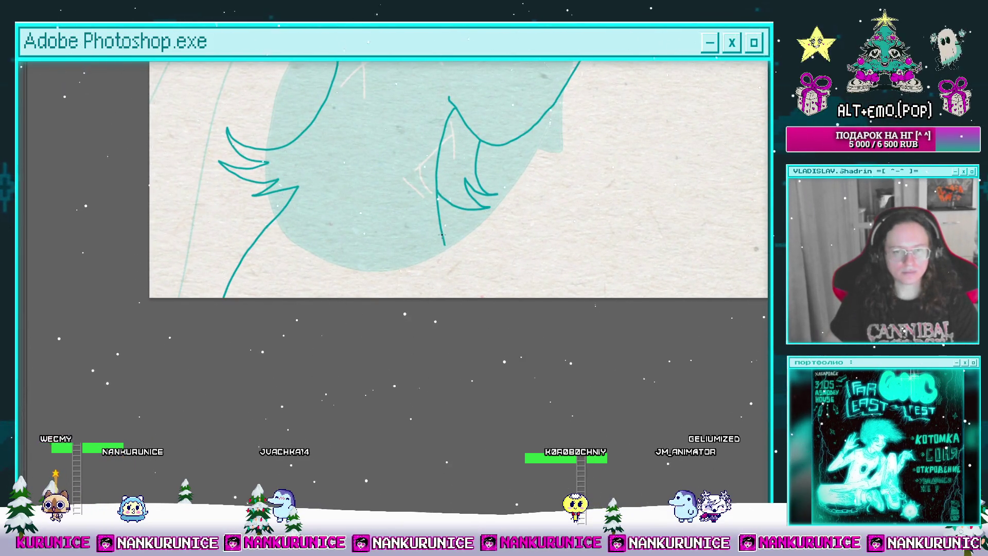
pyautogui.scroll(-5, 463, 293)
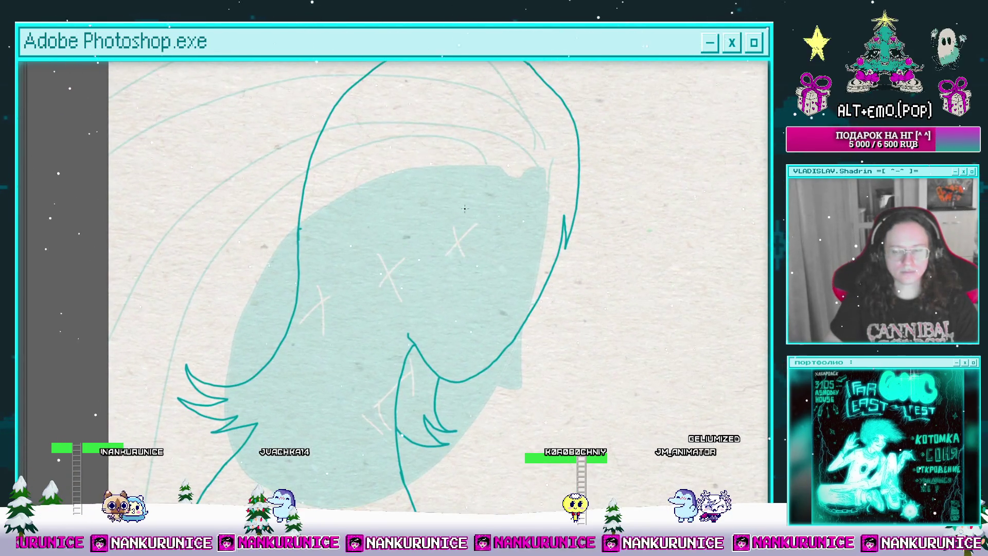
pyautogui.hscroll(2, 453, 223)
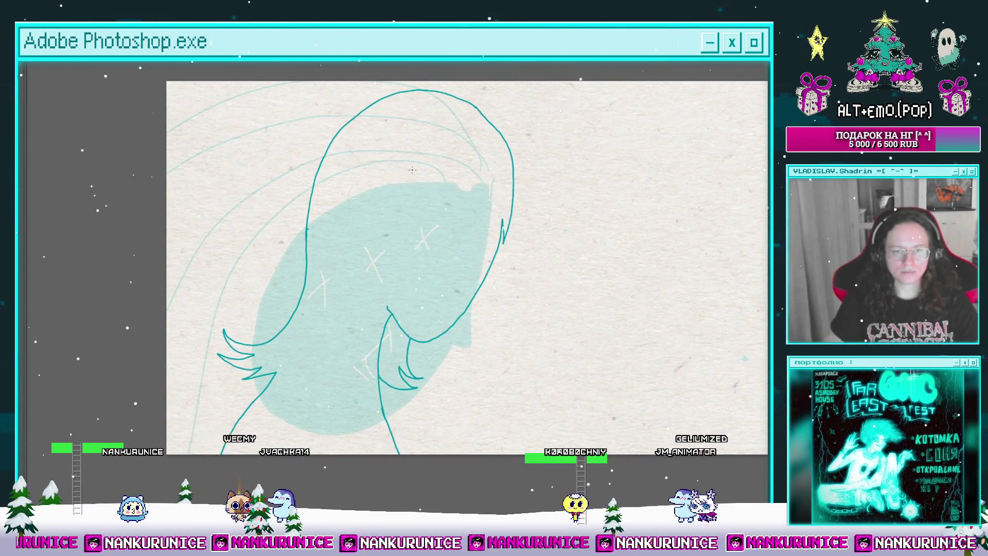
pyautogui.scroll(2, 392, 148)
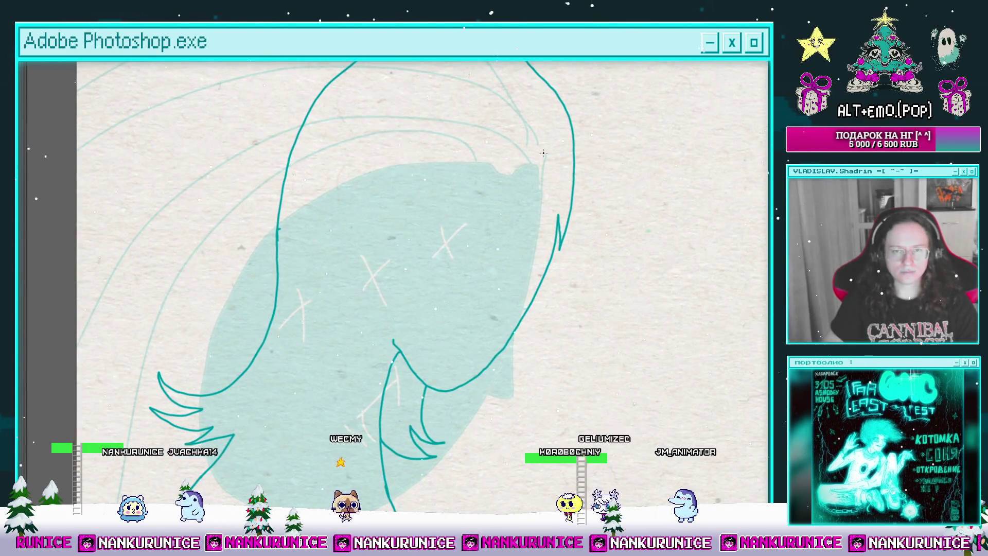
pyautogui.moveTo(549, 162); pyautogui.dragTo(453, 305)
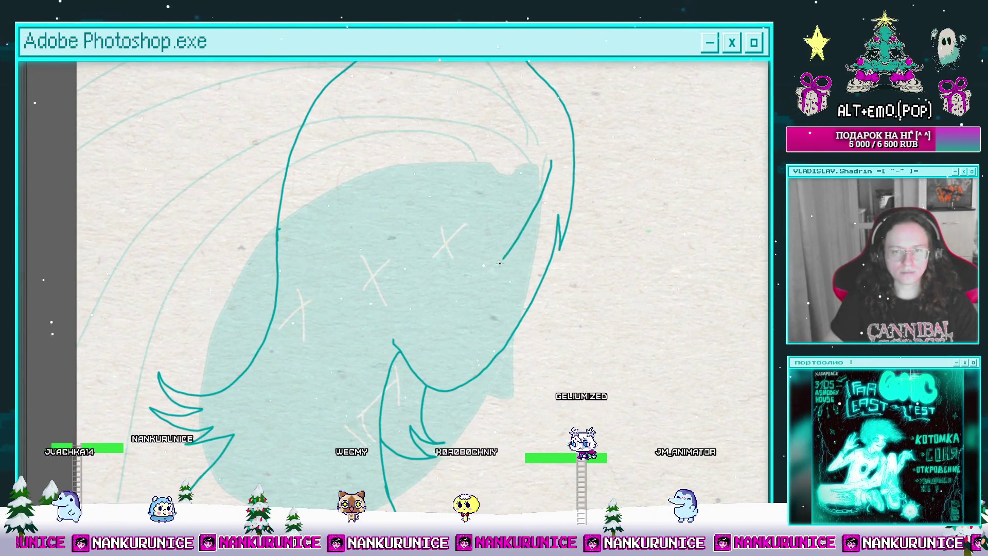
pyautogui.moveTo(477, 251); pyautogui.dragTo(426, 318)
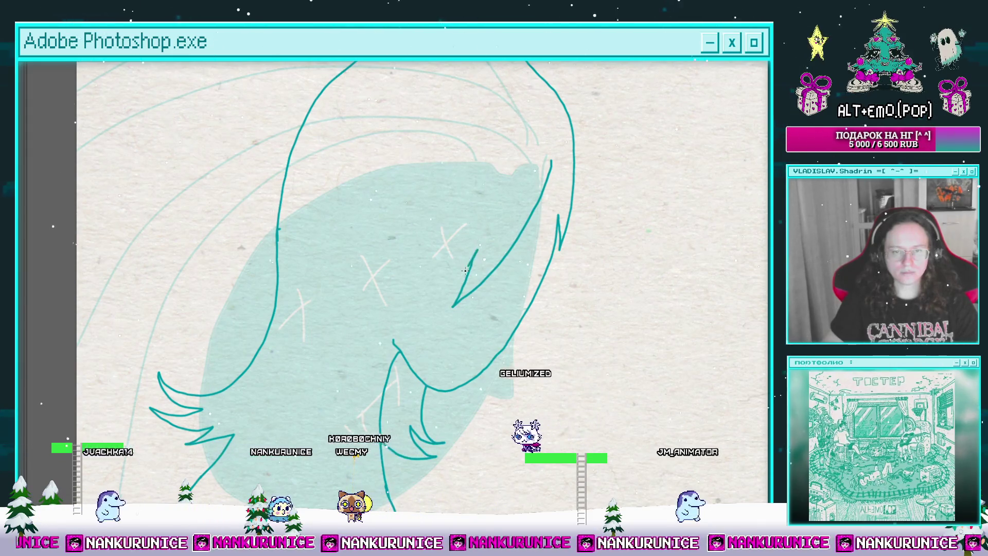
pyautogui.moveTo(436, 281)
pyautogui.mouseDown()
pyautogui.moveTo(410, 291)
pyautogui.moveTo(456, 207)
pyautogui.mouseUp()
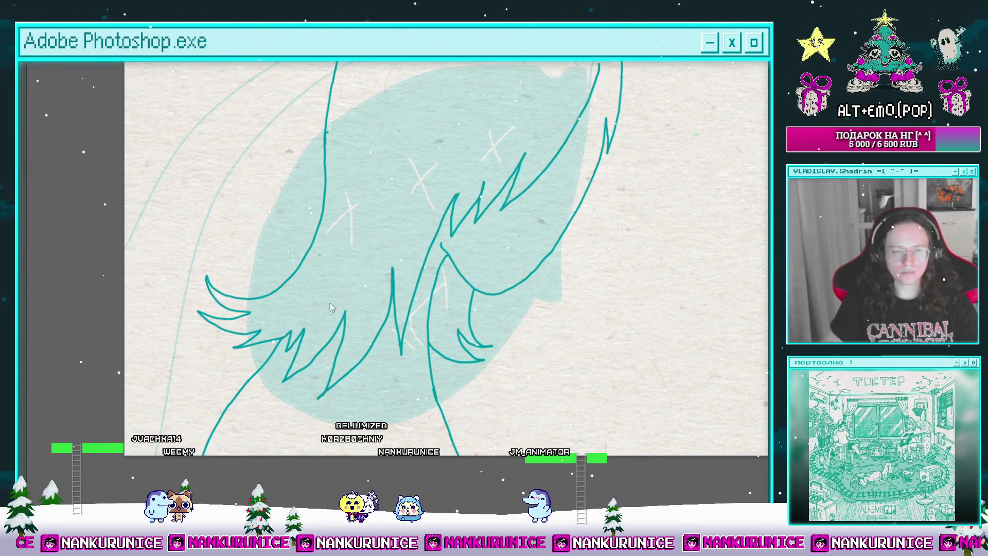
# Zoom in and try a strand on the right edge, undoing the stray lines.
pyautogui.hotkey('ctrl', '+')
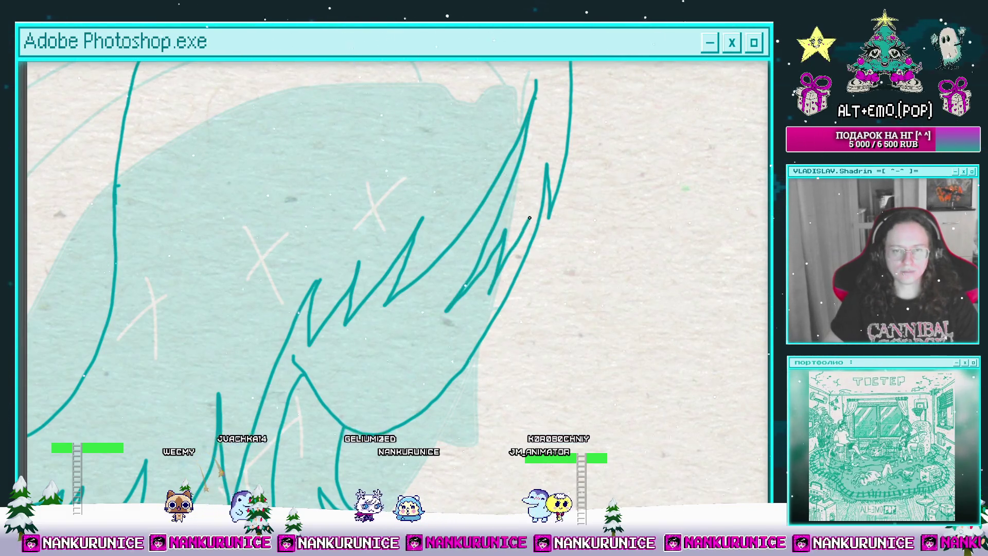
pyautogui.moveTo(537, 220); pyautogui.dragTo(548, 130)
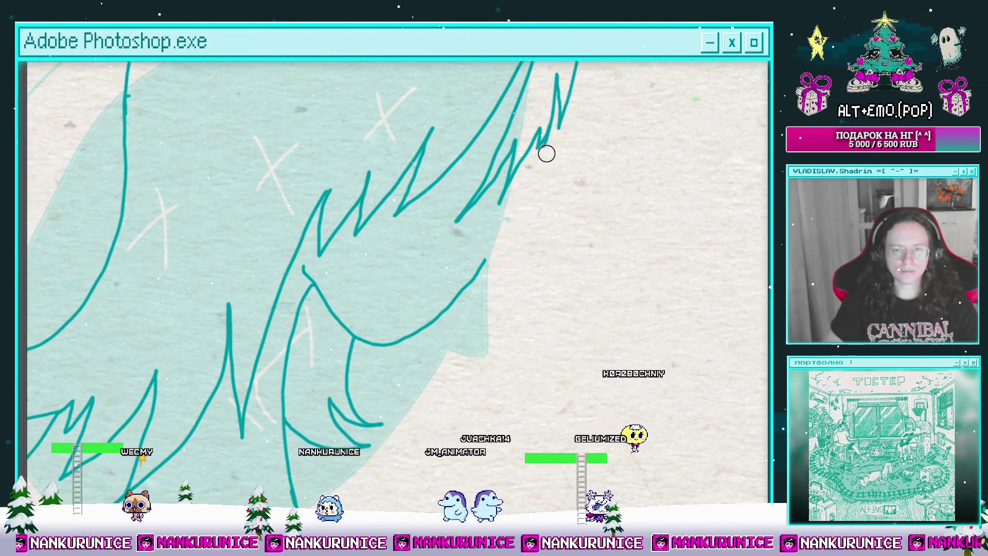
pyautogui.moveTo(545, 138); pyautogui.dragTo(513, 229)
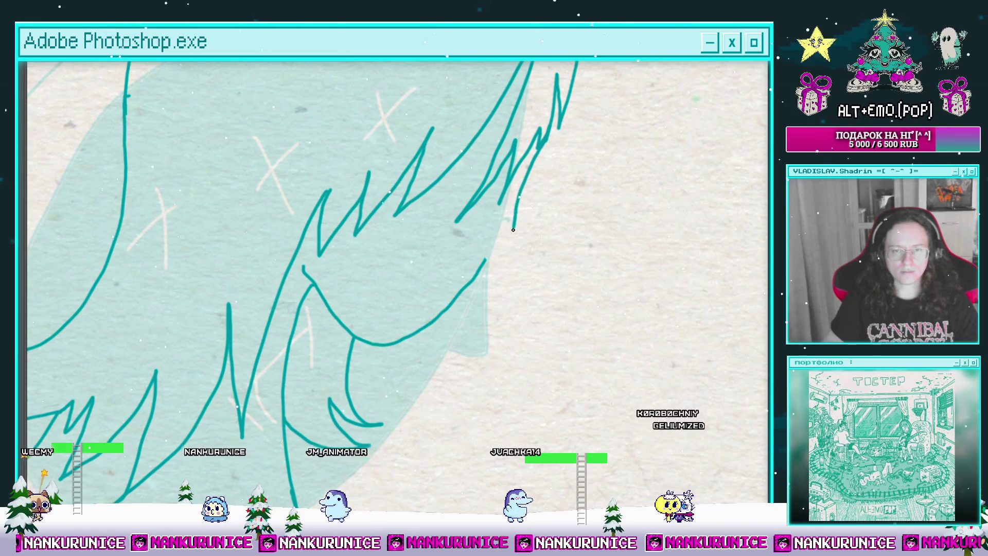
pyautogui.hotkey('ctrl', 'z')
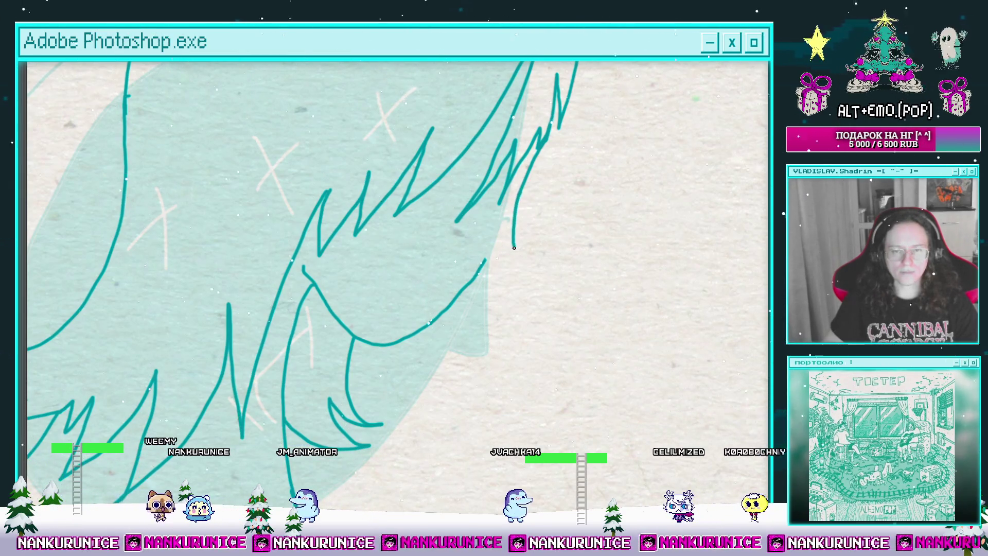
pyautogui.scroll(2, 517, 251)
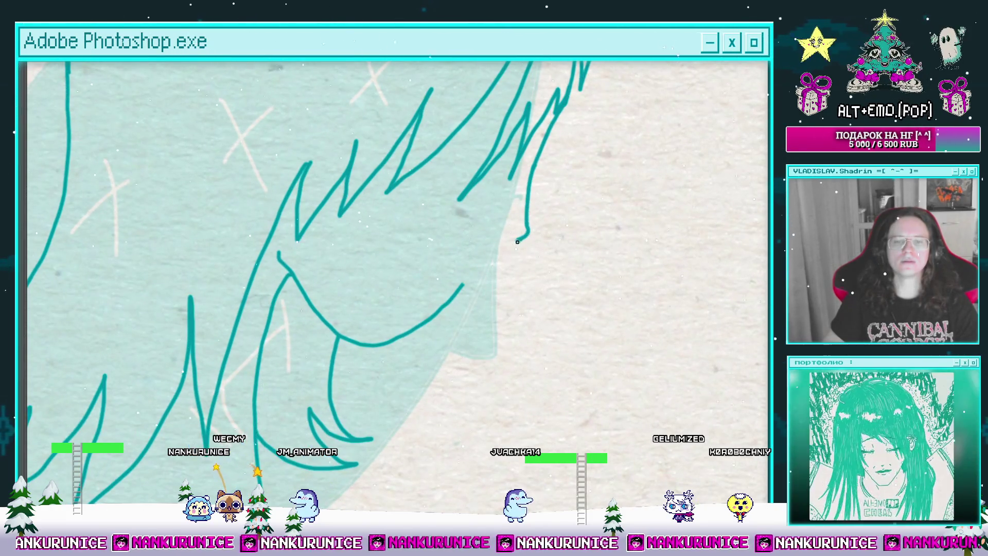
pyautogui.moveTo(484, 250); pyautogui.dragTo(500, 244)
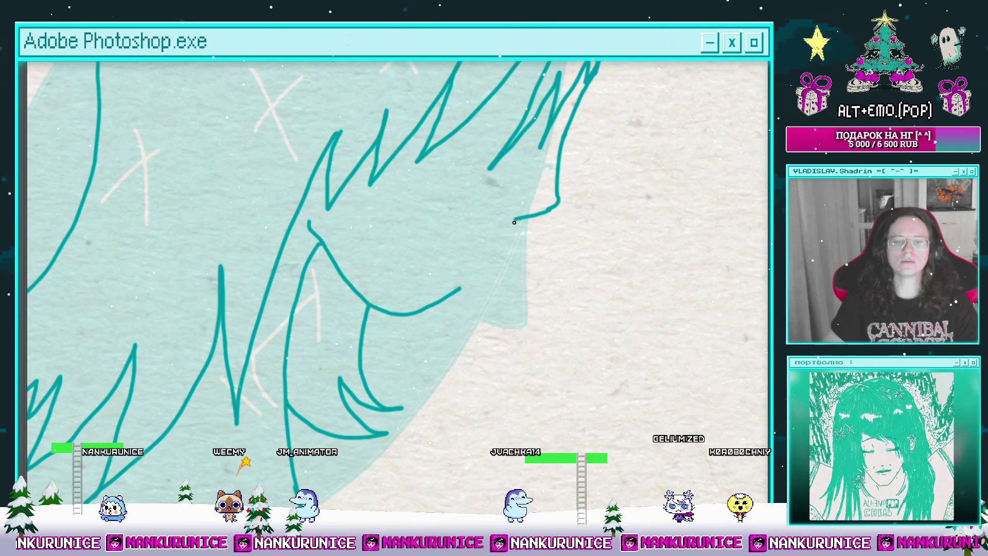
pyautogui.hotkey('ctrl', 'z')
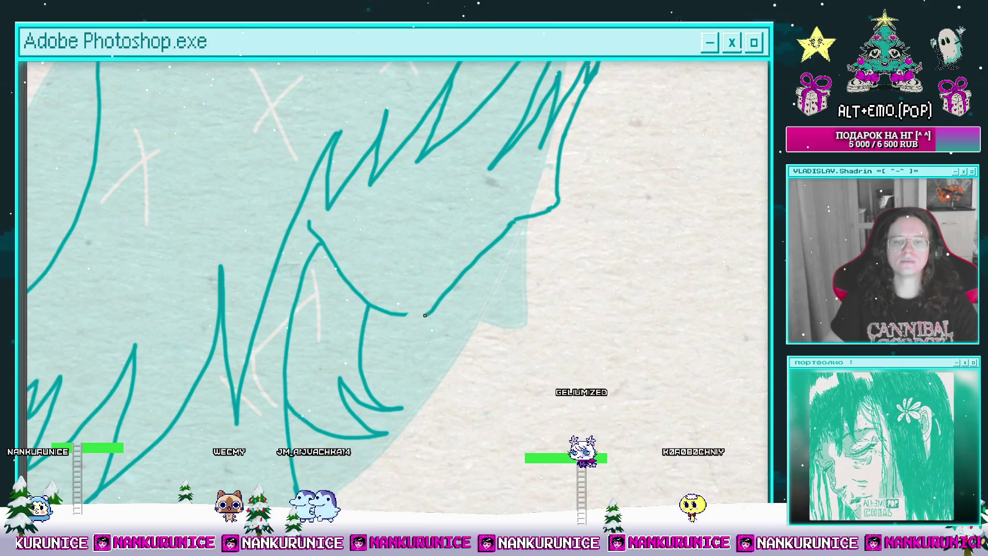
pyautogui.scroll(-3, 390, 282)
# Pan down the hair line art to inspect the strands, then zoom back out to the full canvas.
pyautogui.moveTo(419, 87); pyautogui.dragTo(421, 216)
pyautogui.scroll(3, 401, 185)
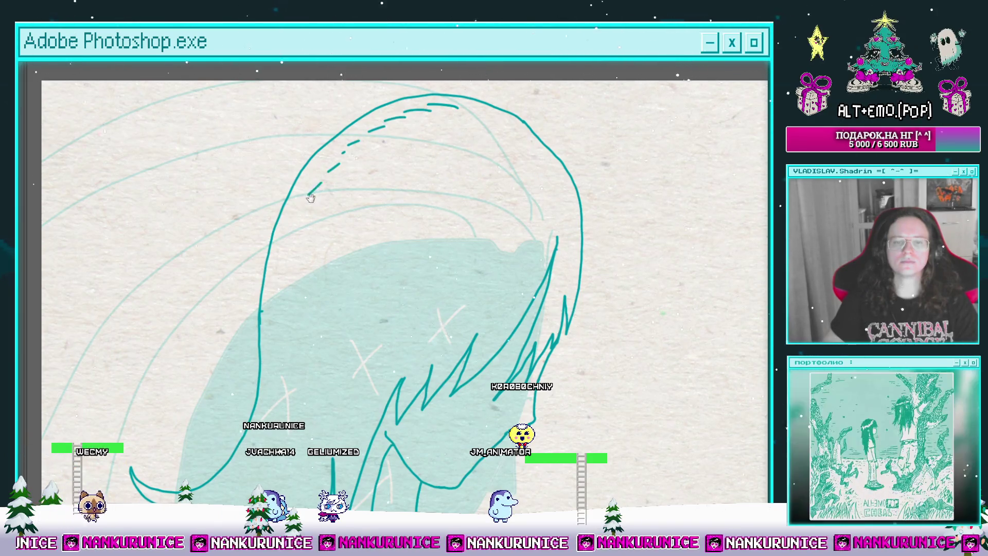
pyautogui.moveTo(311, 198); pyautogui.dragTo(380, 135)
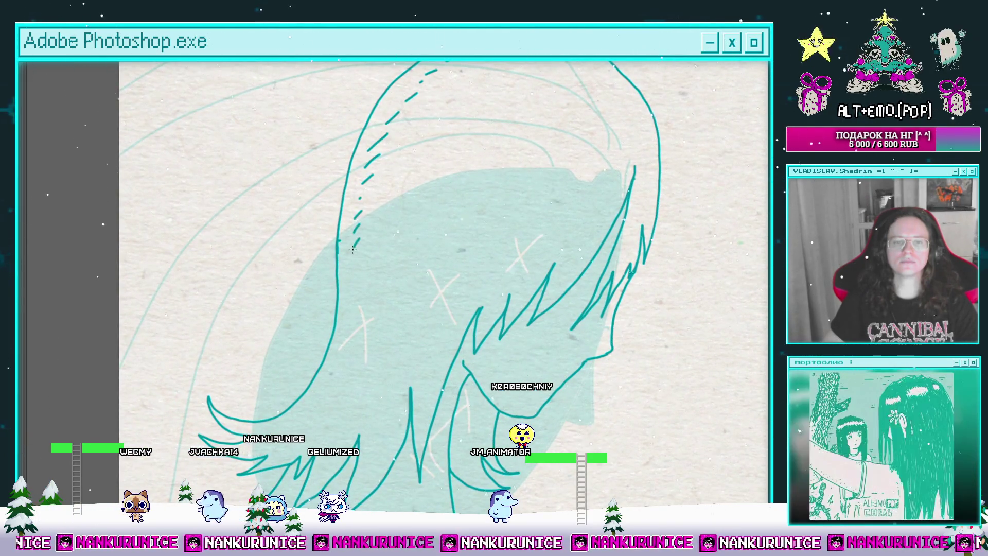
pyautogui.moveTo(352, 249); pyautogui.dragTo(397, 180)
pyautogui.moveTo(392, 218); pyautogui.dragTo(410, 149)
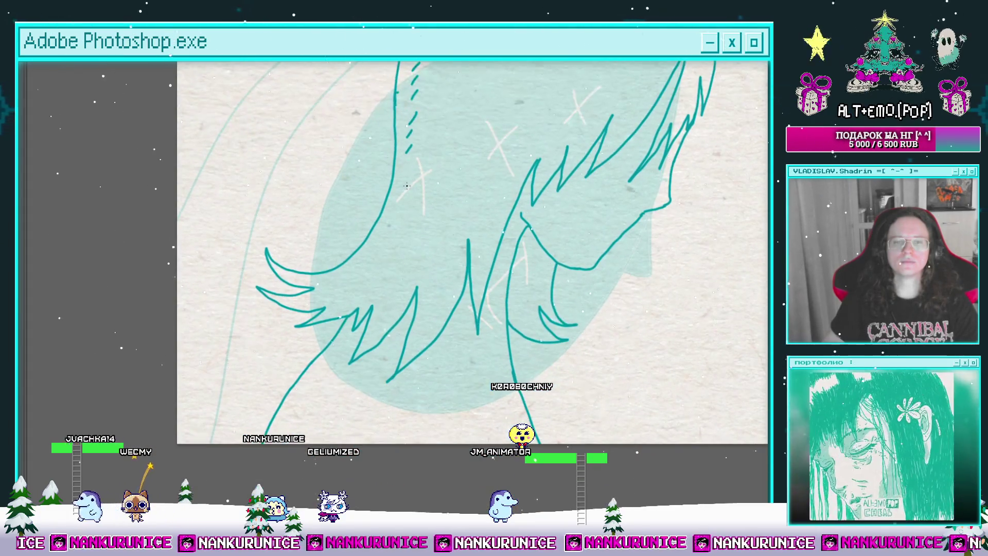
pyautogui.moveTo(384, 232); pyautogui.dragTo(385, 237)
pyautogui.moveTo(345, 263); pyautogui.dragTo(372, 140)
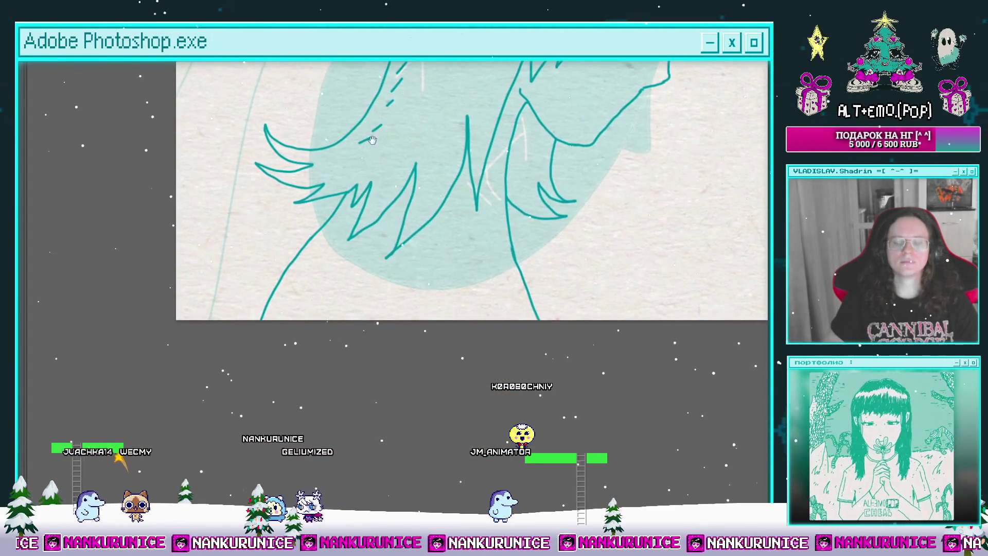
pyautogui.moveTo(454, 275); pyautogui.dragTo(396, 290)
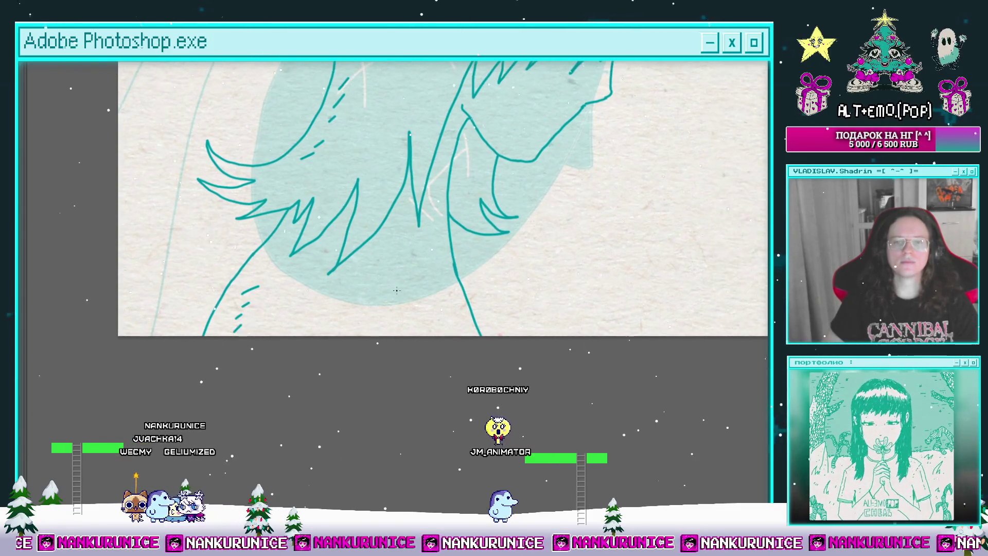
pyautogui.scroll(3, 459, 305)
pyautogui.moveTo(371, 141)
pyautogui.mouseDown()
pyautogui.moveTo(360, 192)
pyautogui.moveTo(417, 263)
pyautogui.mouseUp()
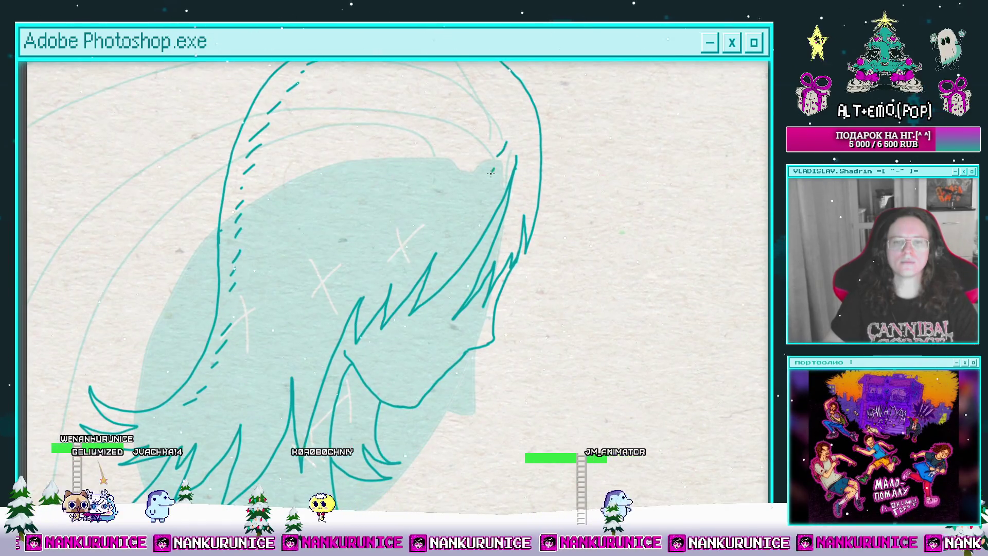
pyautogui.moveTo(471, 211); pyautogui.dragTo(485, 177)
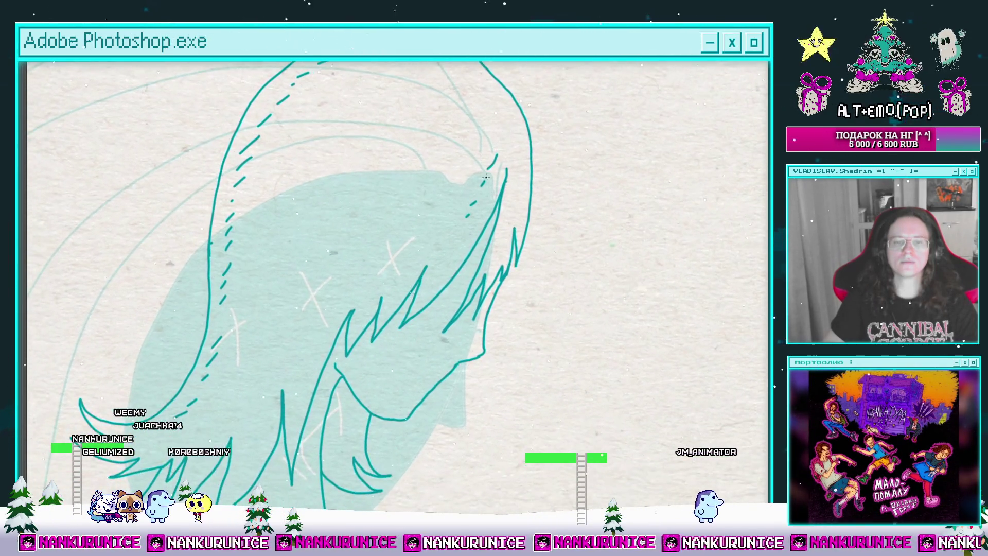
pyautogui.scroll(-3, 470, 237)
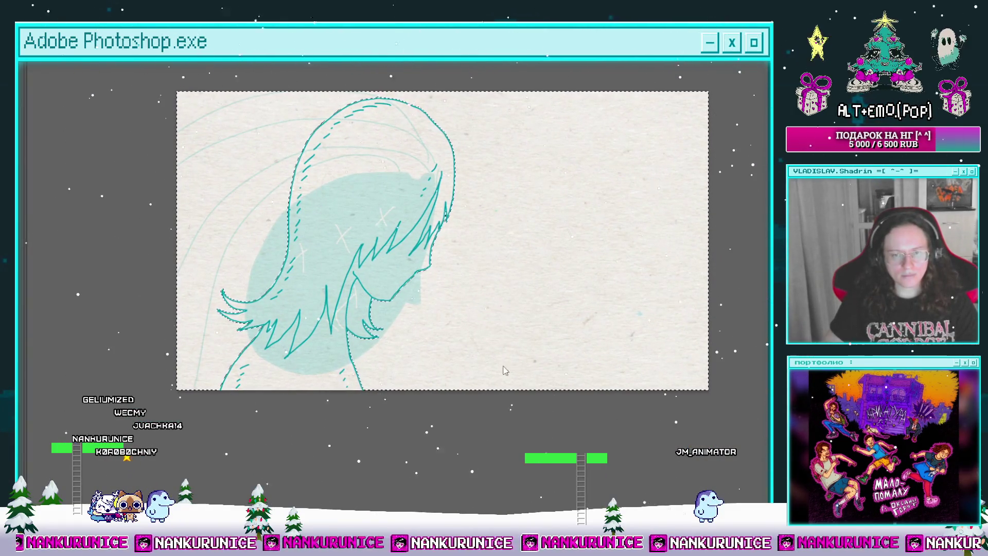
# Paste the hair shape as a new layer, move it below, and merge it into Слой 11.
pyautogui.press('Tab')
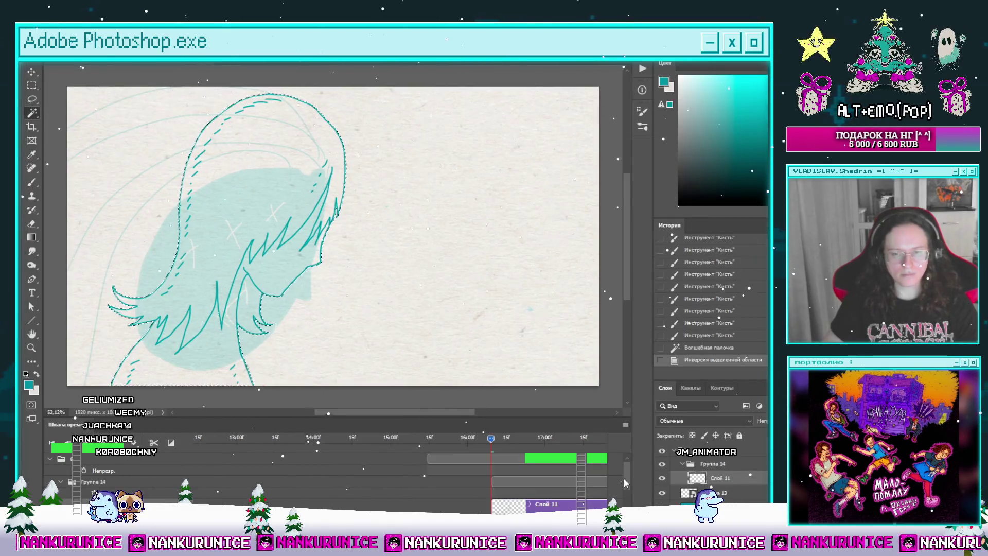
pyautogui.hotkey('ctrl', 'v')
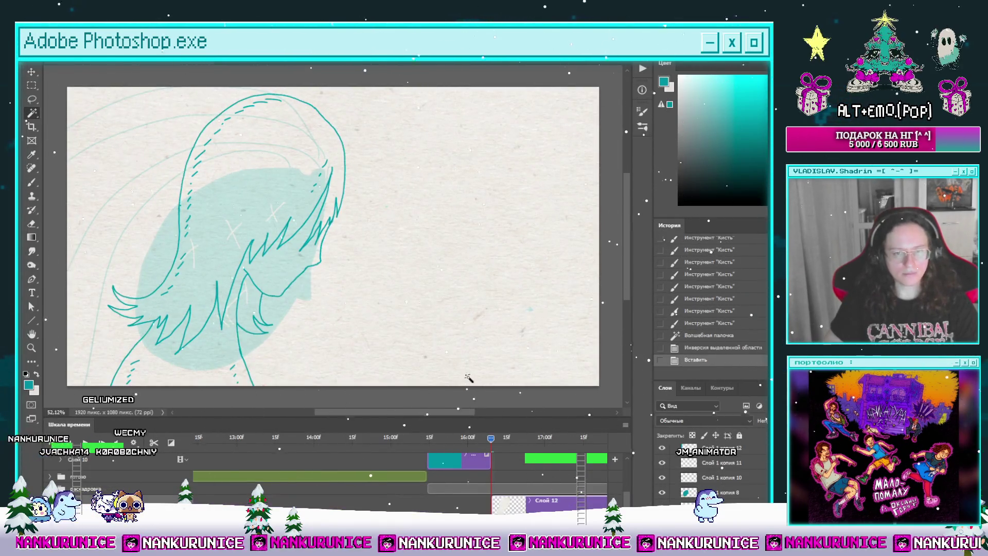
pyautogui.hotkey('ctrl', 'shift', '[')
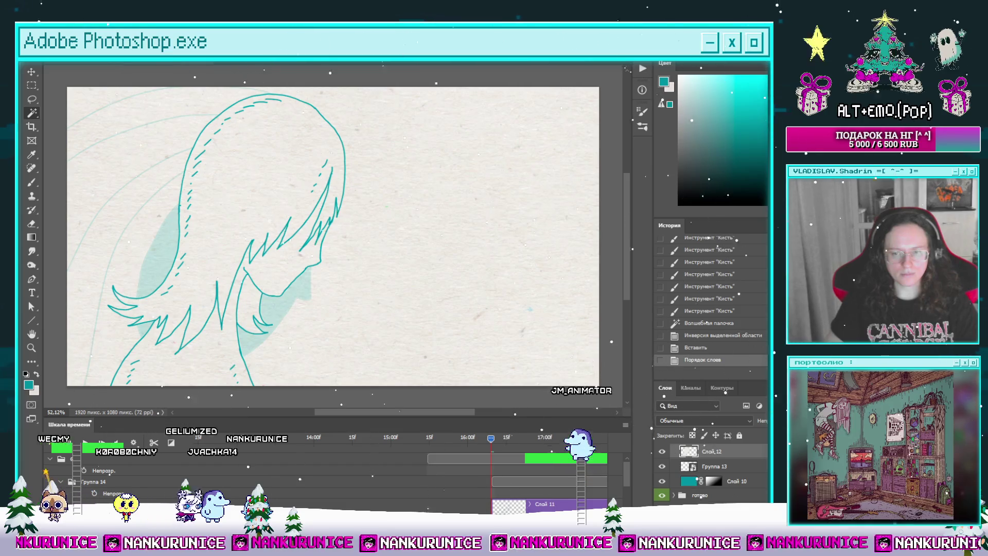
pyautogui.scroll(3, 714, 469)
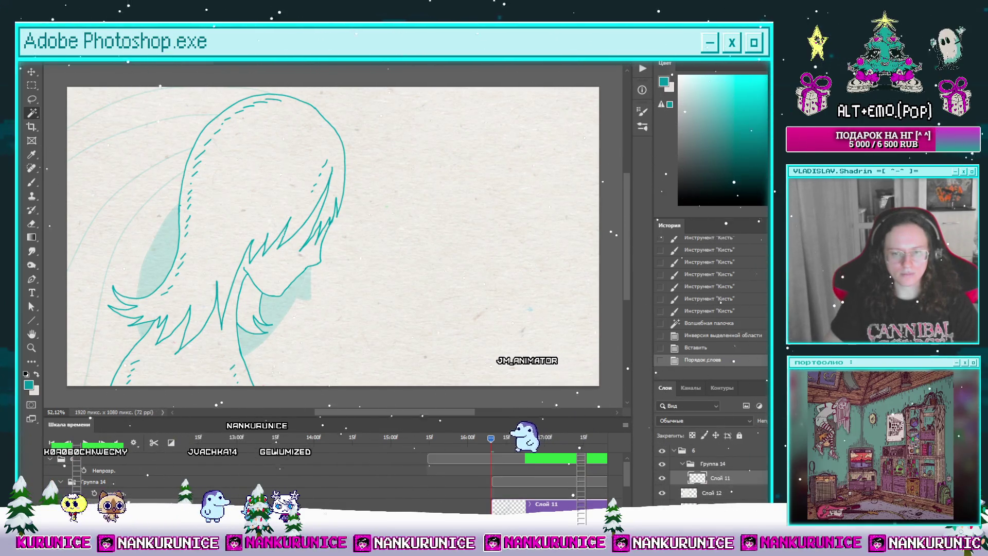
pyautogui.click(741, 478)
pyautogui.hotkey('ctrl', 'e')
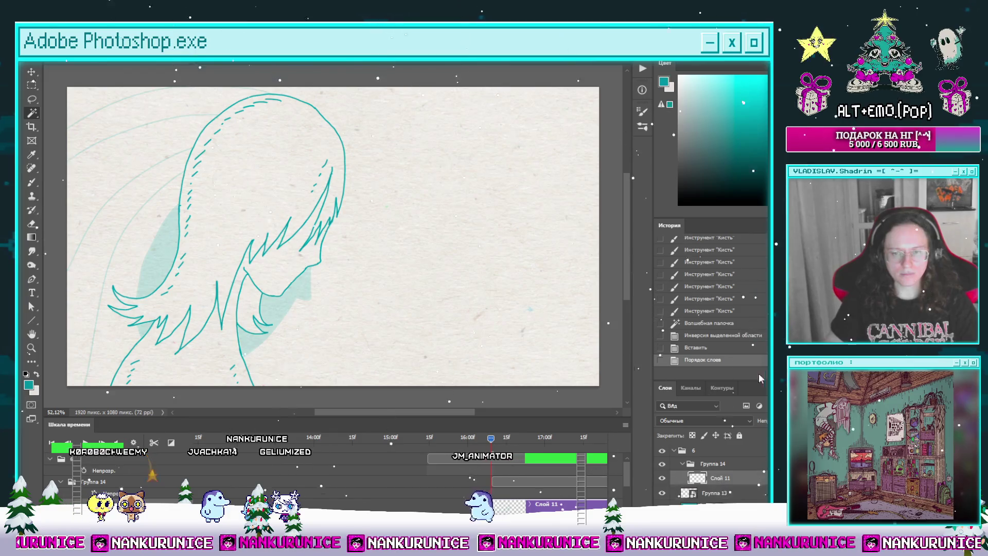
# Inspect the merged drawing full-screen with the Brush tool ready, then fit the image to the window.
pyautogui.press('Tab')
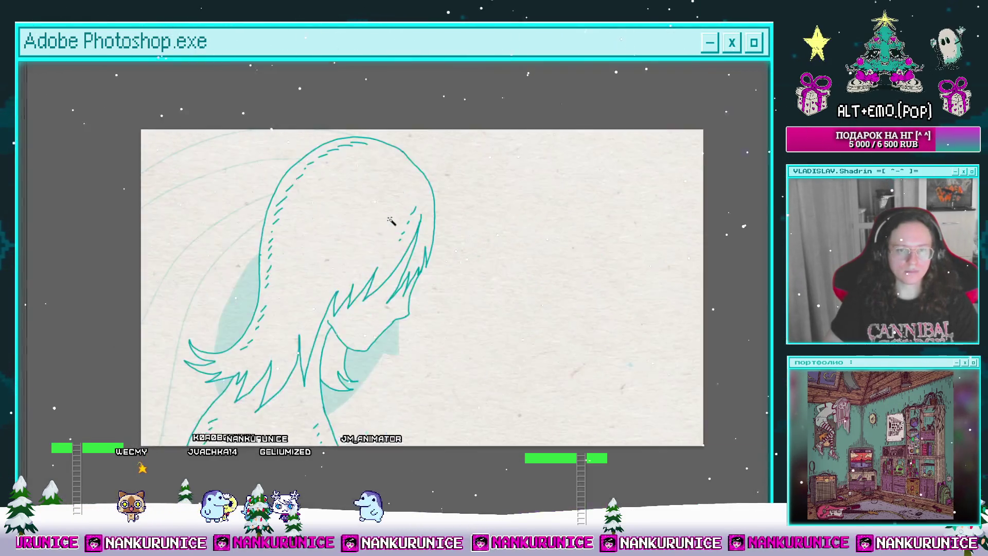
pyautogui.click(347, 299)
pyautogui.moveTo(355, 237); pyautogui.dragTo(408, 211)
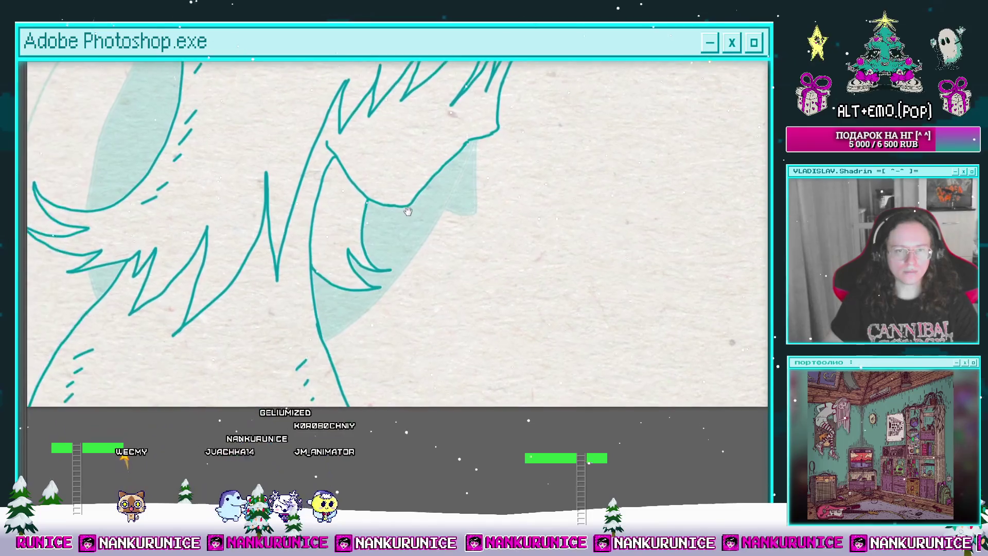
pyautogui.click(347, 209)
pyautogui.press('b')
pyautogui.moveTo(348, 286); pyautogui.dragTo(356, 149)
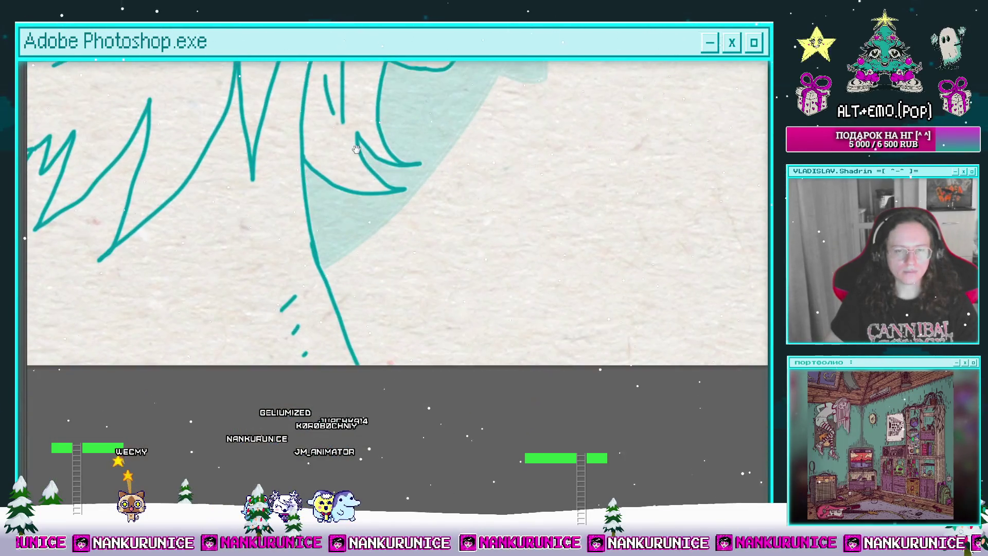
pyautogui.moveTo(373, 243); pyautogui.dragTo(365, 362)
pyautogui.hotkey('ctrl', '0')
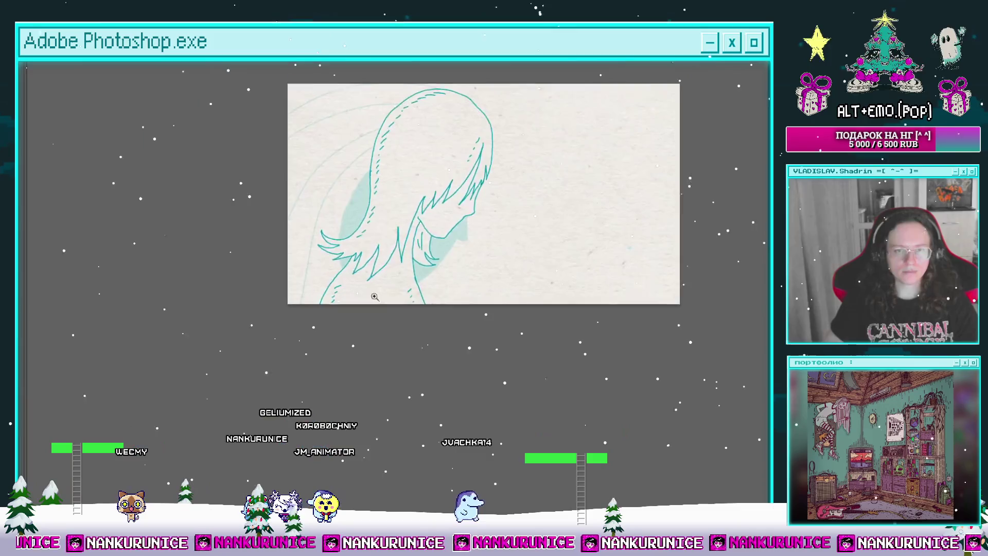
pyautogui.press('Tab')
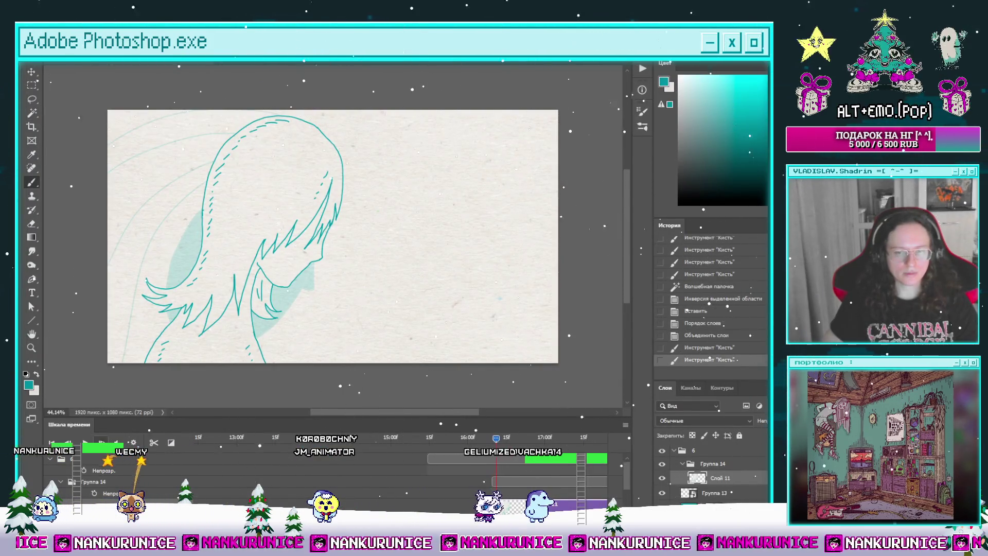
# Split the Слой 11 clip at the current frame and clear the line art from the new copy.
pyautogui.hotkey('ctrl', 'shift', 'd')
pyautogui.hotkey('ctrl', 'a')
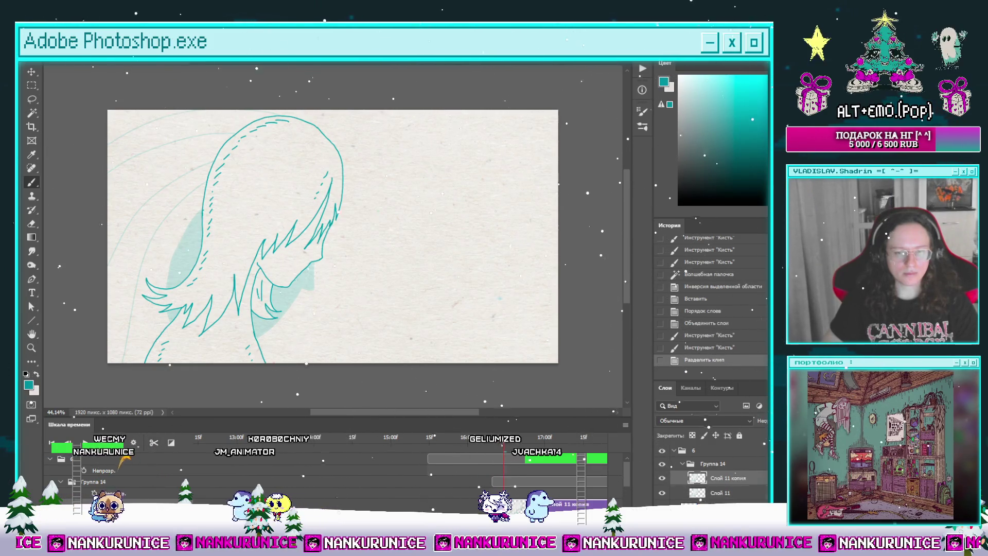
pyautogui.press('Delete')
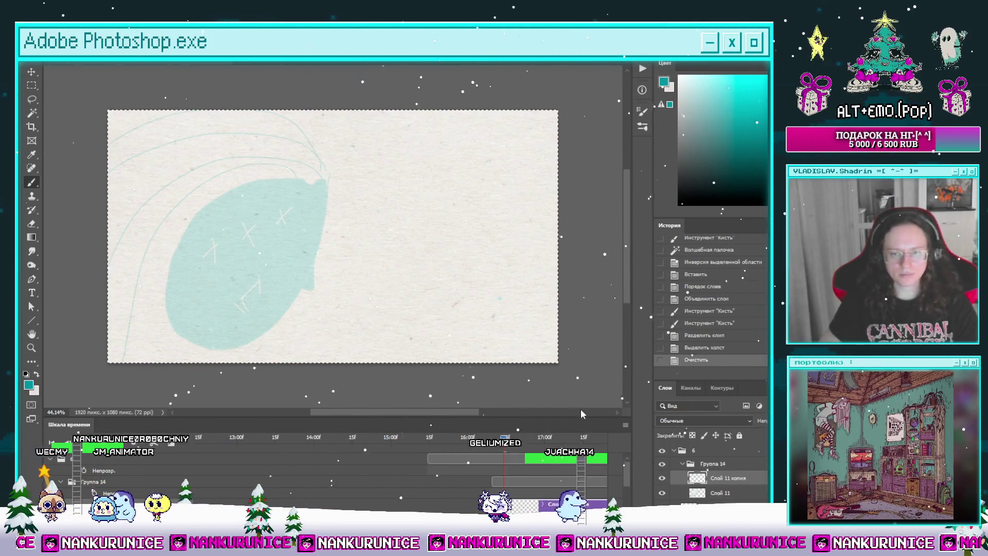
# Select Слой 1 копия 32, drop the selection, and delete two unneeded layers.
pyautogui.scroll(-1, 511, 493)
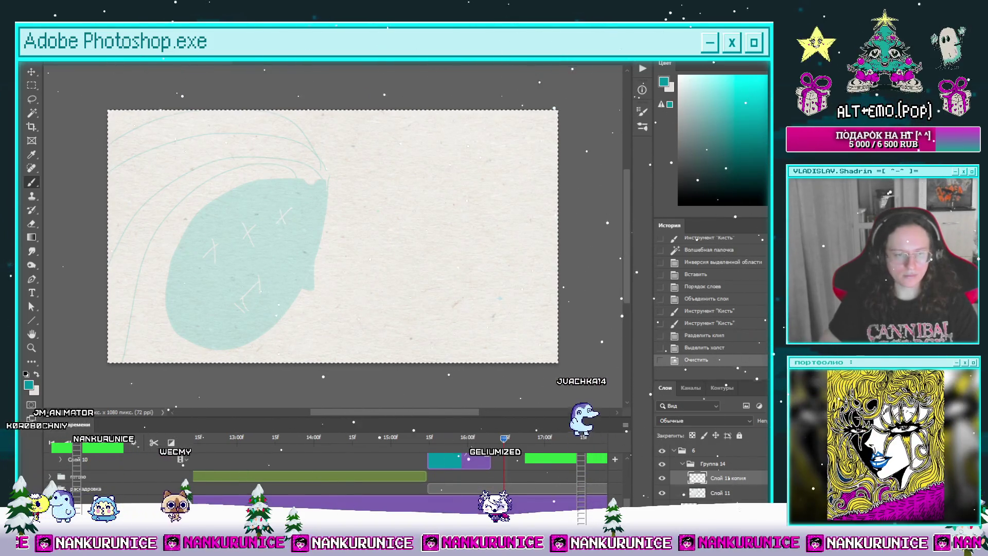
pyautogui.scroll(-3, 442, 485)
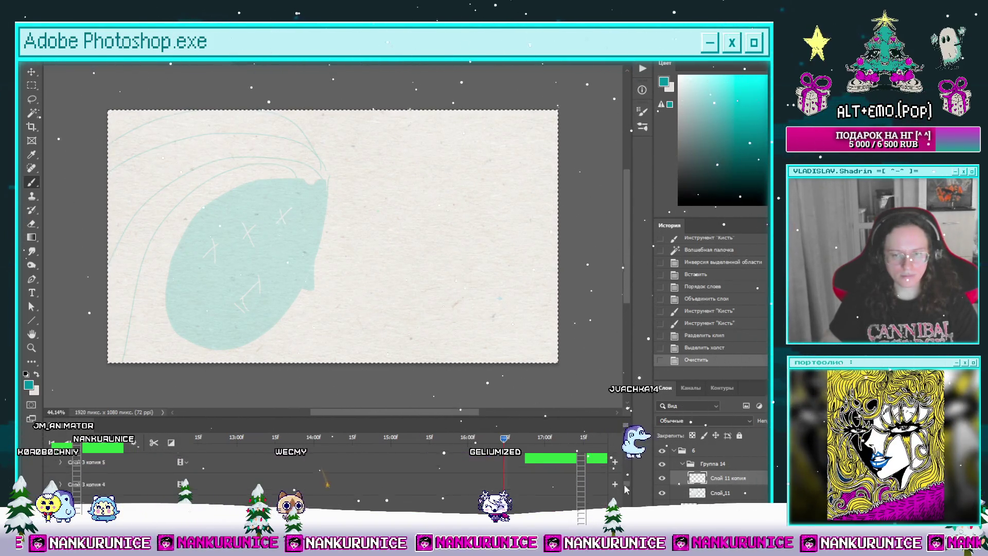
pyautogui.click(443, 485)
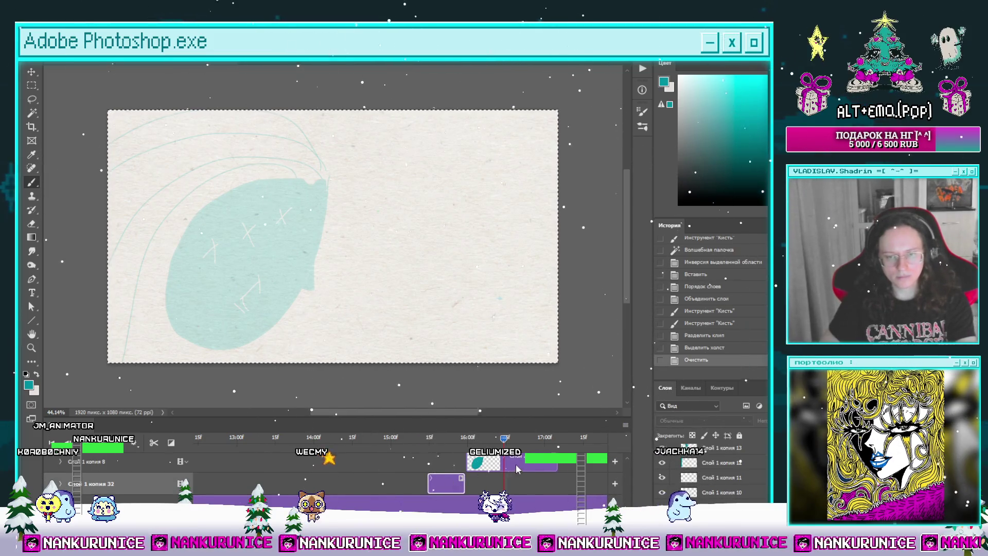
pyautogui.press('l')
pyautogui.hotkey('ctrl', 'd')
pyautogui.press('Delete')
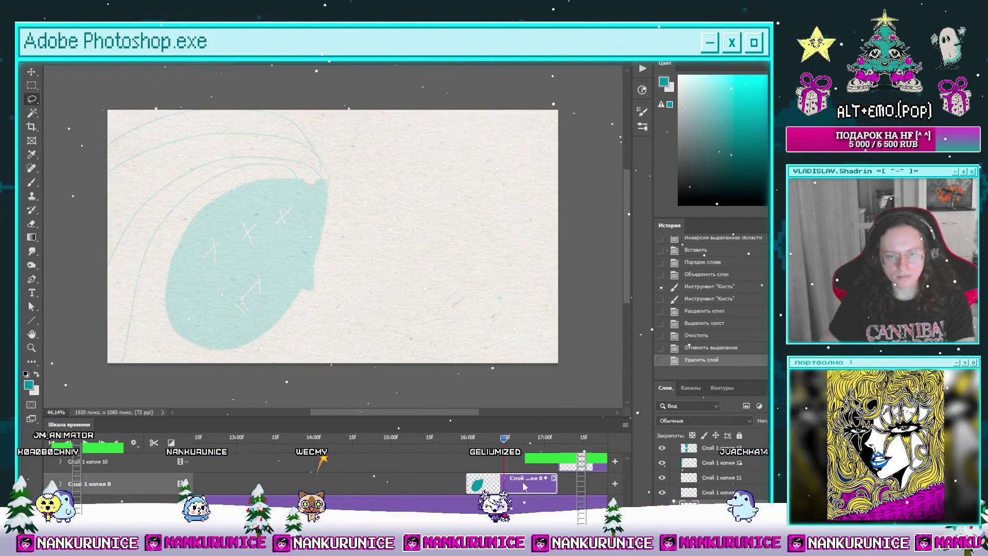
pyautogui.press('Delete')
# Select the Слой 11 копия layer in the Timeline.
pyautogui.scroll(-5, 360, 479)
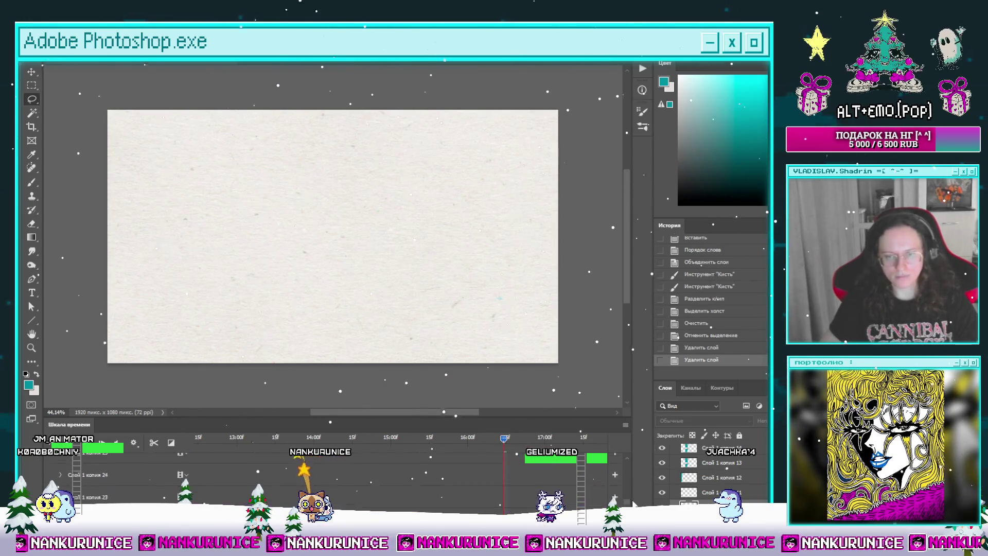
pyautogui.scroll(5, 635, 476)
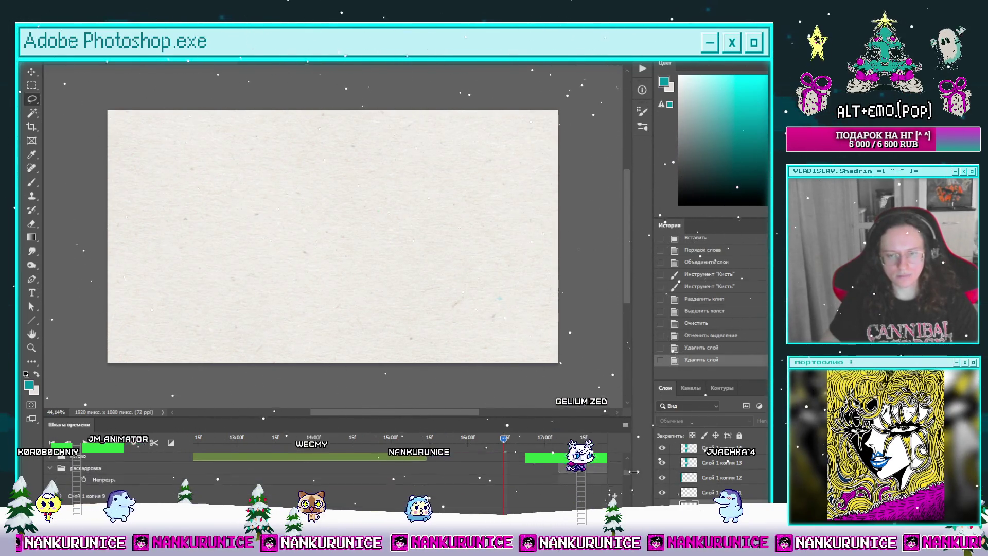
pyautogui.click(50, 467)
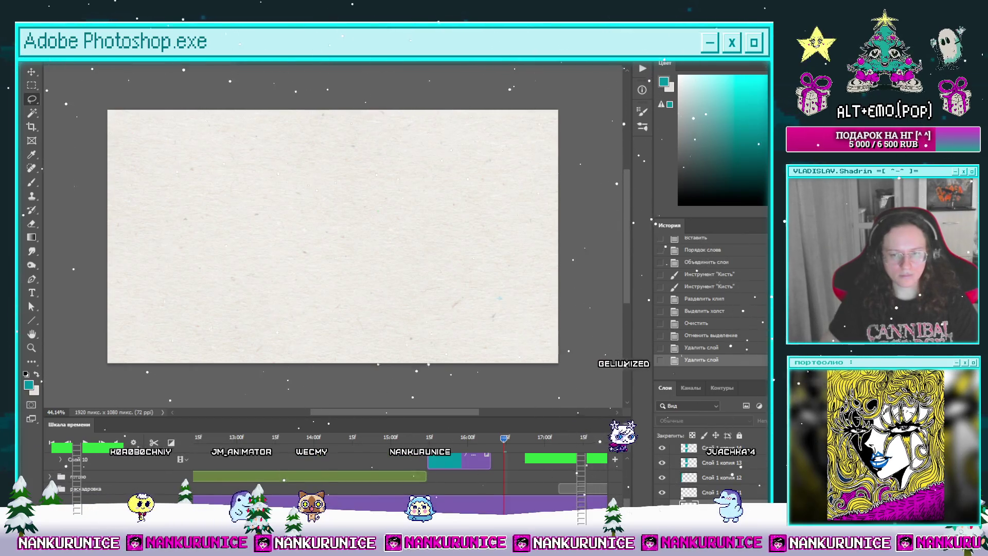
pyautogui.click(604, 472)
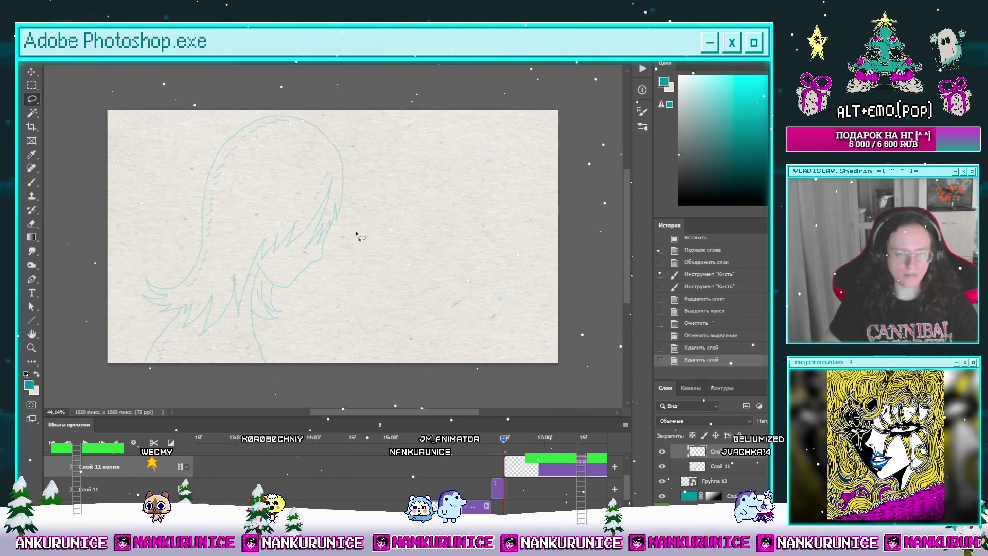
# Trace a dark teal line down the hair outline over the faint sketch.
pyautogui.scroll(2, 365, 185)
pyautogui.press('Tab')
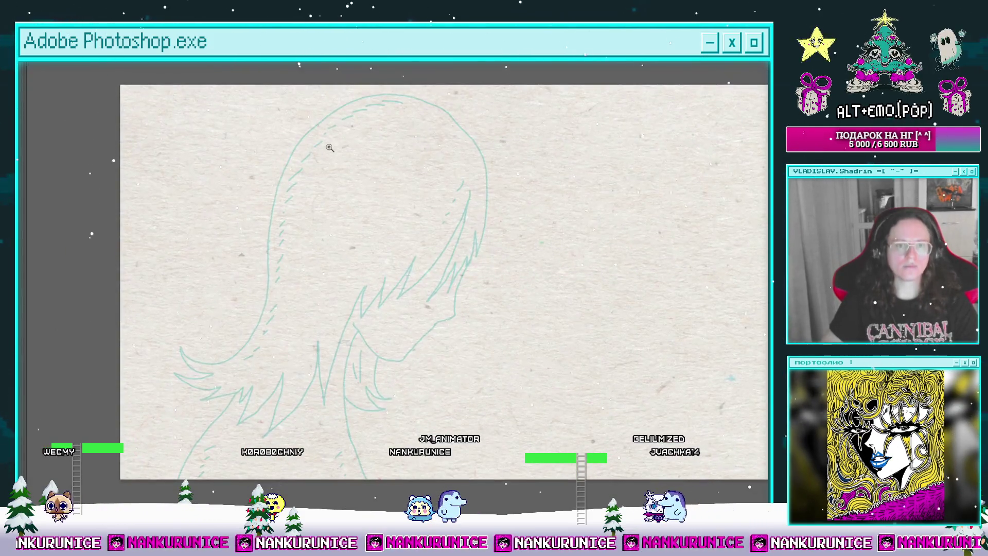
pyautogui.scroll(2, 364, 139)
pyautogui.scroll(3, 412, 98)
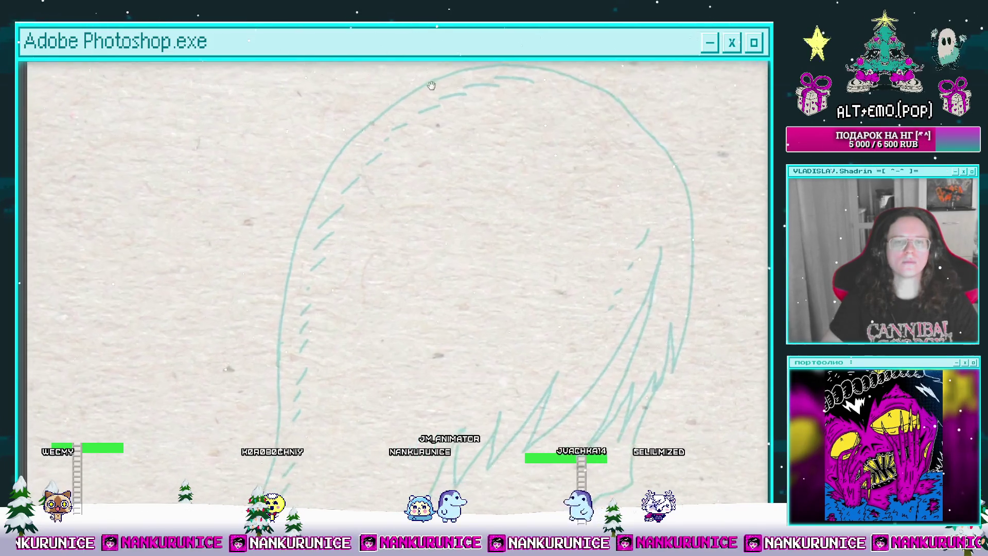
pyautogui.moveTo(422, 86)
pyautogui.mouseDown()
pyautogui.moveTo(390, 99)
pyautogui.moveTo(318, 193)
pyautogui.mouseUp()
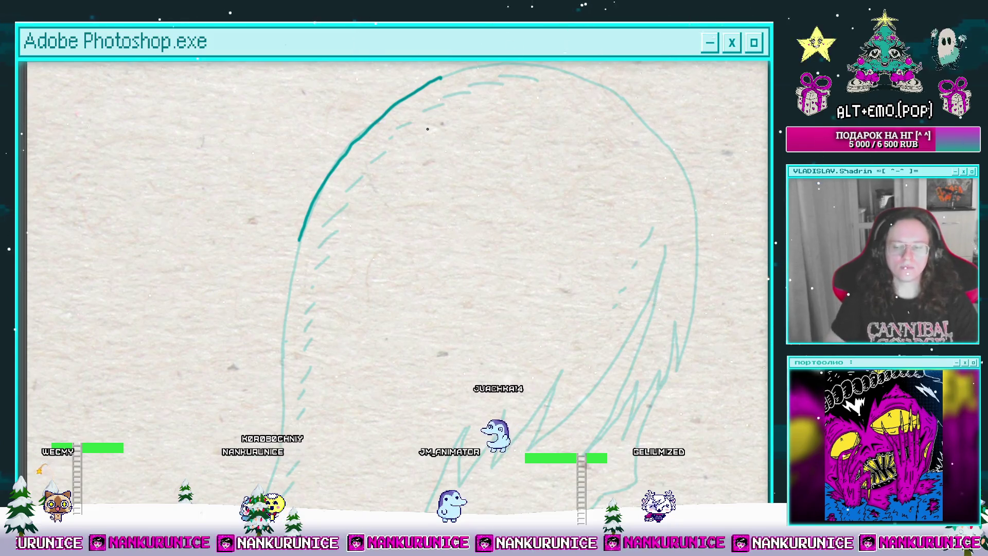
pyautogui.scroll(-3, 440, 257)
pyautogui.hscroll(-4, 440, 258)
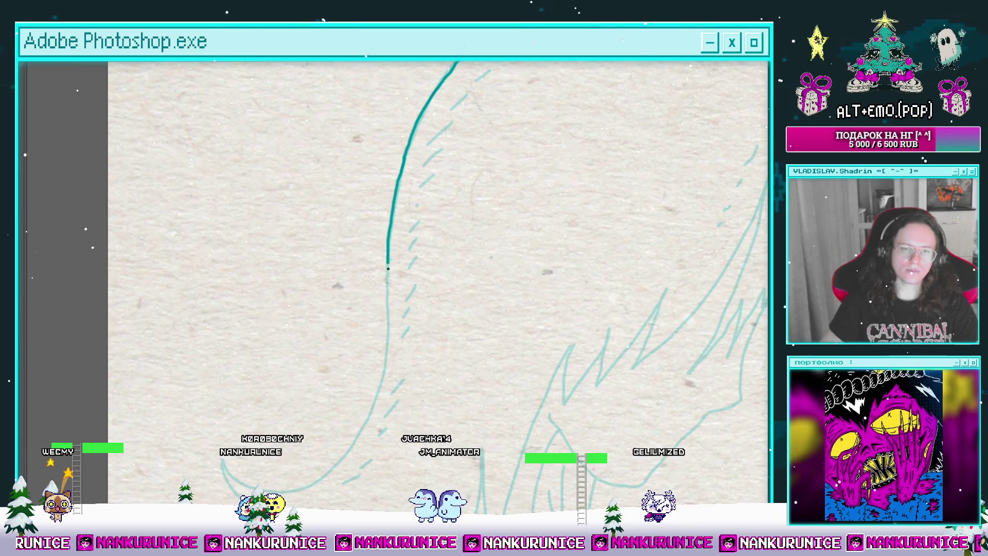
pyautogui.moveTo(388, 268)
pyautogui.mouseDown()
pyautogui.moveTo(433, 168)
pyautogui.moveTo(421, 278)
pyautogui.moveTo(406, 322)
pyautogui.moveTo(376, 360)
pyautogui.moveTo(316, 386)
pyautogui.moveTo(270, 372)
pyautogui.moveTo(261, 356)
pyautogui.moveTo(285, 230)
pyautogui.mouseUp()
pyautogui.moveTo(285, 230); pyautogui.dragTo(348, 282)
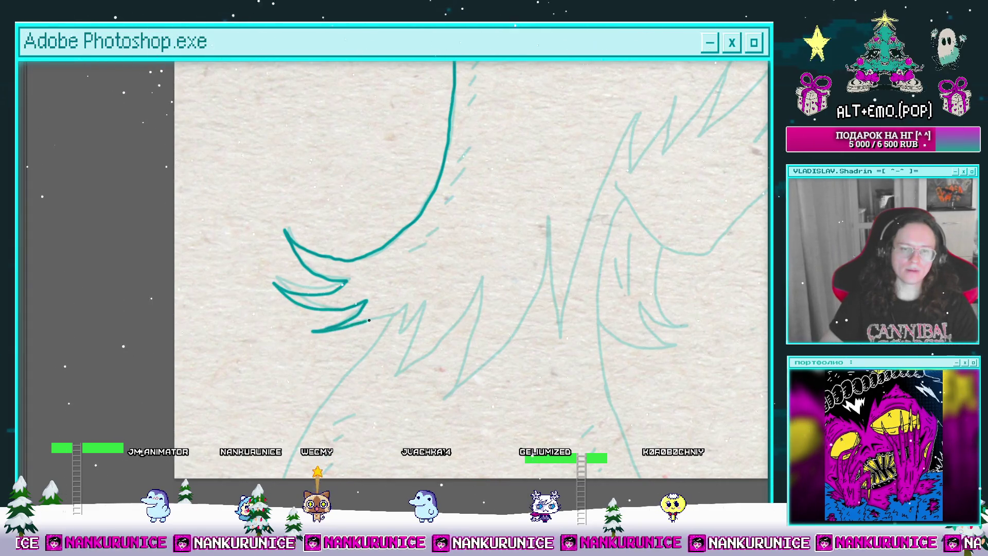
pyautogui.moveTo(398, 306)
pyautogui.mouseDown()
pyautogui.moveTo(338, 266)
pyautogui.moveTo(365, 262)
pyautogui.mouseUp()
# Ink a new strand rising from the V's bottom with extended tips, undoing the failed strokes.
pyautogui.moveTo(323, 333)
pyautogui.mouseDown()
pyautogui.moveTo(404, 261)
pyautogui.moveTo(380, 347)
pyautogui.moveTo(492, 198)
pyautogui.moveTo(420, 208)
pyautogui.moveTo(422, 294)
pyautogui.moveTo(388, 350)
pyautogui.mouseUp()
pyautogui.hotkey('ctrl', 'z')
pyautogui.moveTo(380, 384); pyautogui.dragTo(410, 274)
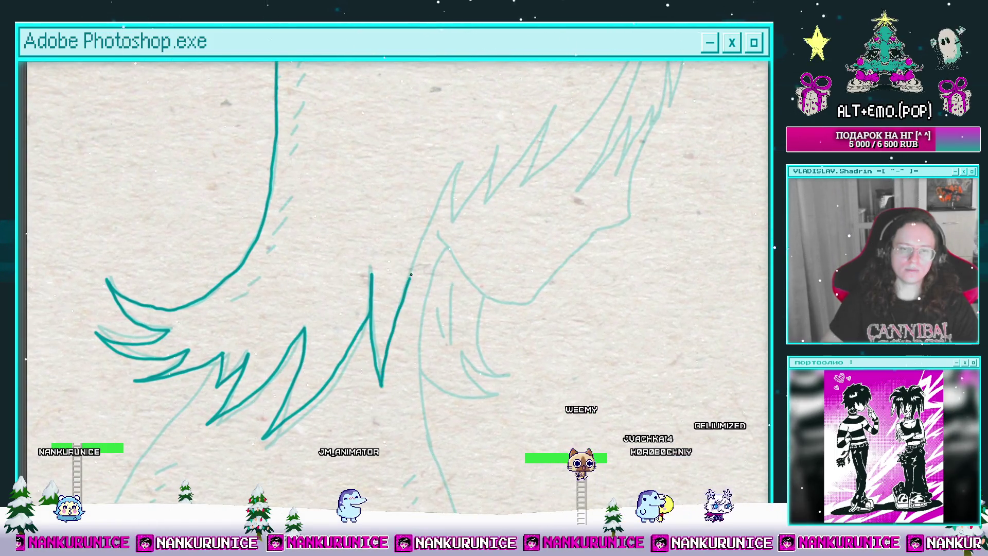
pyautogui.moveTo(445, 176); pyautogui.dragTo(391, 233)
pyautogui.moveTo(399, 218); pyautogui.dragTo(407, 278)
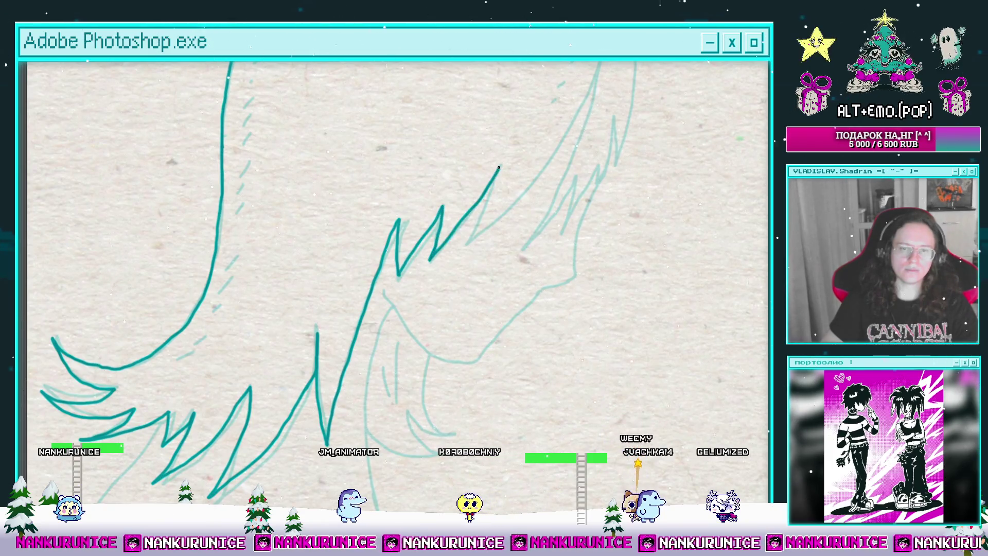
pyautogui.moveTo(466, 242); pyautogui.dragTo(398, 293)
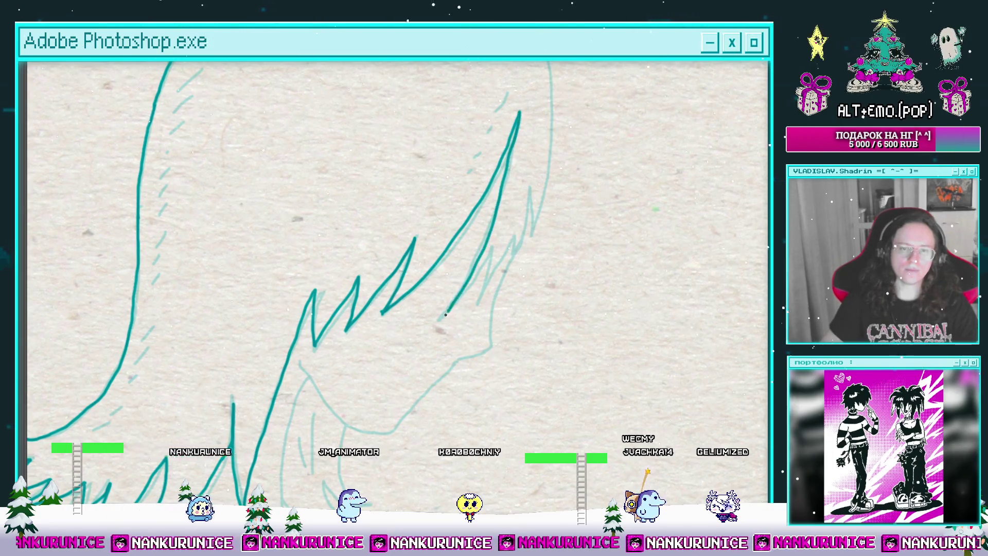
pyautogui.hotkey('ctrl', 'z')
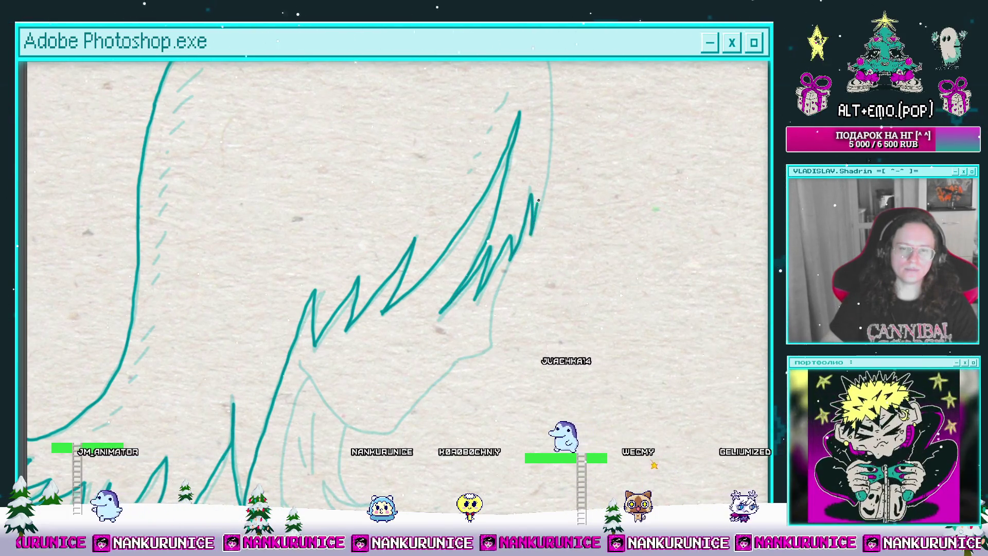
pyautogui.moveTo(545, 158); pyautogui.dragTo(533, 238)
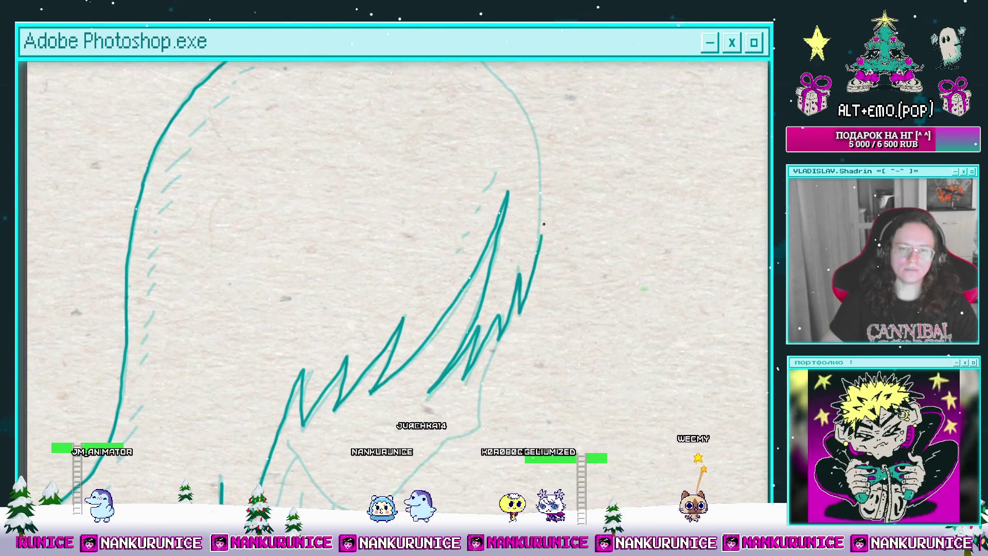
# Ink the bold teal arc along the top of the head.
pyautogui.moveTo(519, 242); pyautogui.dragTo(511, 315)
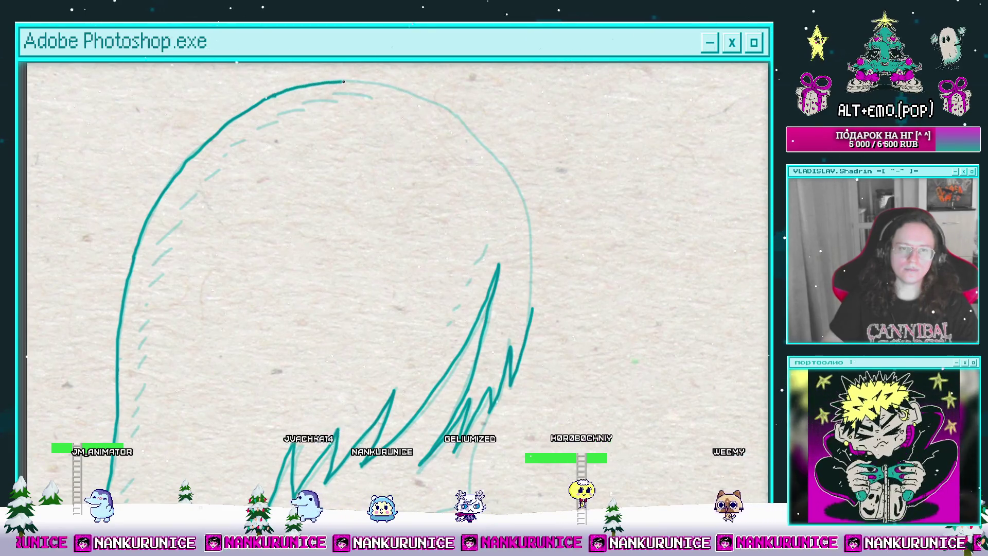
pyautogui.moveTo(292, 88)
pyautogui.mouseDown()
pyautogui.moveTo(471, 126)
pyautogui.moveTo(489, 143)
pyautogui.mouseUp()
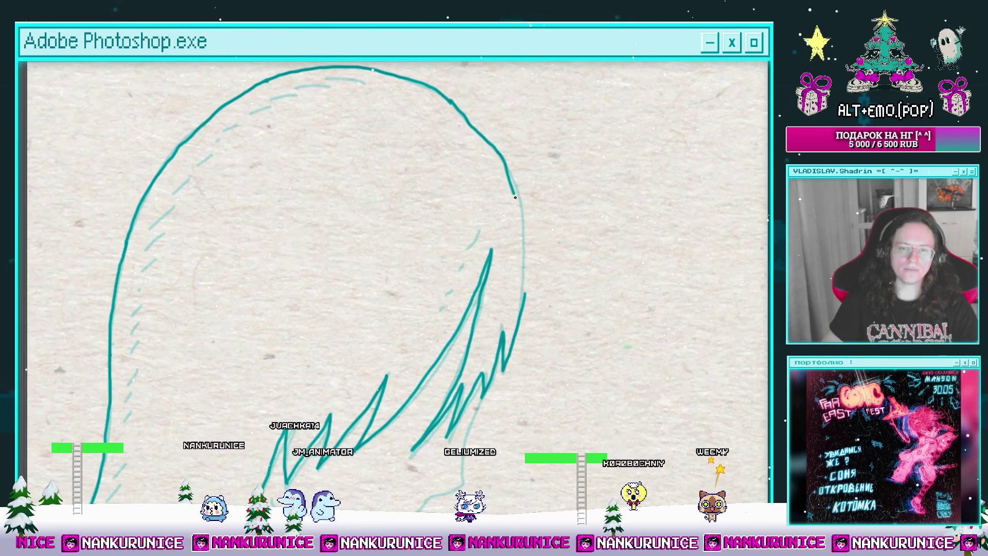
pyautogui.moveTo(488, 258); pyautogui.dragTo(554, 213)
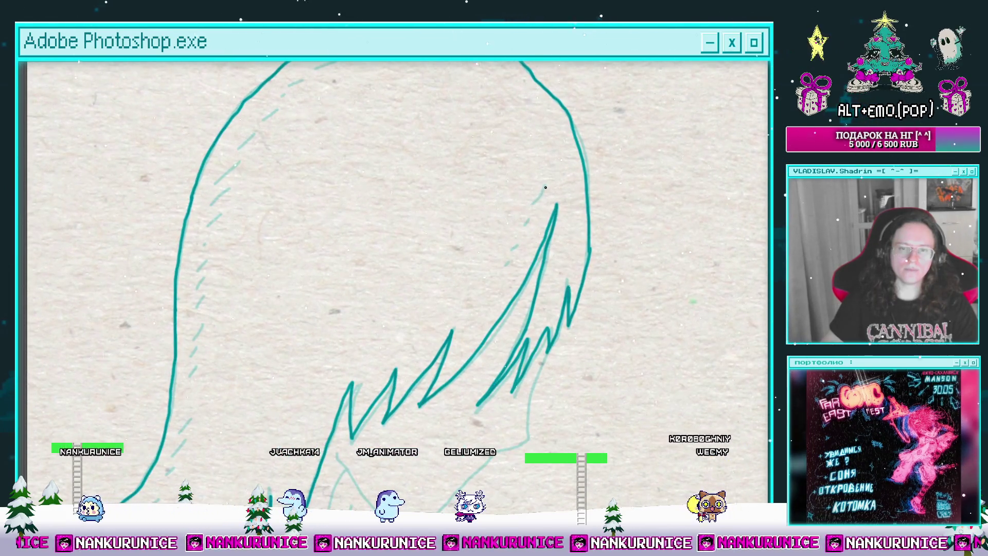
pyautogui.moveTo(503, 254); pyautogui.dragTo(569, 324)
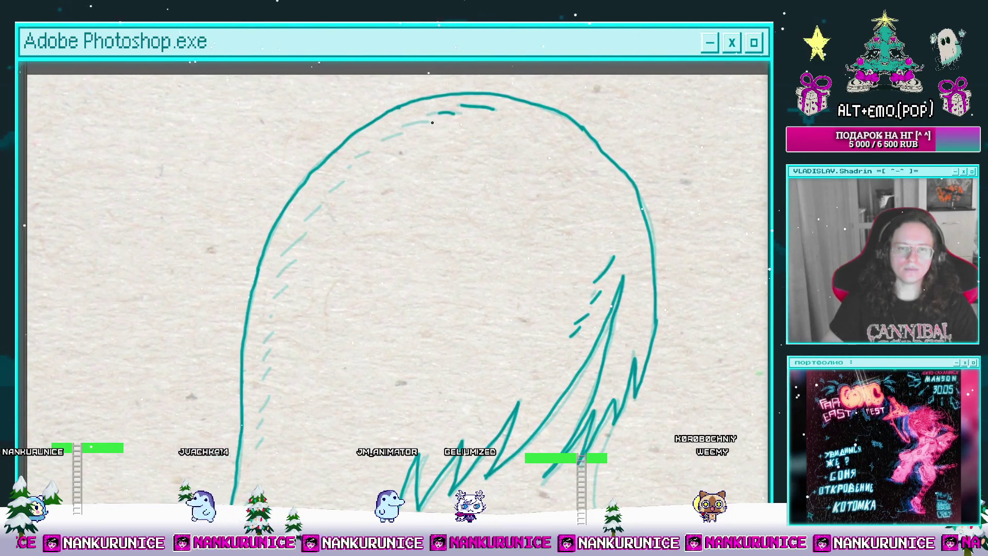
pyautogui.moveTo(421, 133)
pyautogui.mouseDown()
pyautogui.moveTo(416, 143)
pyautogui.moveTo(511, 105)
pyautogui.mouseUp()
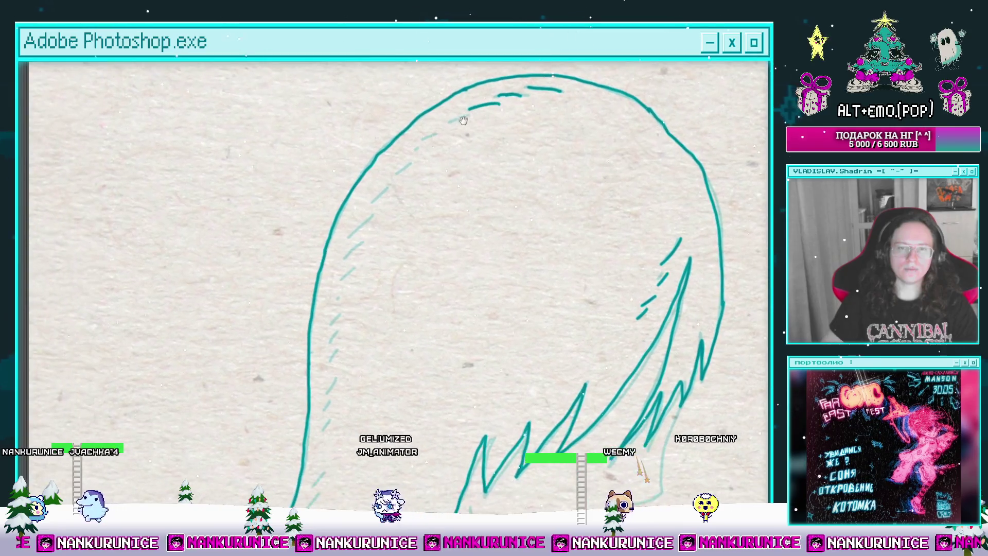
pyautogui.moveTo(410, 165)
pyautogui.mouseDown()
pyautogui.moveTo(443, 108)
pyautogui.moveTo(462, 99)
pyautogui.mouseUp()
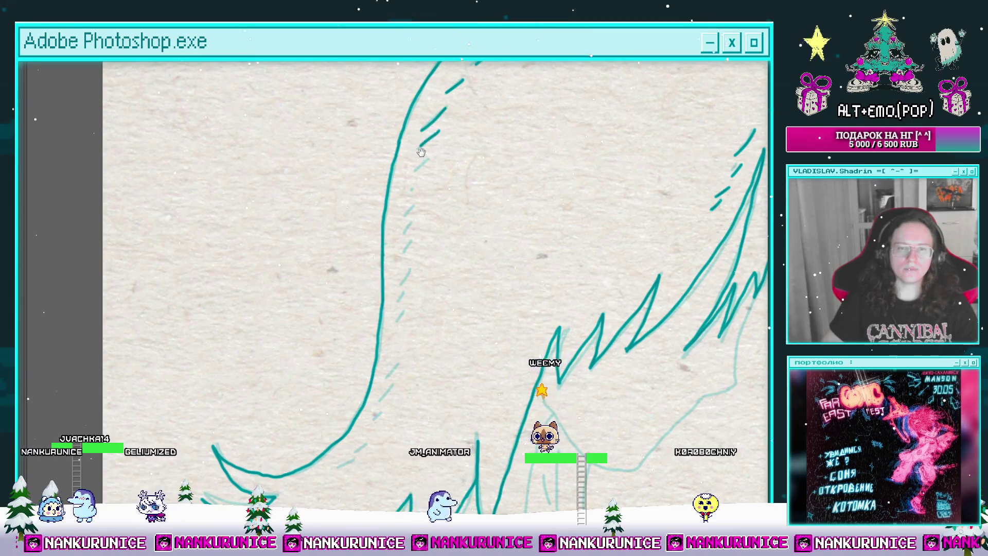
pyautogui.moveTo(422, 178); pyautogui.dragTo(444, 107)
pyautogui.moveTo(431, 171); pyautogui.dragTo(438, 122)
pyautogui.moveTo(429, 206)
pyautogui.mouseDown()
pyautogui.moveTo(443, 156)
pyautogui.moveTo(457, 152)
pyautogui.mouseUp()
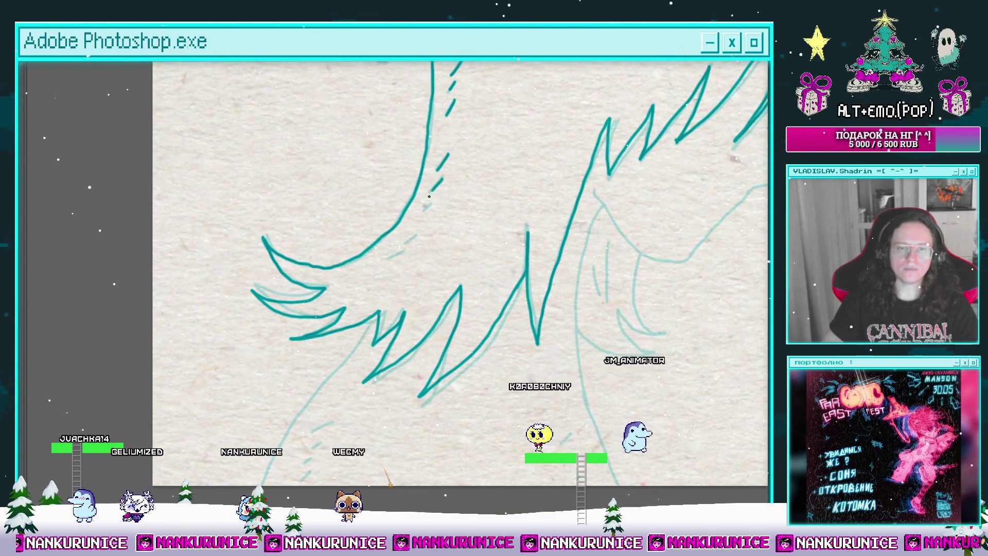
pyautogui.moveTo(435, 246); pyautogui.dragTo(451, 148)
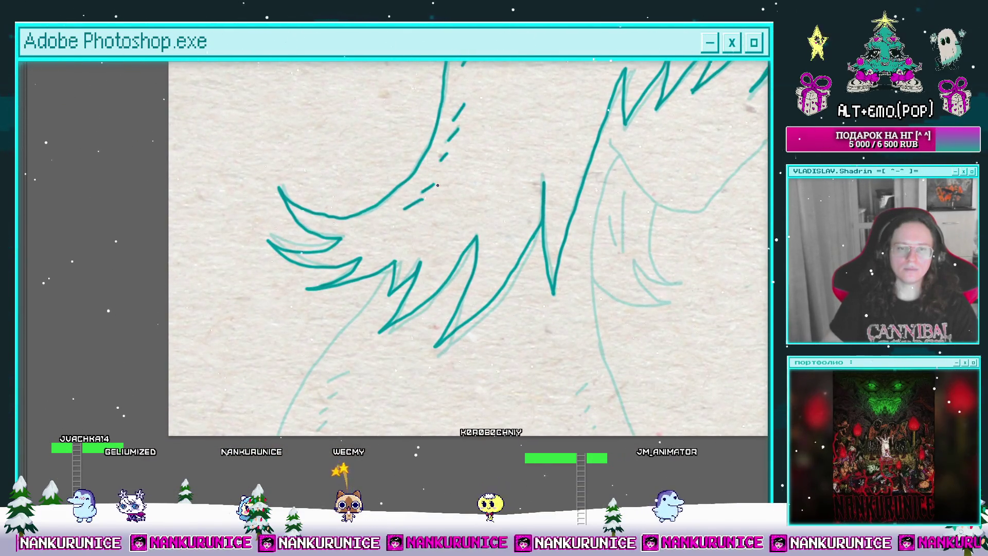
pyautogui.scroll(-1, 427, 221)
# Zoom in on the middle strands and ink a stroke down the figure's right side.
pyautogui.moveTo(427, 221); pyautogui.dragTo(484, 145)
pyautogui.click(472, 166)
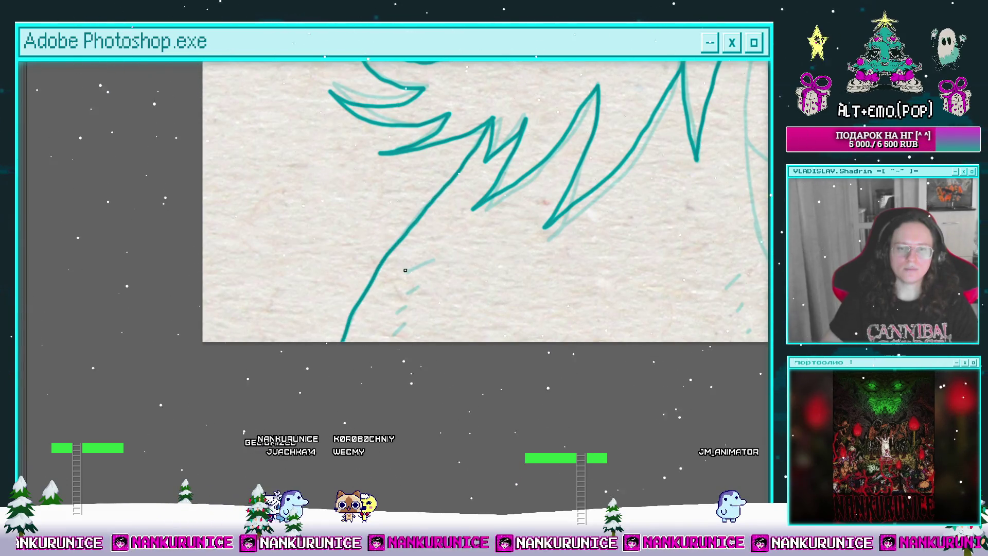
pyautogui.moveTo(679, 216); pyautogui.dragTo(376, 308)
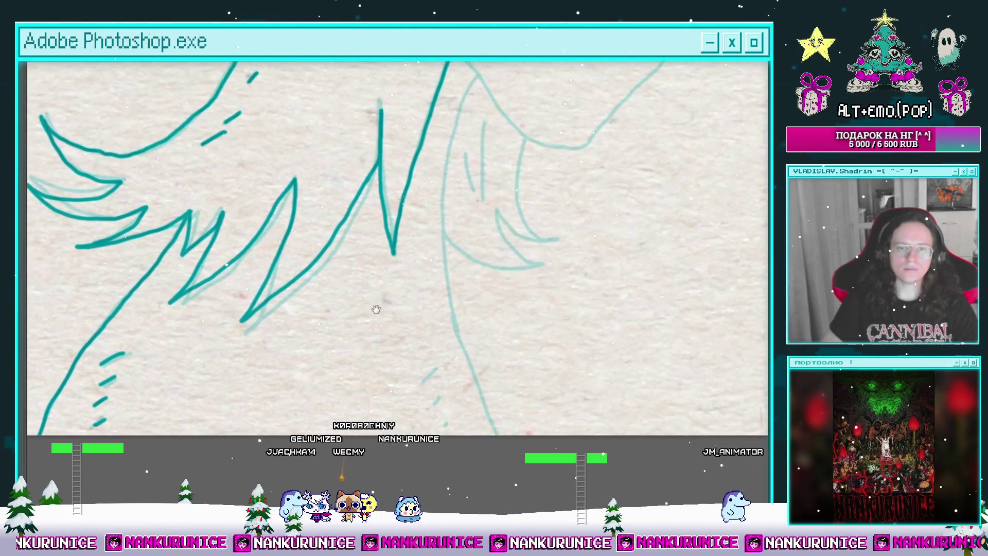
pyautogui.moveTo(531, 154); pyautogui.dragTo(502, 242)
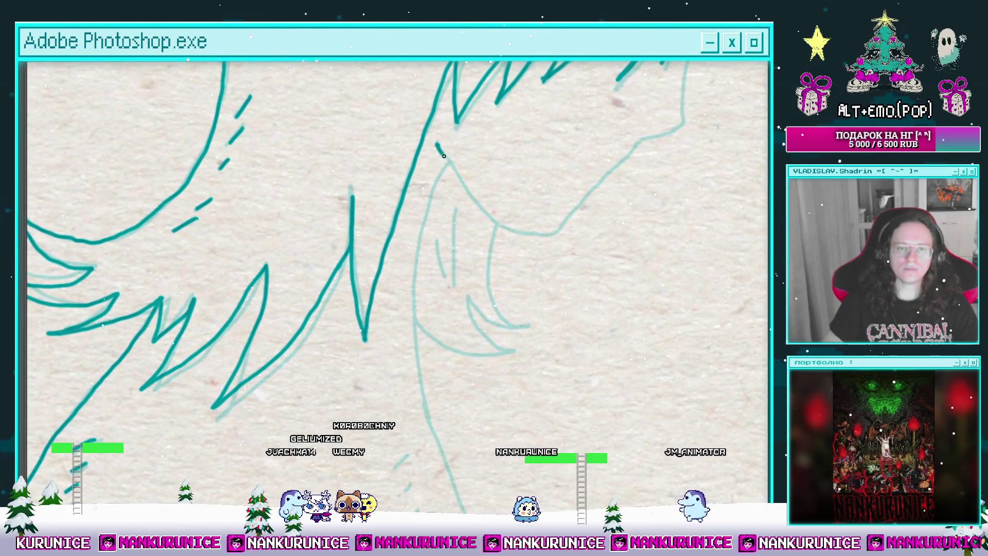
pyautogui.moveTo(528, 234)
pyautogui.mouseDown()
pyautogui.moveTo(525, 260)
pyautogui.moveTo(491, 307)
pyautogui.mouseUp()
pyautogui.moveTo(635, 88)
pyautogui.mouseDown()
pyautogui.moveTo(607, 203)
pyautogui.moveTo(562, 224)
pyautogui.moveTo(472, 318)
pyautogui.moveTo(511, 221)
pyautogui.moveTo(532, 200)
pyautogui.mouseUp()
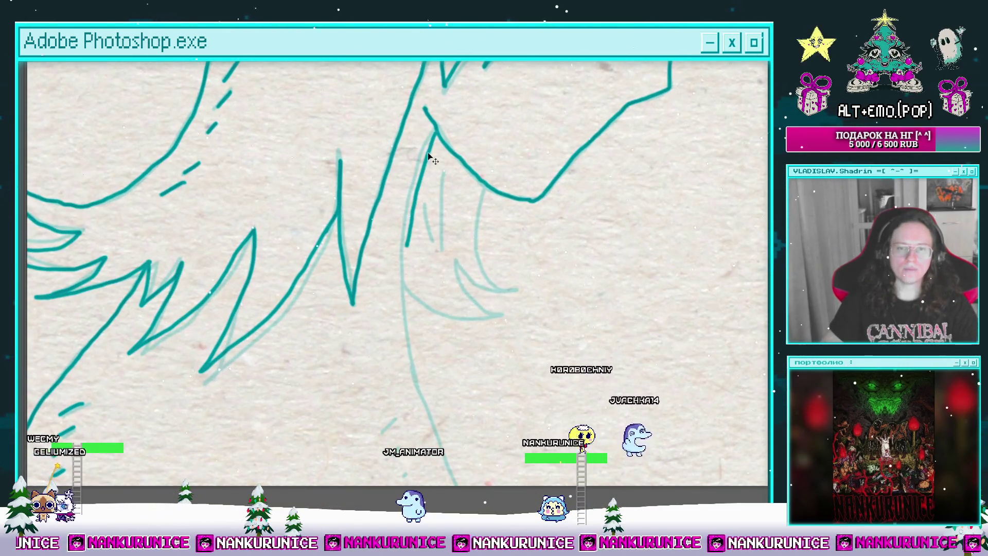
# Ink the inner strand curves, including the hooked lock near the face.
pyautogui.moveTo(430, 154)
pyautogui.mouseDown()
pyautogui.moveTo(453, 129)
pyautogui.moveTo(428, 227)
pyautogui.moveTo(437, 343)
pyautogui.mouseUp()
pyautogui.moveTo(437, 343)
pyautogui.mouseDown()
pyautogui.moveTo(423, 229)
pyautogui.moveTo(465, 343)
pyautogui.mouseUp()
pyautogui.moveTo(404, 279)
pyautogui.mouseDown()
pyautogui.moveTo(392, 289)
pyautogui.moveTo(414, 335)
pyautogui.mouseUp()
pyautogui.moveTo(451, 249); pyautogui.dragTo(402, 353)
pyautogui.moveTo(490, 165); pyautogui.dragTo(467, 254)
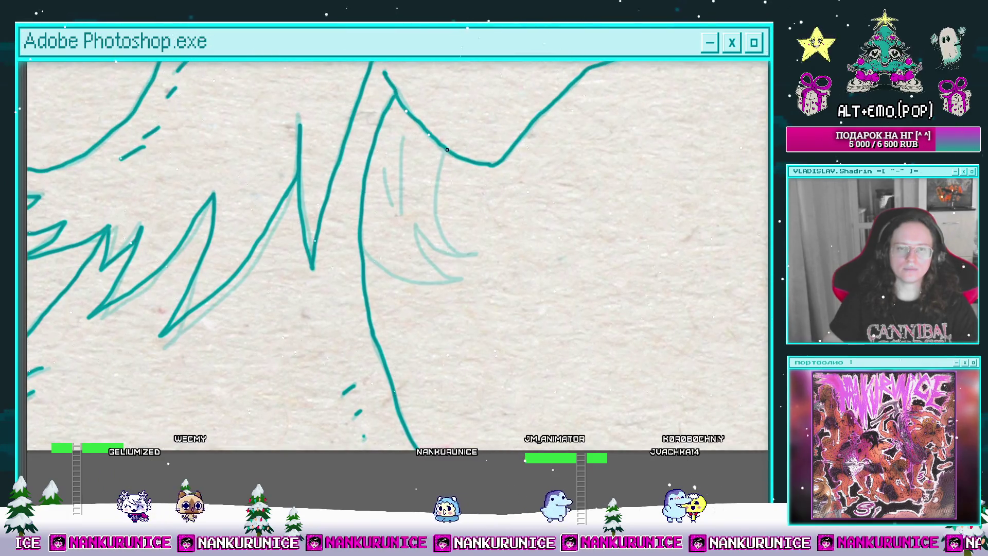
pyautogui.moveTo(413, 222)
pyautogui.mouseDown()
pyautogui.moveTo(455, 282)
pyautogui.moveTo(401, 276)
pyautogui.moveTo(416, 338)
pyautogui.moveTo(410, 273)
pyautogui.mouseUp()
# Paste the inked hair onto a new layer, reorder it, and merge Слой 12 into Слой 11 копия.
pyautogui.hotkey('ctrl', '-')
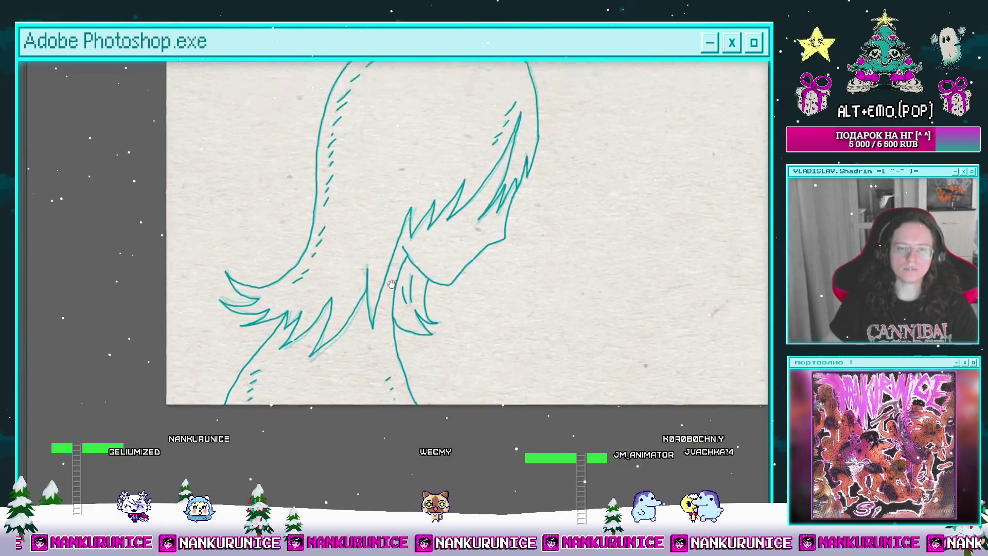
pyautogui.press('f')
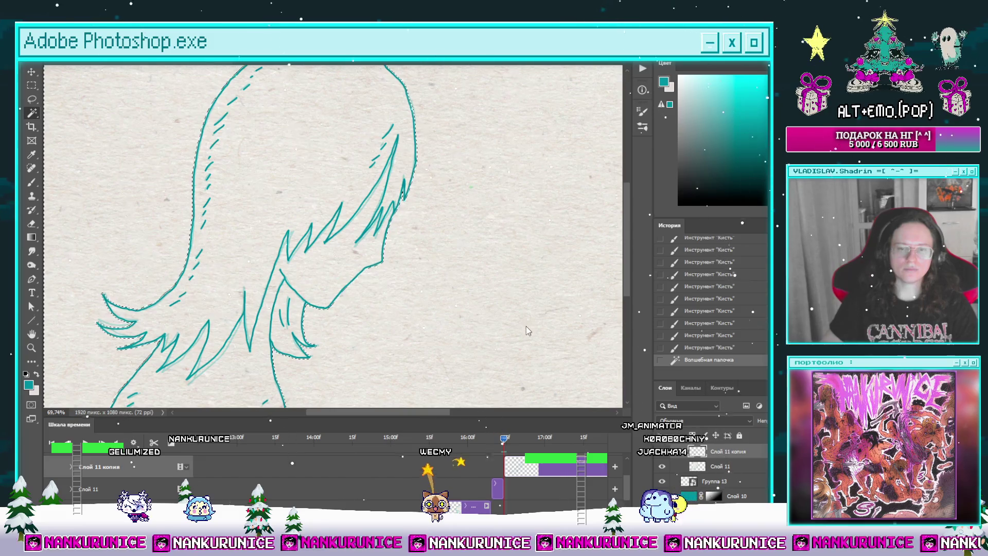
pyautogui.hotkey('ctrl', 'v')
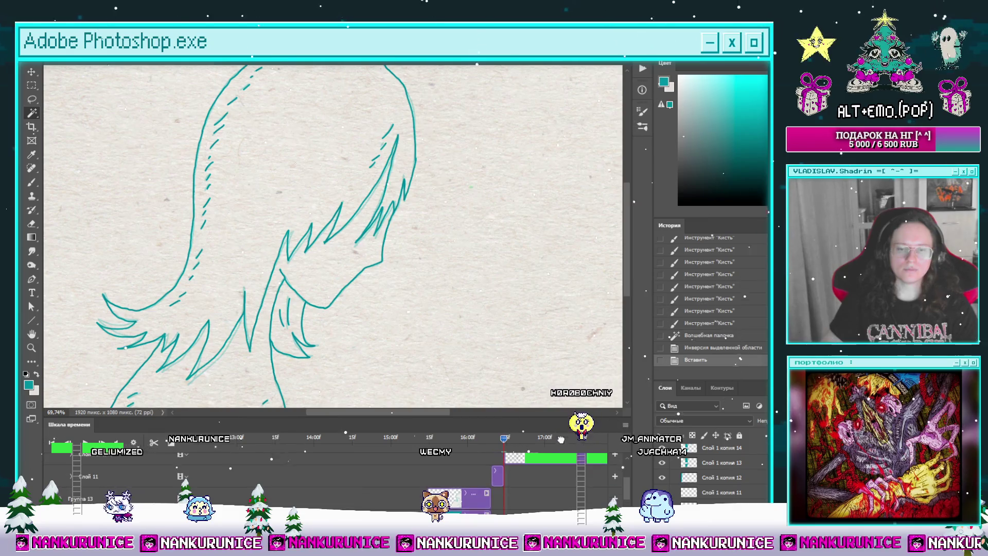
pyautogui.moveTo(558, 465); pyautogui.dragTo(559, 495)
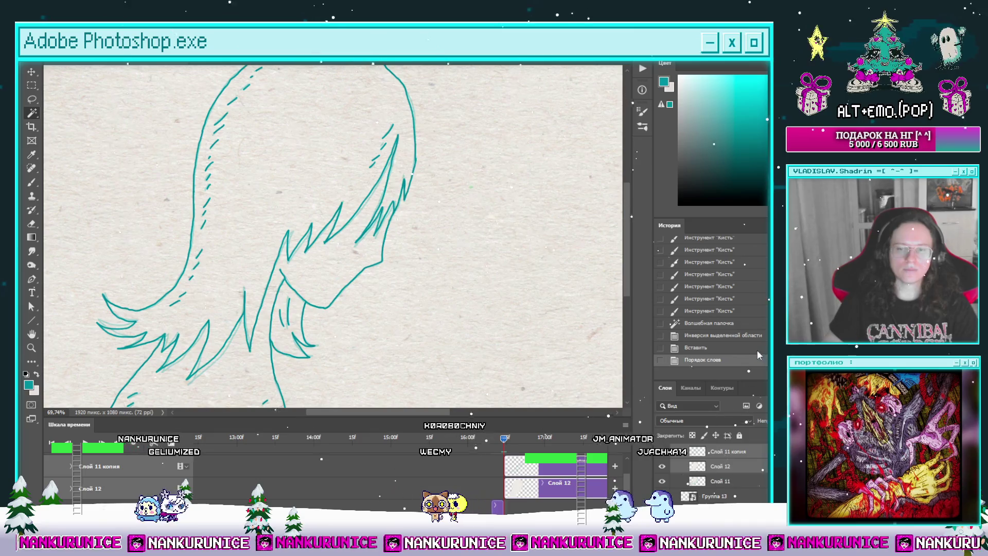
pyautogui.hotkey('ctrl', 'e')
# Split off a Слой 11 копия 2 clip, shift it later, and clear its line art.
pyautogui.moveTo(522, 460); pyautogui.dragTo(520, 460)
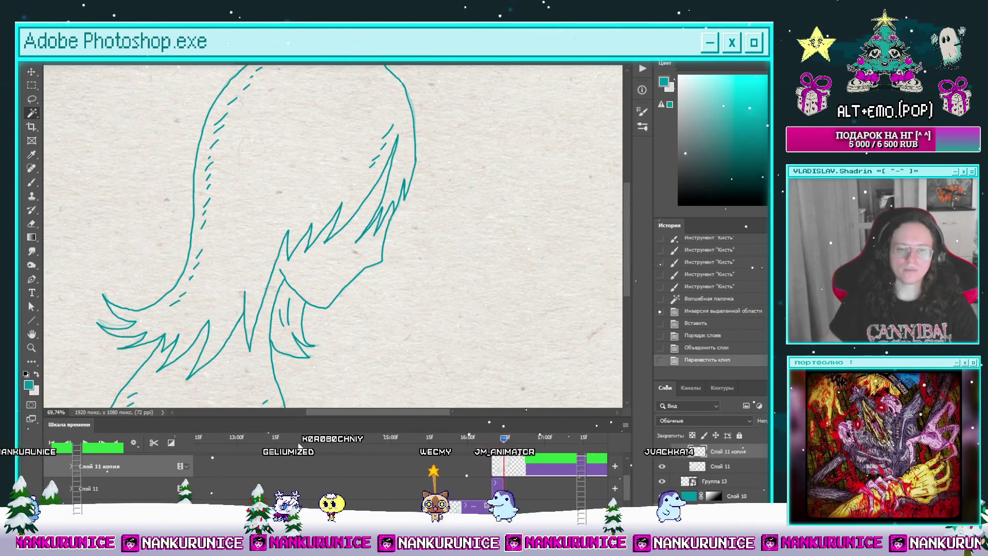
pyautogui.click(153, 443)
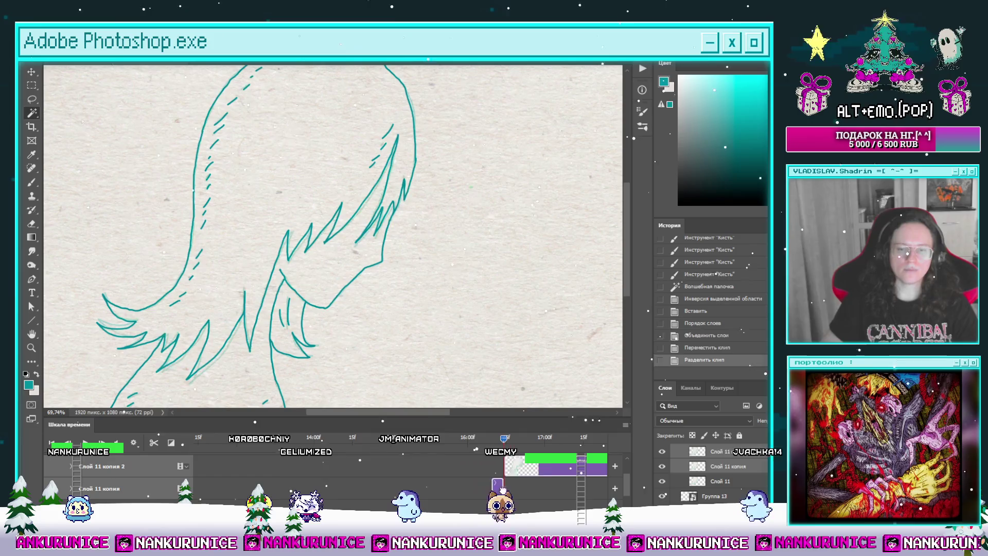
pyautogui.moveTo(510, 465); pyautogui.dragTo(522, 465)
pyautogui.click(519, 438)
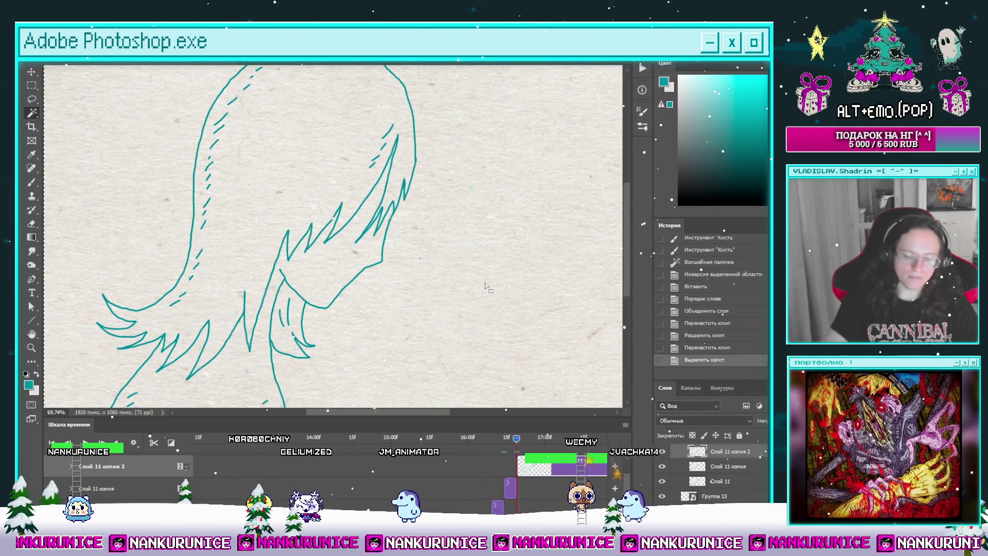
pyautogui.hotkey('ctrl', 'a')
pyautogui.press('Delete')
# Begin inking the head outline for the new frame, undoing one stray short stroke.
pyautogui.press('Tab')
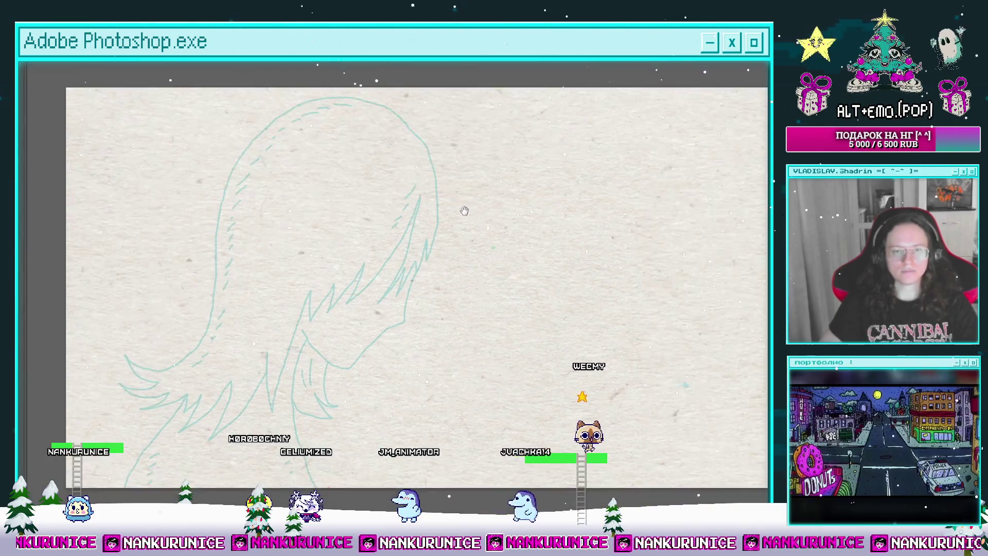
pyautogui.click(423, 122)
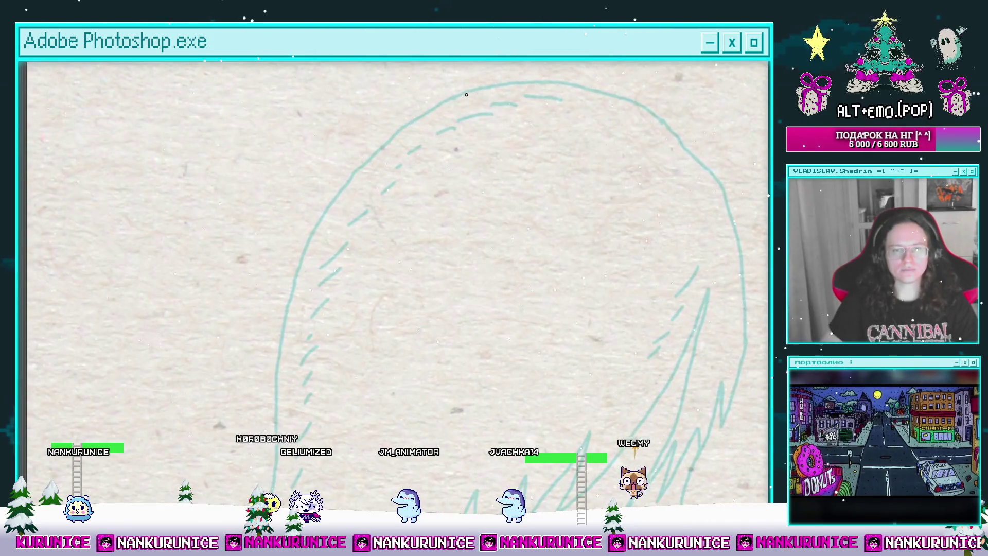
pyautogui.moveTo(469, 93)
pyautogui.mouseDown()
pyautogui.moveTo(406, 129)
pyautogui.moveTo(406, 167)
pyautogui.mouseUp()
pyautogui.hotkey('ctrl', '+')
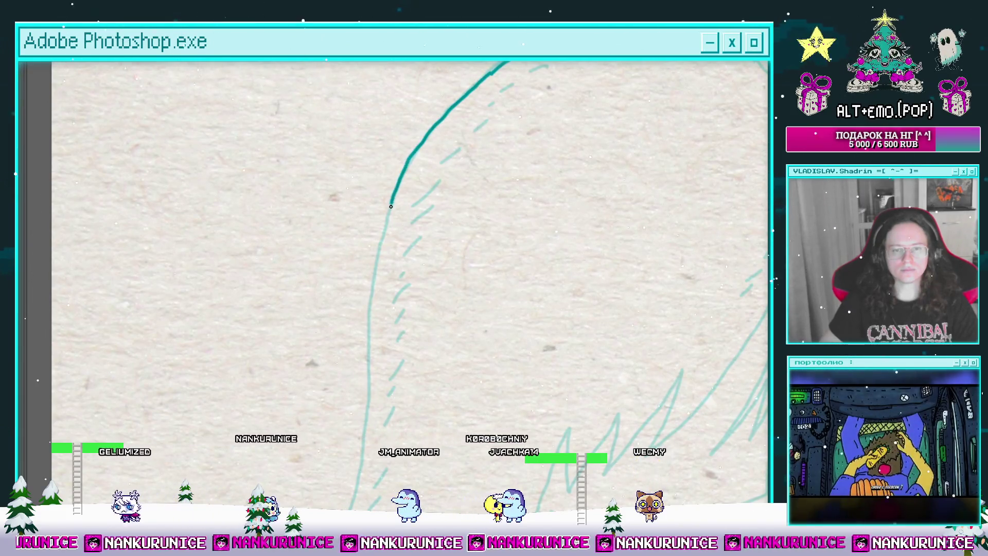
pyautogui.moveTo(390, 206)
pyautogui.mouseDown()
pyautogui.moveTo(458, 112)
pyautogui.moveTo(442, 134)
pyautogui.mouseUp()
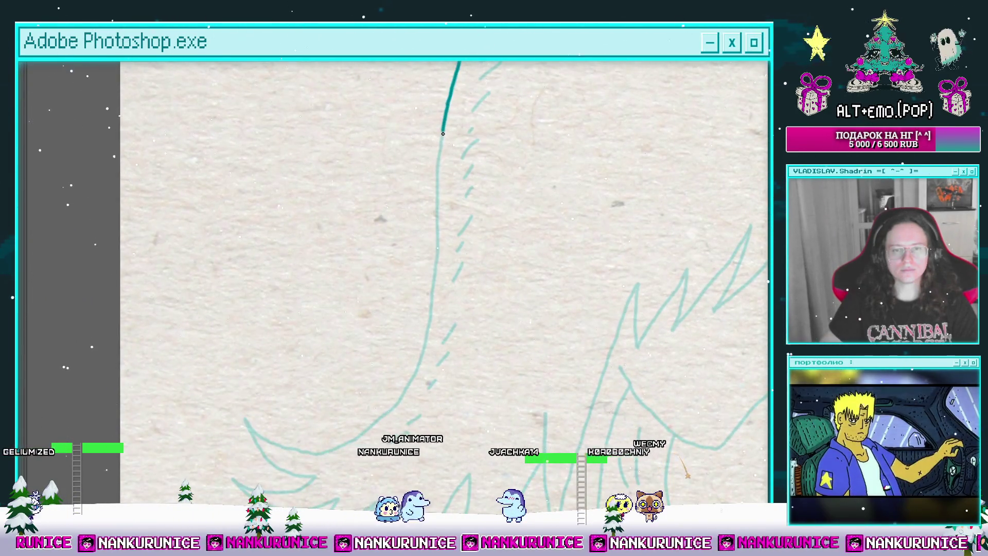
pyautogui.moveTo(430, 288); pyautogui.dragTo(476, 194)
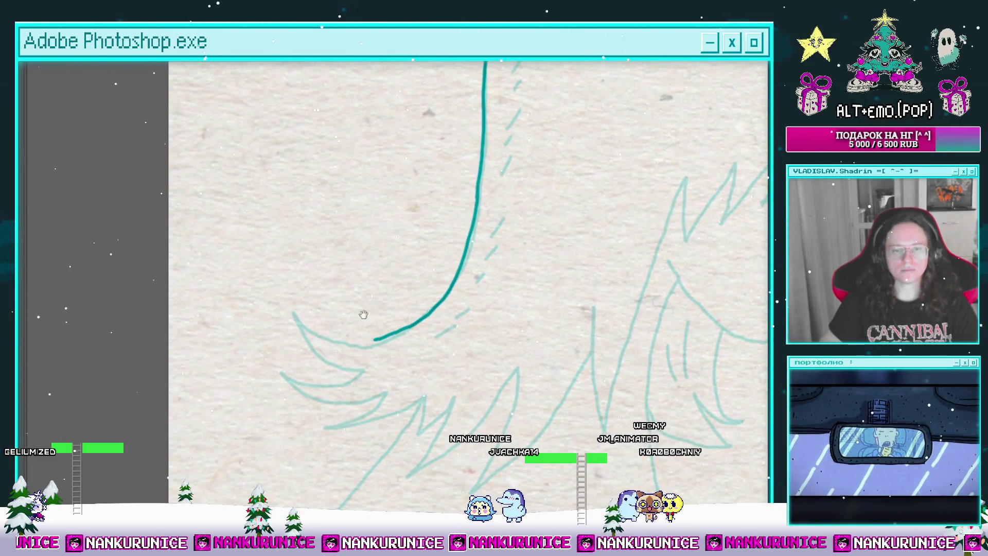
pyautogui.moveTo(363, 314); pyautogui.dragTo(400, 291)
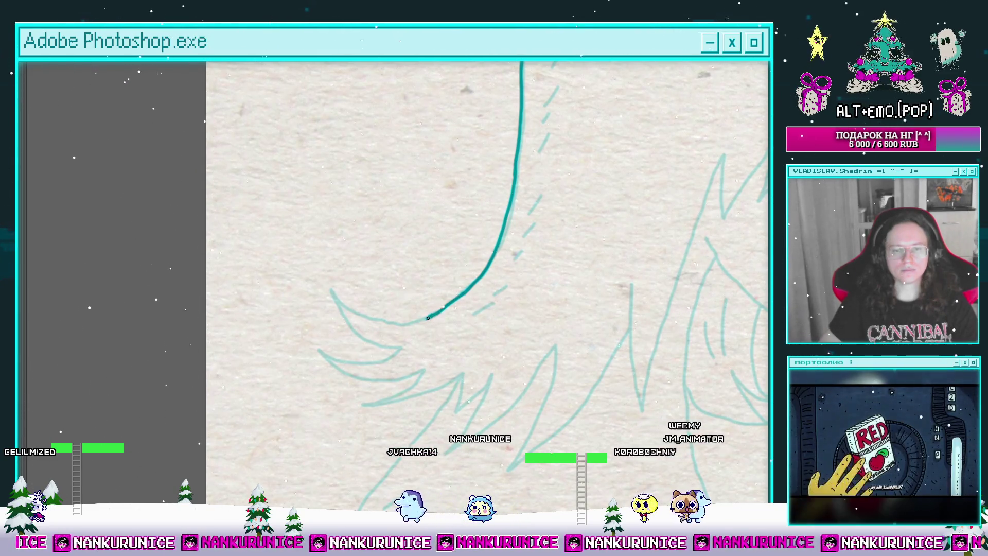
pyautogui.moveTo(344, 304); pyautogui.dragTo(334, 294)
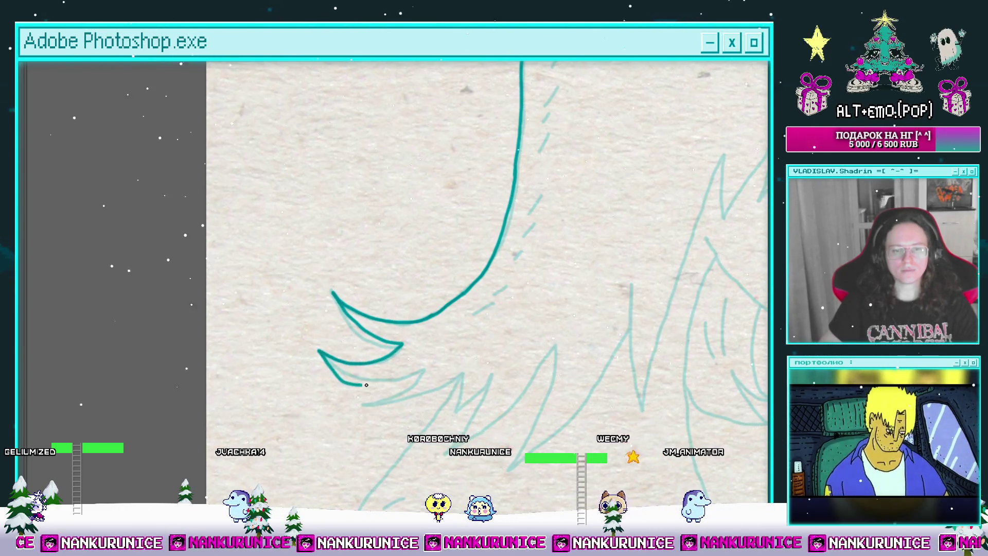
pyautogui.hotkey('ctrl', 'z')
# Ink the bold teal zigzag hair spikes along the lower-left hair ends.
pyautogui.moveTo(380, 386)
pyautogui.mouseDown()
pyautogui.moveTo(370, 283)
pyautogui.moveTo(389, 285)
pyautogui.mouseUp()
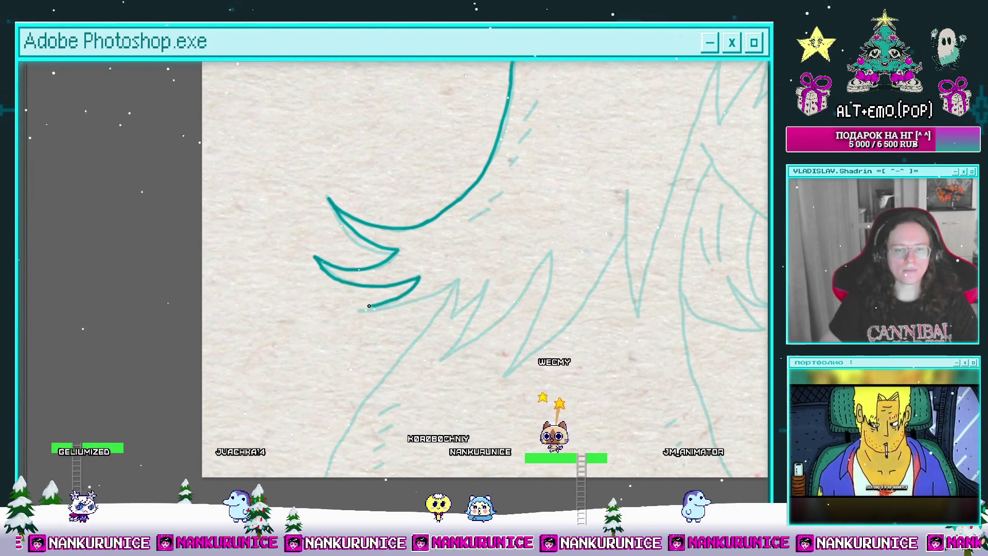
pyautogui.moveTo(452, 284); pyautogui.dragTo(400, 240)
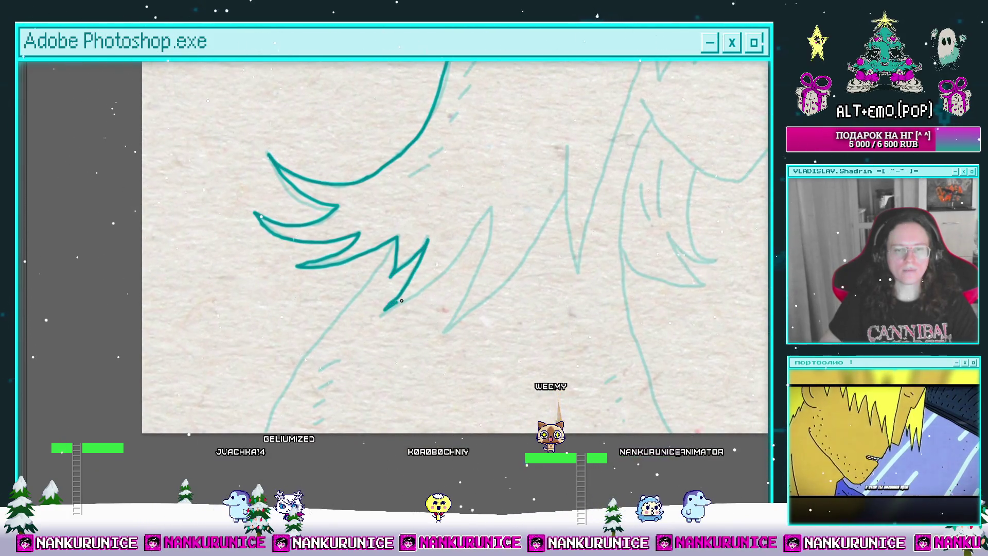
pyautogui.moveTo(492, 208); pyautogui.dragTo(456, 206)
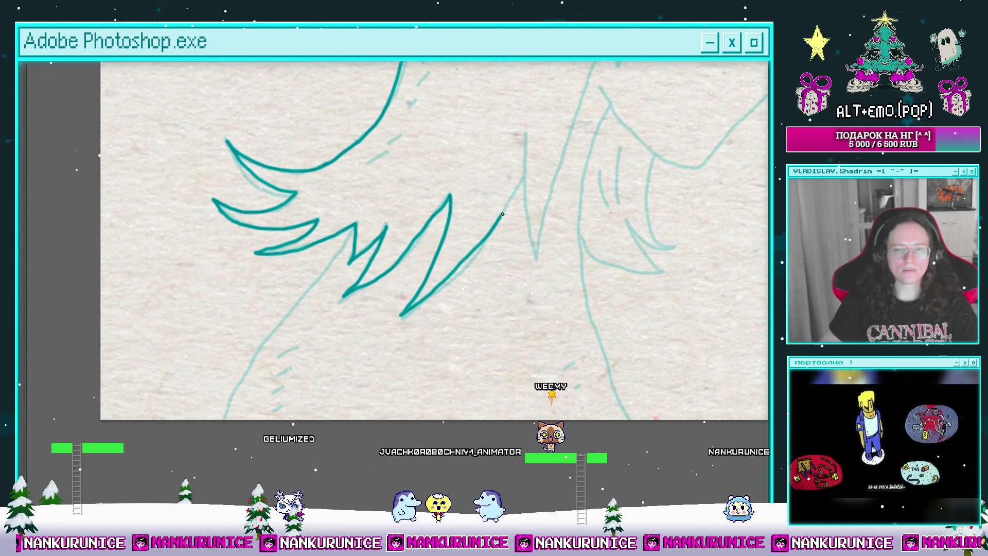
pyautogui.moveTo(522, 173); pyautogui.dragTo(470, 202)
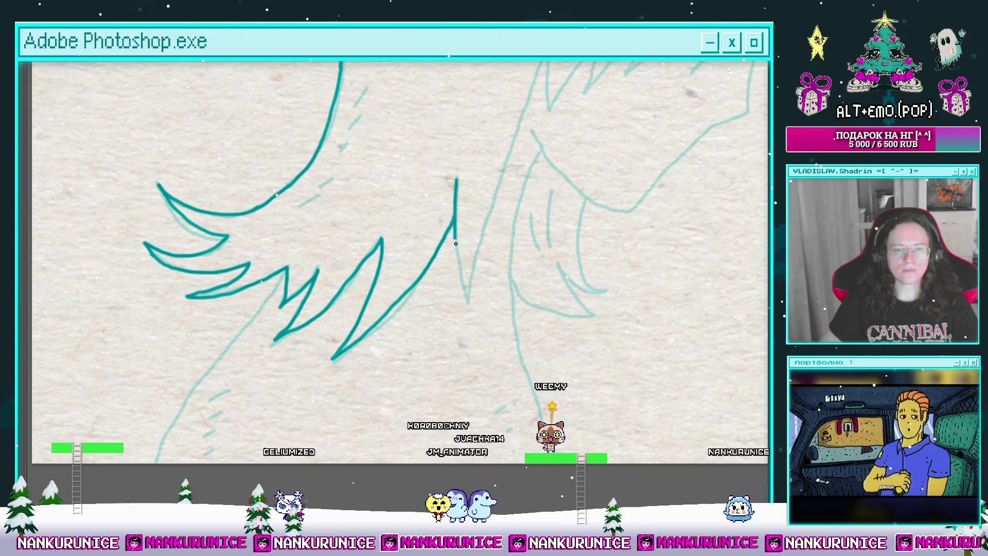
pyautogui.moveTo(483, 235); pyautogui.dragTo(424, 359)
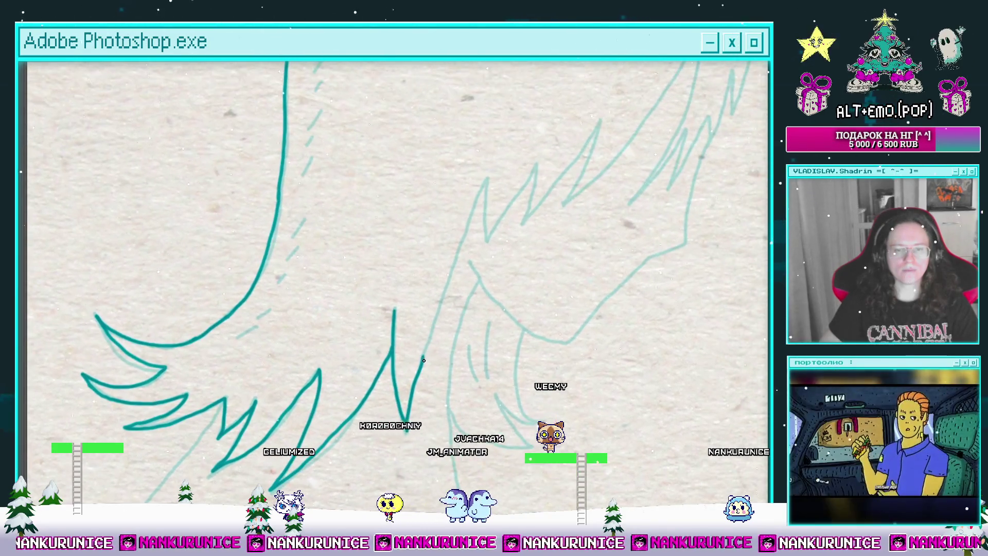
pyautogui.moveTo(484, 180)
pyautogui.mouseDown()
pyautogui.moveTo(487, 242)
pyautogui.moveTo(538, 165)
pyautogui.moveTo(524, 219)
pyautogui.moveTo(572, 162)
pyautogui.mouseUp()
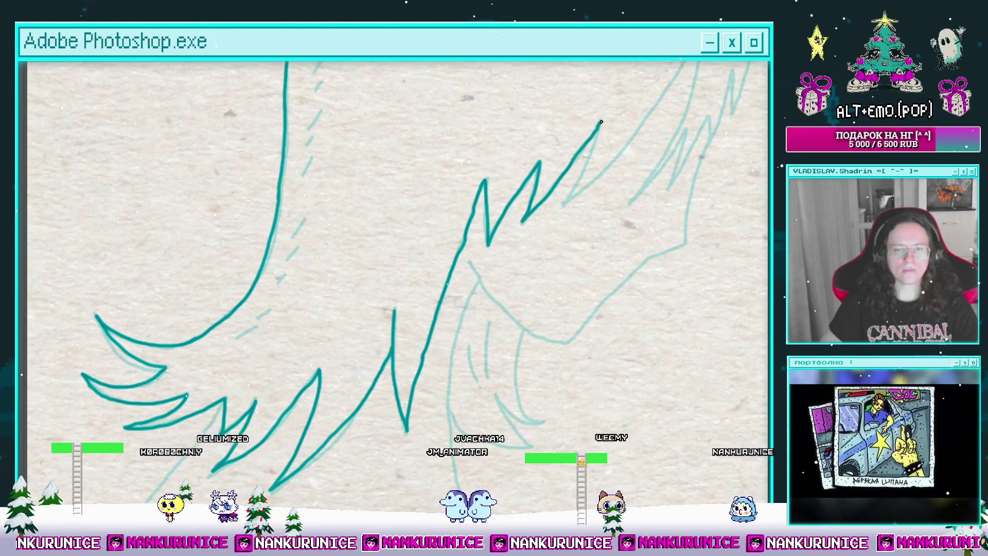
pyautogui.moveTo(600, 121); pyautogui.dragTo(515, 173)
pyautogui.moveTo(515, 173)
pyautogui.mouseDown()
pyautogui.moveTo(546, 198)
pyautogui.moveTo(443, 316)
pyautogui.moveTo(529, 166)
pyautogui.moveTo(441, 375)
pyautogui.mouseUp()
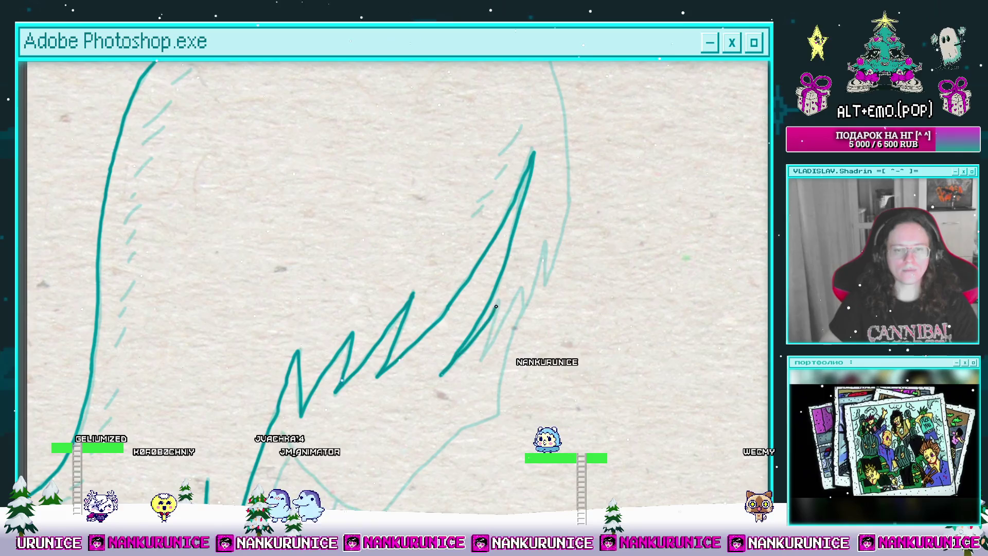
# Ink the zigzag inner strands on the right side and review the head outline.
pyautogui.moveTo(496, 306)
pyautogui.mouseDown()
pyautogui.moveTo(479, 354)
pyautogui.moveTo(498, 305)
pyautogui.moveTo(522, 315)
pyautogui.moveTo(546, 245)
pyautogui.mouseUp()
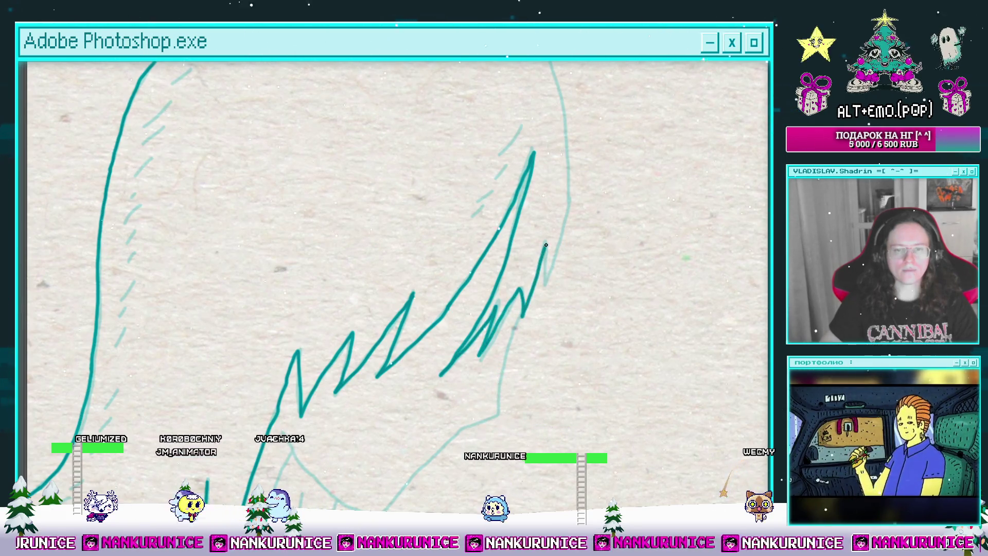
pyautogui.scroll(3, 524, 211)
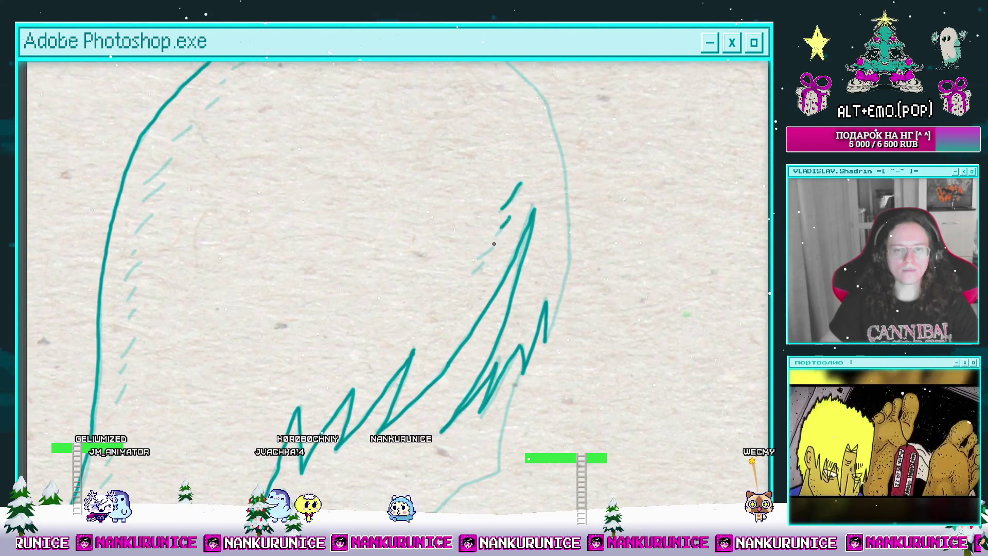
pyautogui.moveTo(320, 81); pyautogui.dragTo(435, 137)
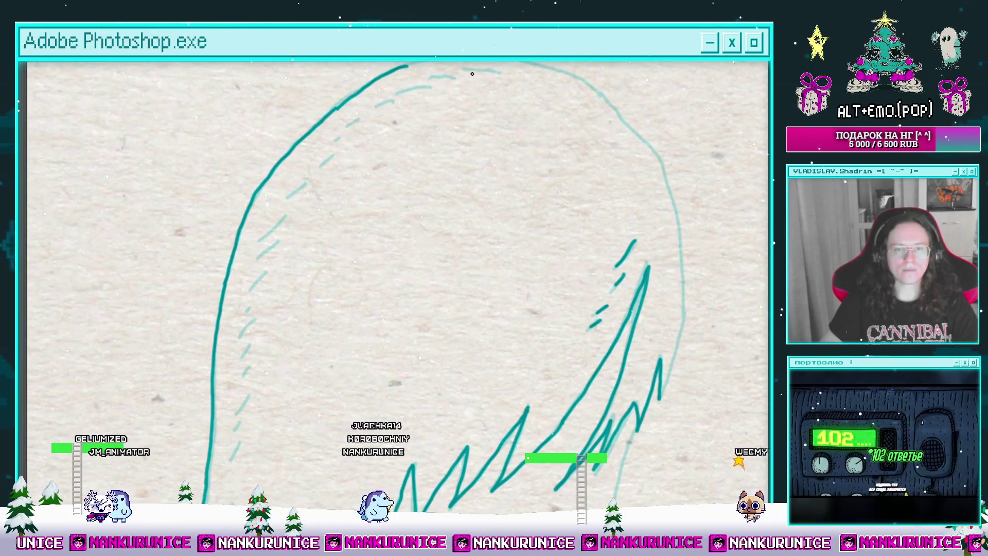
pyautogui.moveTo(472, 73)
pyautogui.mouseDown()
pyautogui.moveTo(453, 113)
pyautogui.moveTo(378, 125)
pyautogui.mouseUp()
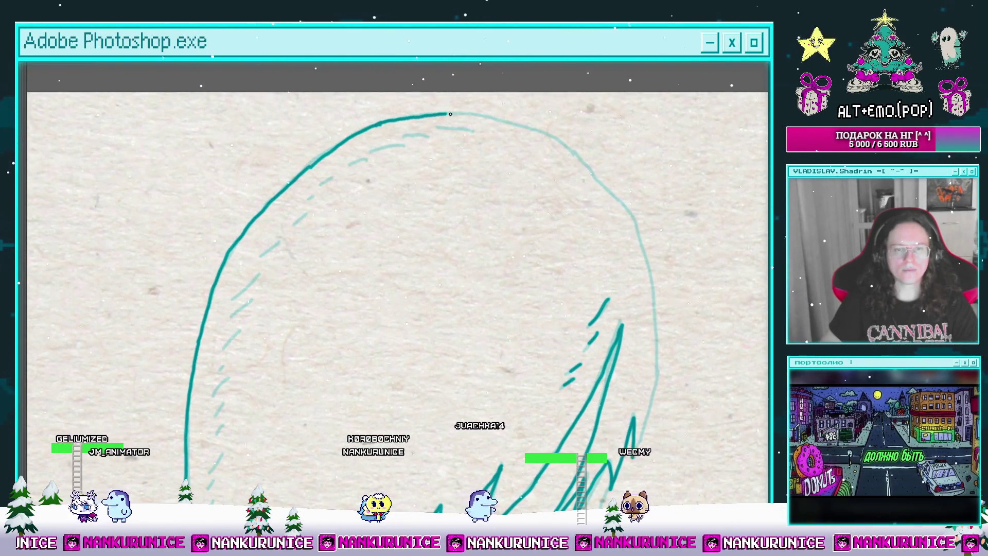
pyautogui.moveTo(564, 155)
pyautogui.mouseDown()
pyautogui.moveTo(496, 159)
pyautogui.moveTo(458, 126)
pyautogui.mouseUp()
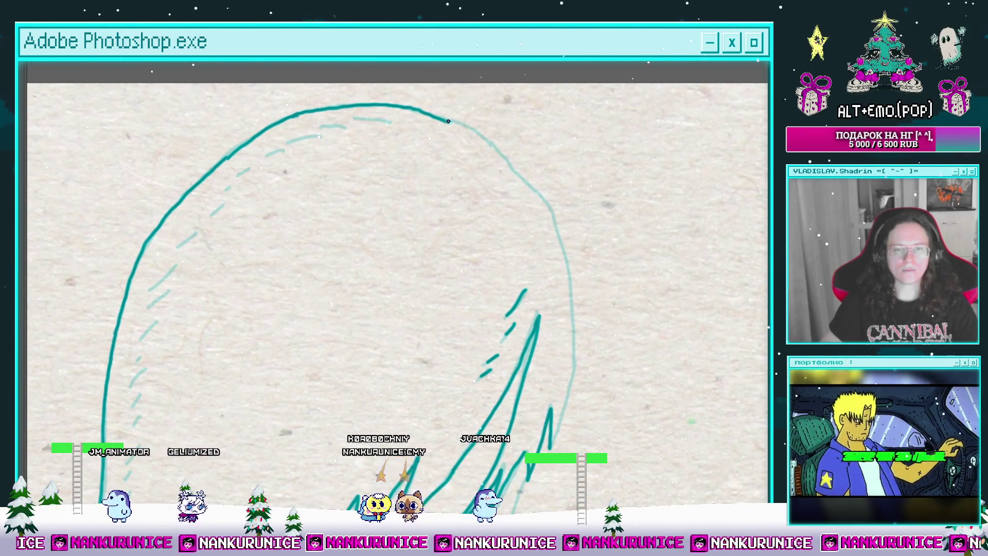
pyautogui.moveTo(523, 183); pyautogui.dragTo(489, 146)
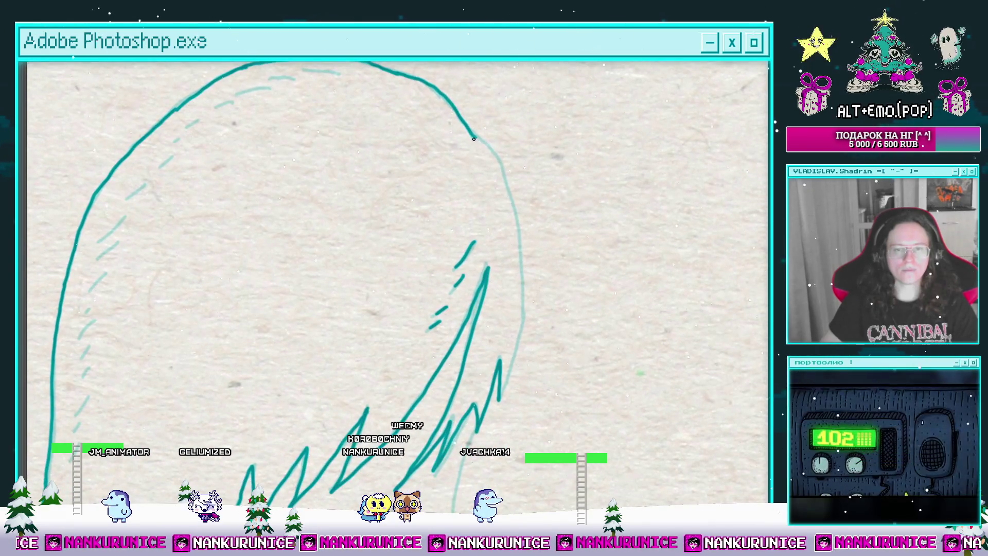
pyautogui.moveTo(524, 243); pyautogui.dragTo(526, 150)
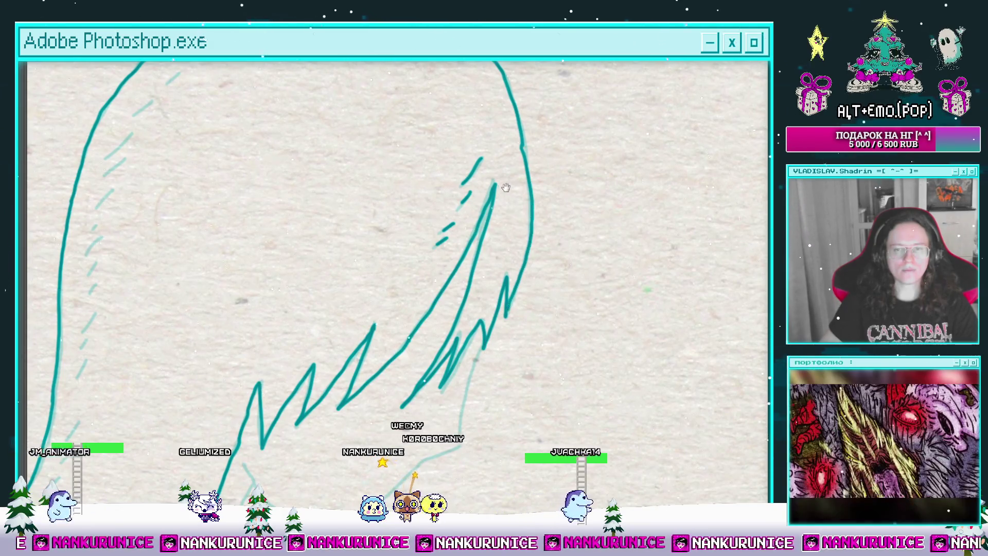
pyautogui.moveTo(505, 188); pyautogui.dragTo(637, 309)
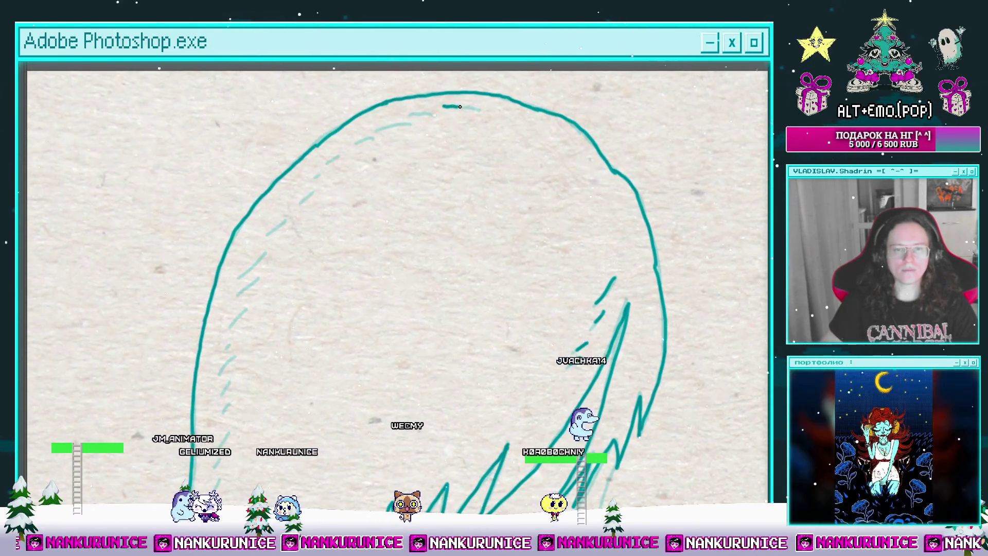
# Pan across the head's right-side strands and lower hair spikes to check the inking.
pyautogui.moveTo(375, 143); pyautogui.dragTo(439, 104)
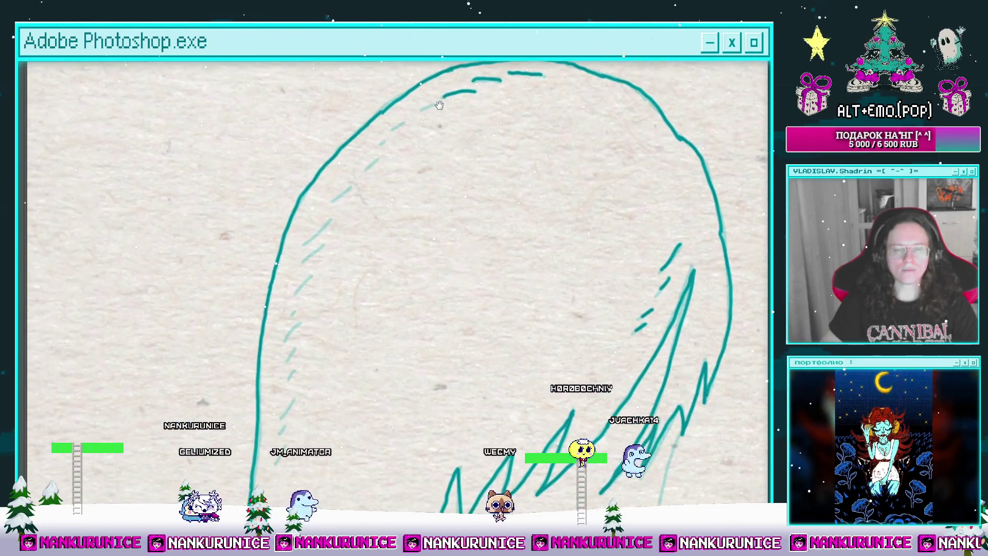
pyautogui.moveTo(389, 146); pyautogui.dragTo(421, 112)
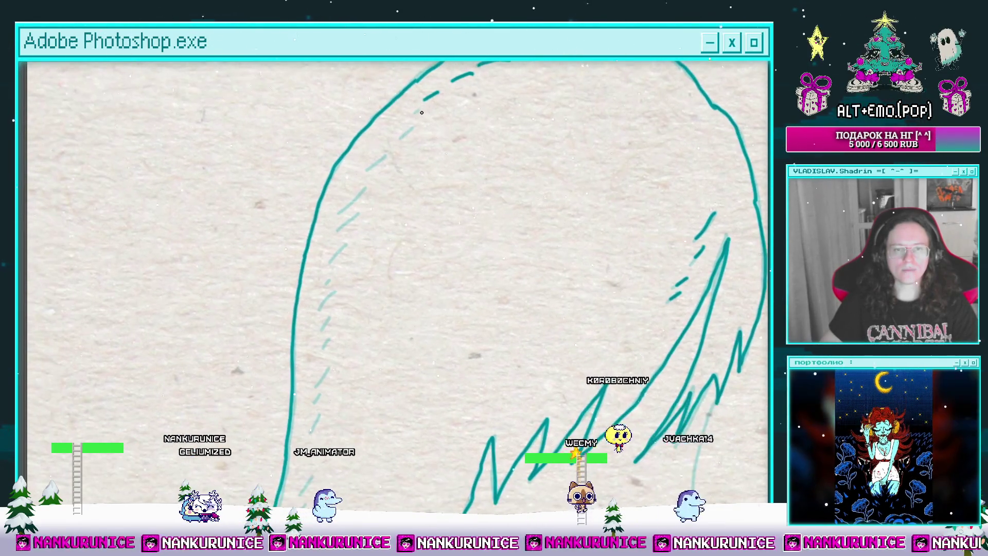
pyautogui.moveTo(395, 150); pyautogui.dragTo(423, 106)
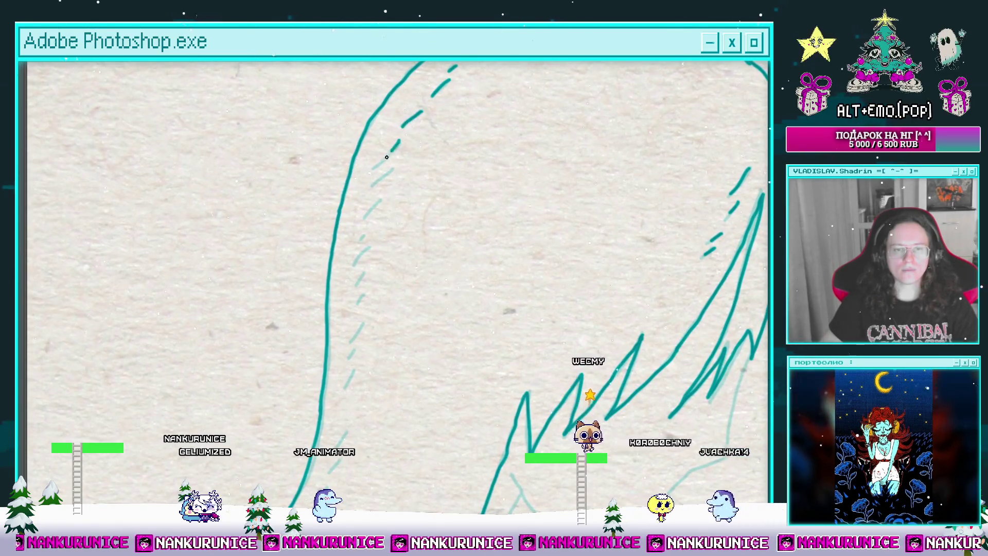
pyautogui.moveTo(370, 189); pyautogui.dragTo(437, 118)
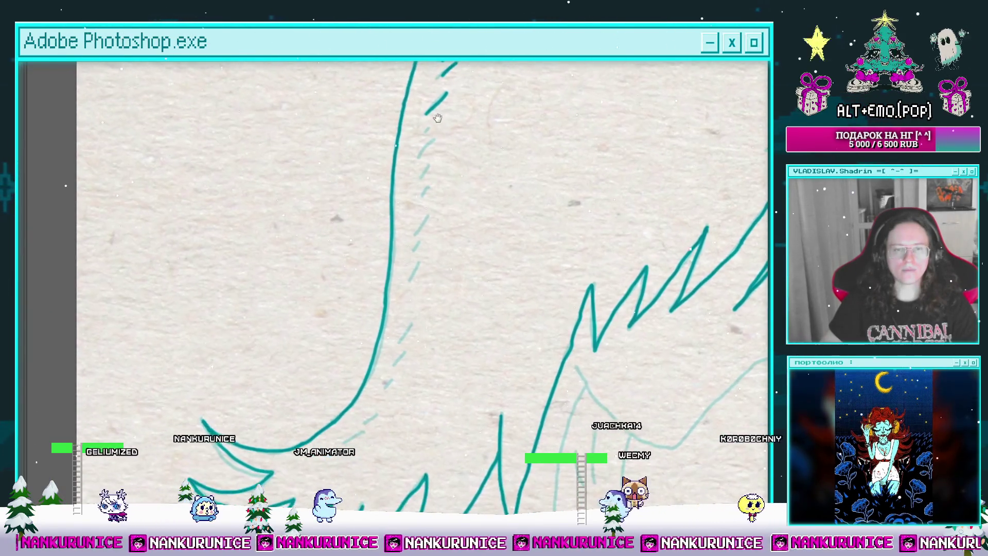
pyautogui.scroll(-2, 434, 138)
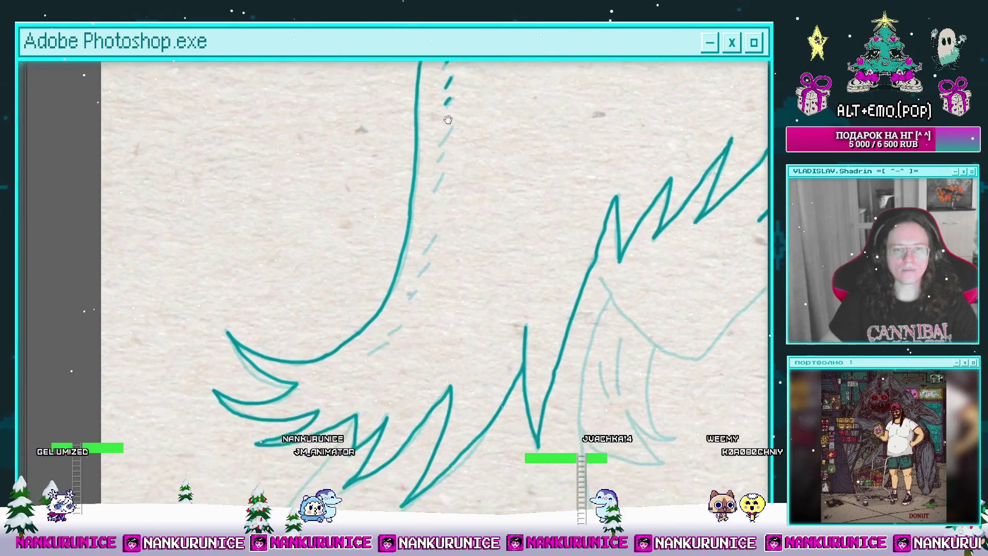
pyautogui.scroll(-2, 442, 138)
pyautogui.scroll(-3, 443, 174)
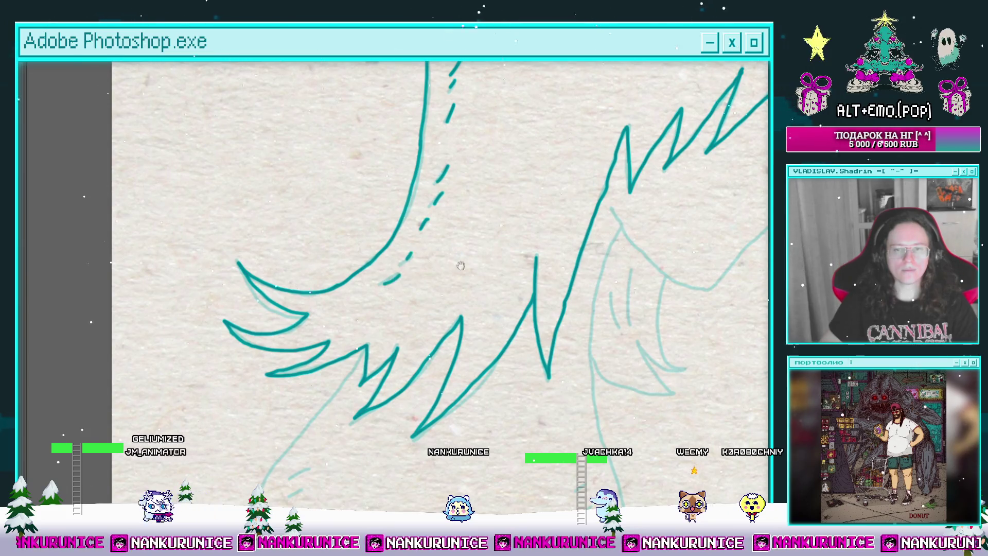
pyautogui.hscroll(10, 460, 265)
pyautogui.scroll(3, 448, 234)
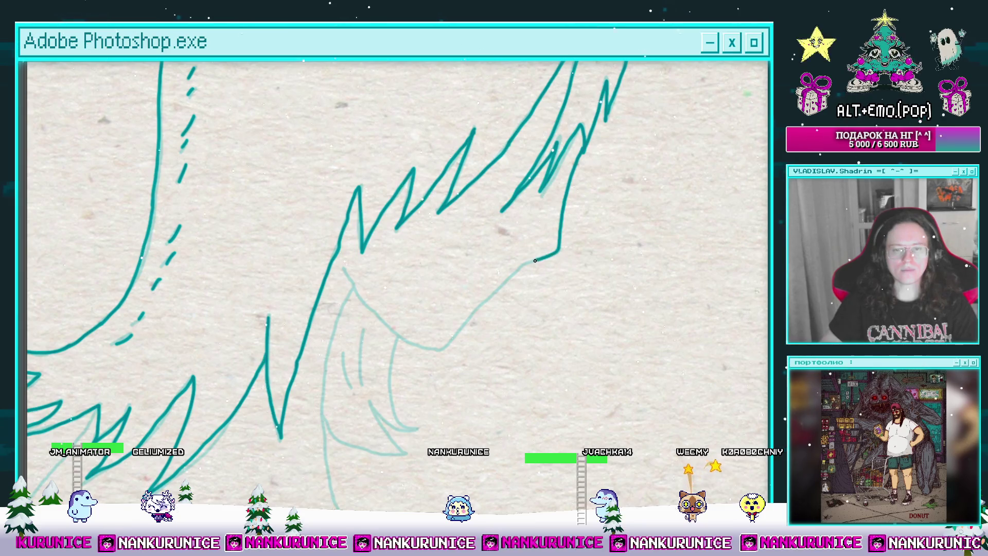
# Ink the leg line below the hair down to the canvas bottom.
pyautogui.moveTo(511, 274); pyautogui.dragTo(549, 228)
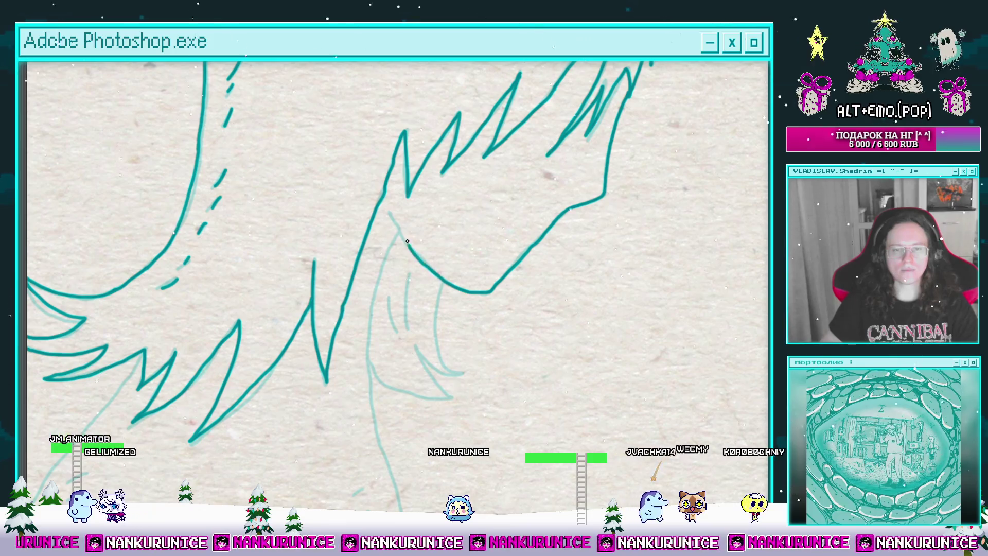
pyautogui.moveTo(395, 212); pyautogui.dragTo(447, 130)
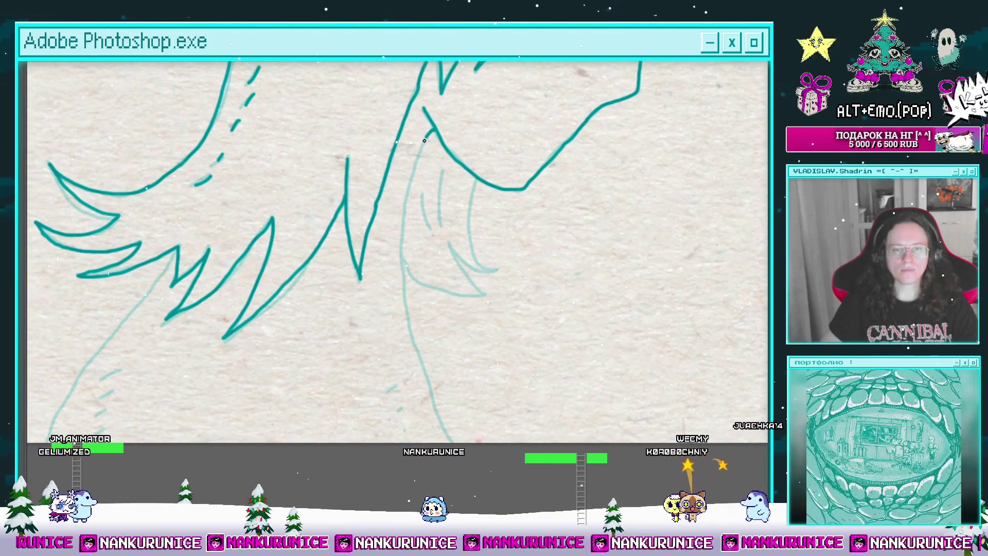
pyautogui.moveTo(406, 220); pyautogui.dragTo(422, 366)
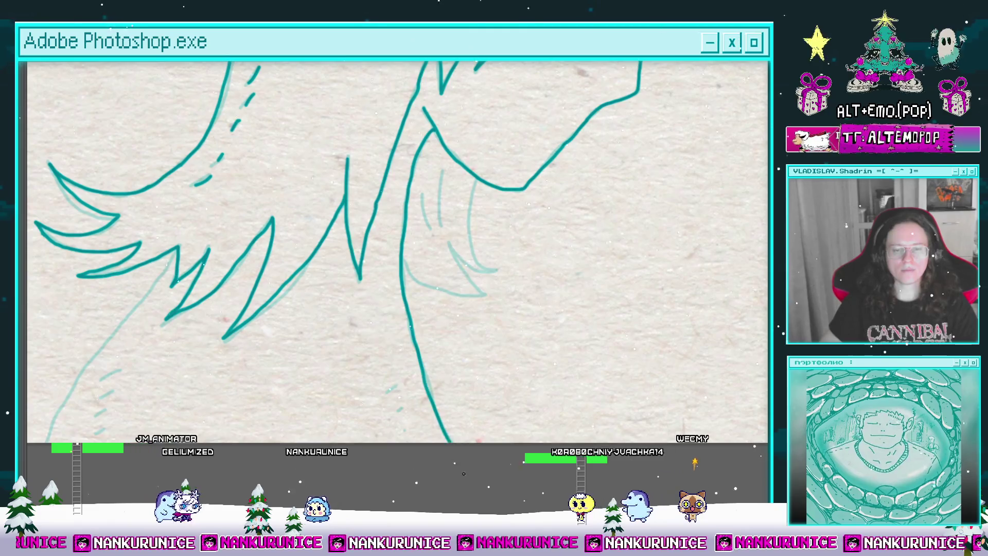
pyautogui.moveTo(171, 257)
pyautogui.mouseDown()
pyautogui.moveTo(354, 164)
pyautogui.moveTo(396, 164)
pyautogui.mouseUp()
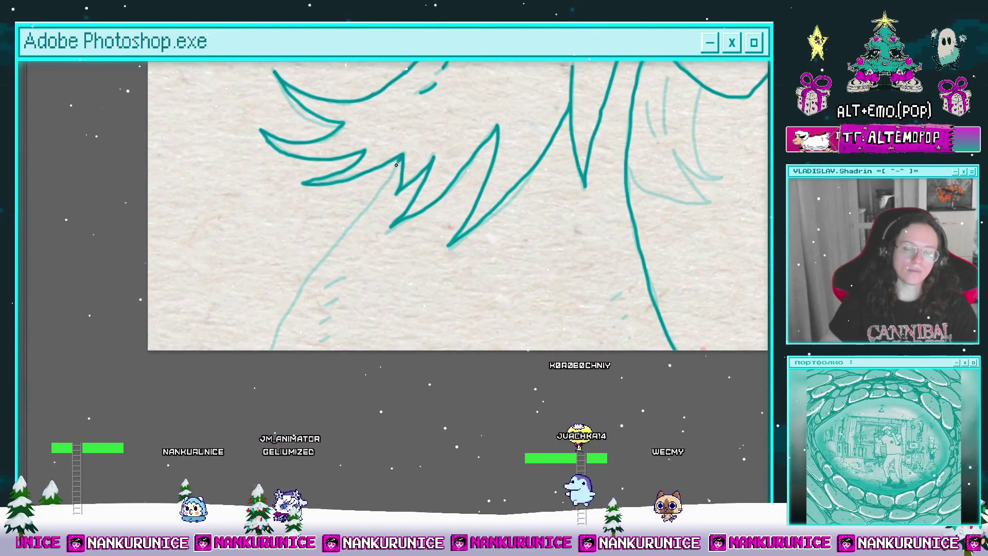
pyautogui.moveTo(368, 206)
pyautogui.mouseDown()
pyautogui.moveTo(272, 351)
pyautogui.moveTo(333, 334)
pyautogui.mouseUp()
# Add short hatch dashes beside the leg line, then return to the inked hair spikes.
pyautogui.scroll(1, 325, 339)
pyautogui.moveTo(321, 321); pyautogui.dragTo(332, 315)
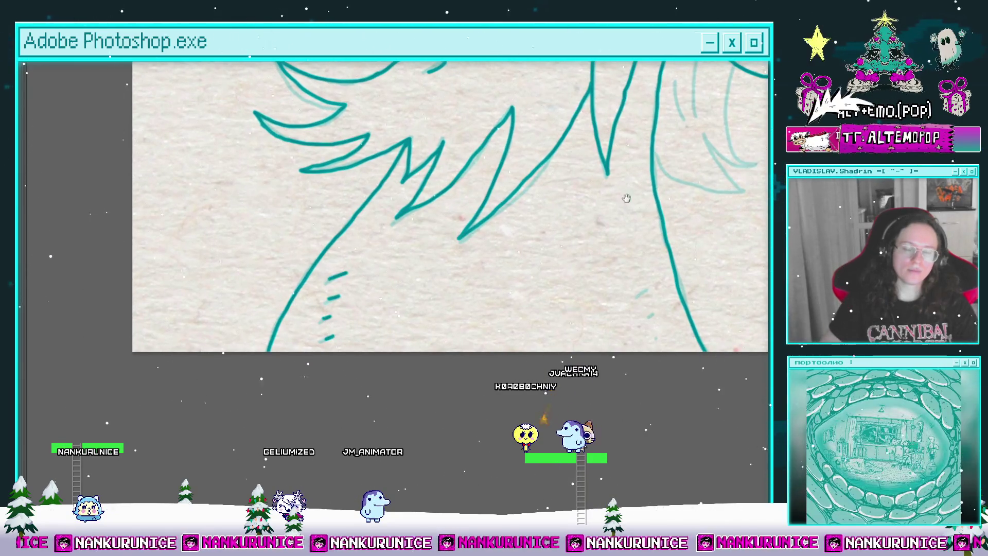
pyautogui.moveTo(626, 199); pyautogui.dragTo(485, 218)
pyautogui.moveTo(530, 145); pyautogui.dragTo(521, 224)
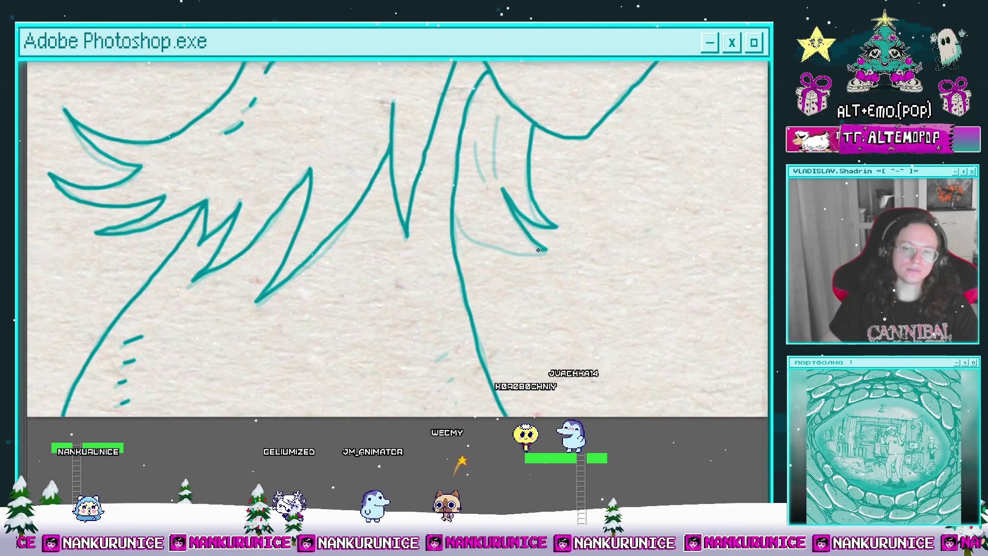
pyautogui.moveTo(474, 178); pyautogui.dragTo(472, 268)
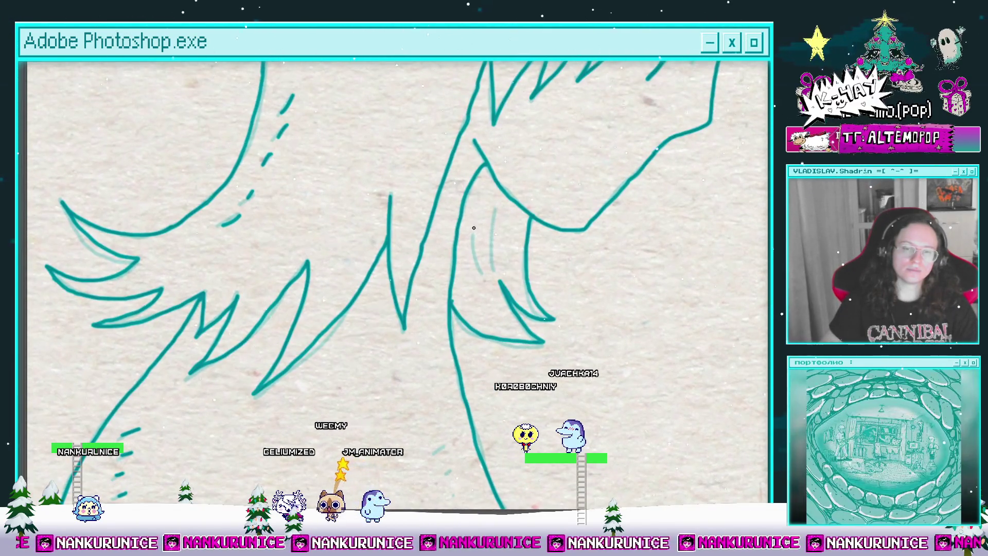
pyautogui.scroll(-5, 493, 264)
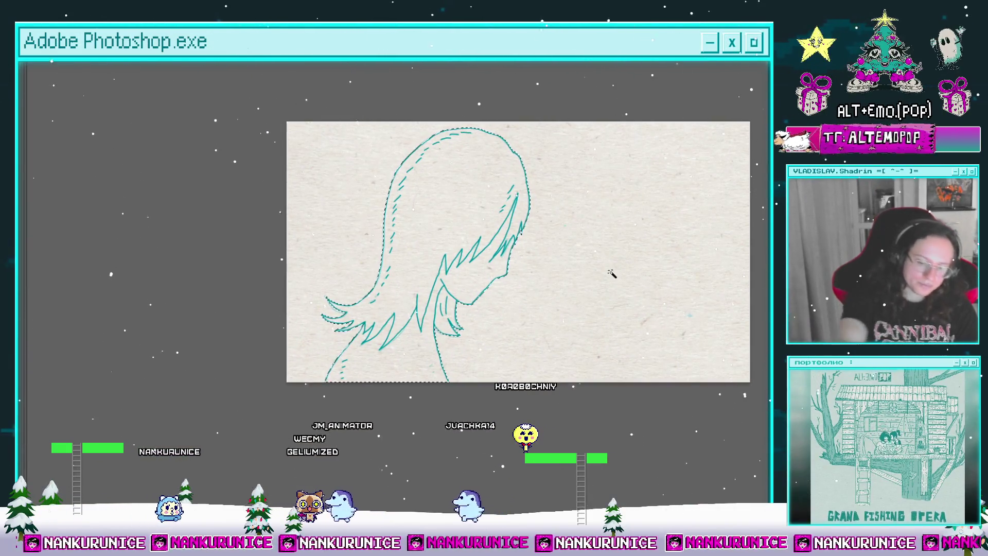
# Paste the teal hair outline, raise it one step, and merge it into the layer below.
pyautogui.press('Tab')
pyautogui.scroll(-5, 547, 476)
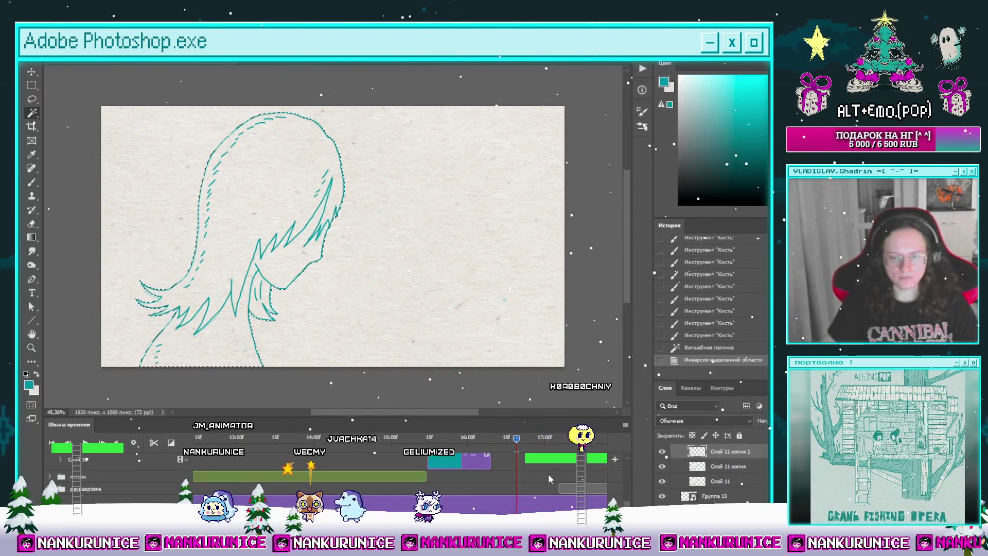
pyautogui.click(523, 507)
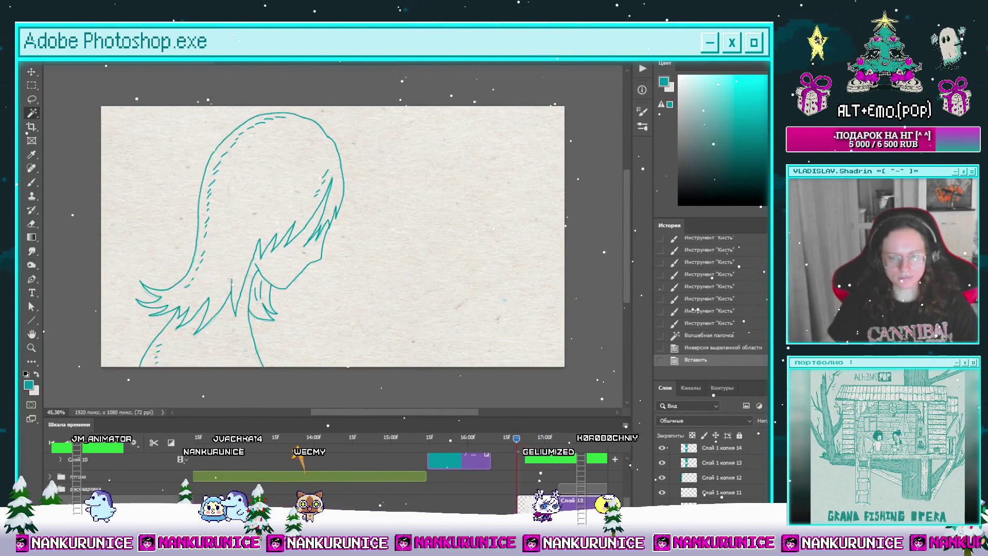
pyautogui.hotkey('ctrl', 'v')
pyautogui.hotkey('ctrl', ']')
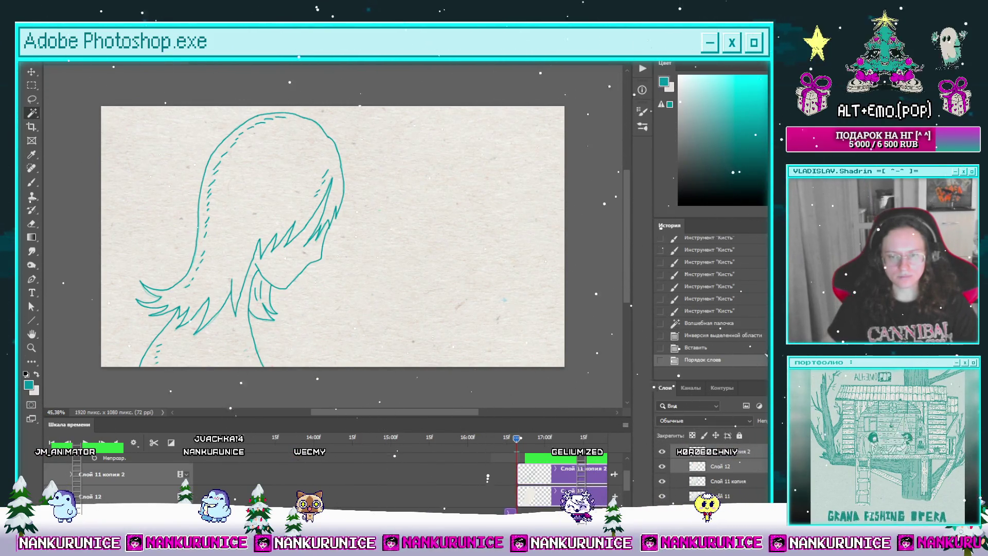
pyautogui.hotkey('ctrl', 'e')
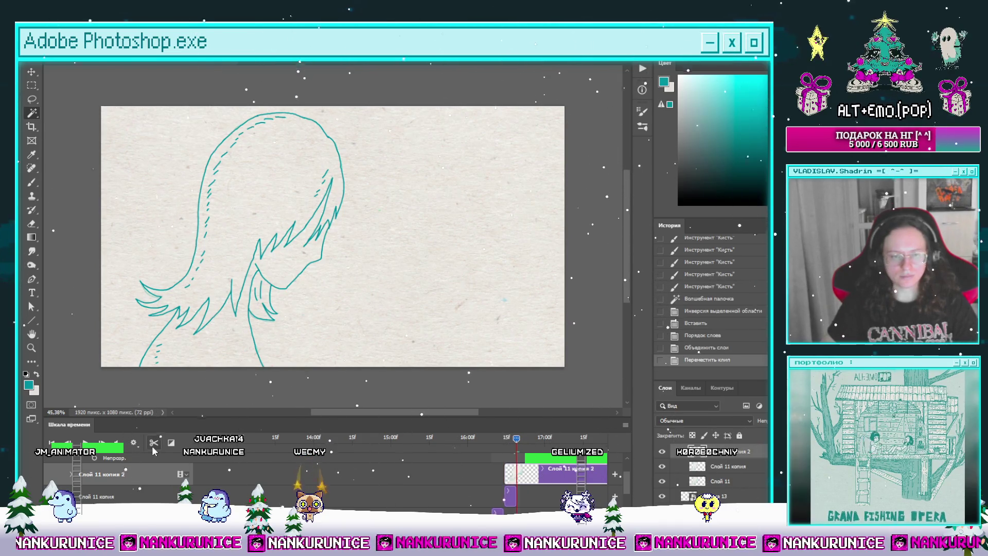
# Split the clip, delete its right part, and duplicate the layer as Слой 11 копия 4, shifting both clips later.
pyautogui.click(153, 442)
pyautogui.click(538, 478)
pyautogui.press('Delete')
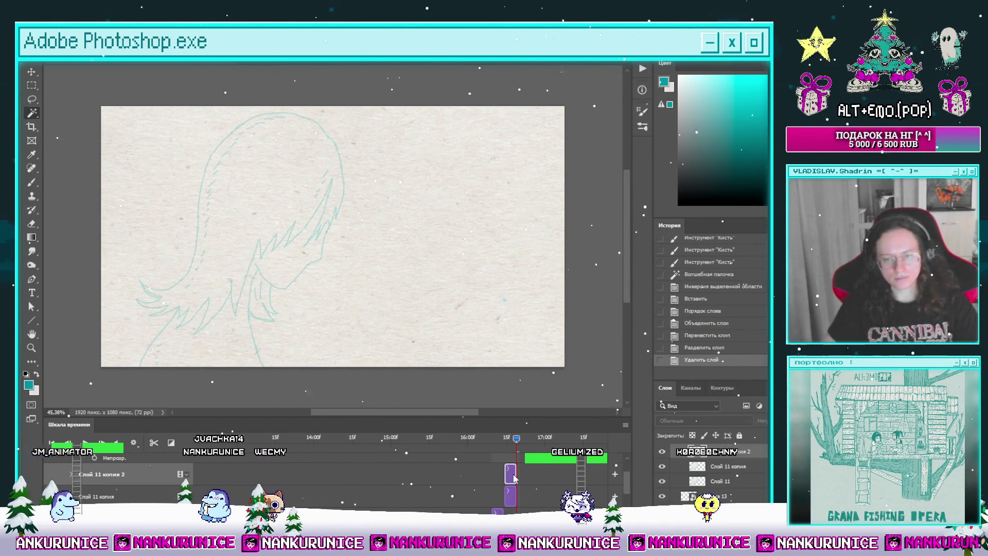
pyautogui.moveTo(514, 478); pyautogui.dragTo(526, 477)
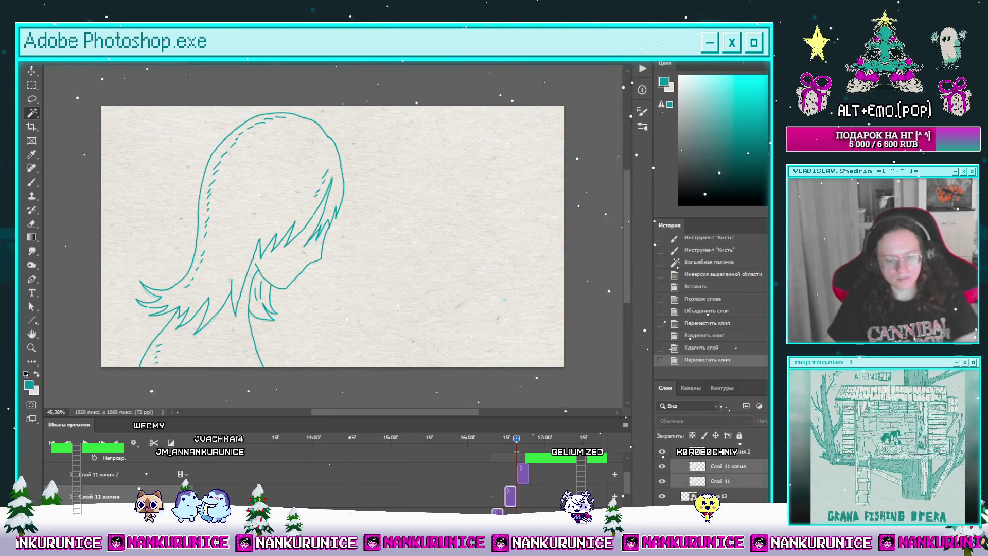
pyautogui.hotkey('ctrl', 'j')
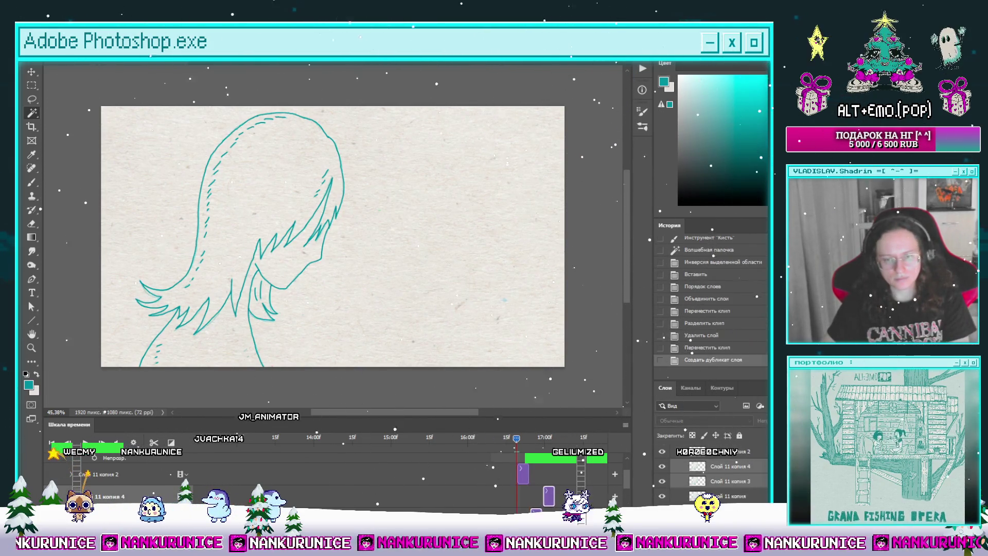
pyautogui.moveTo(516, 440); pyautogui.dragTo(562, 443)
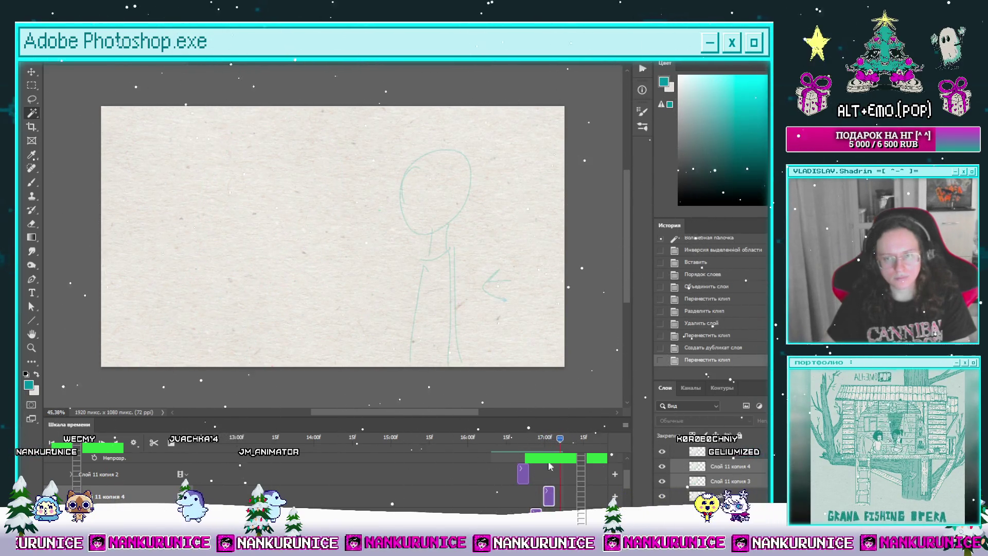
# Trim the end of the Слой 11 копия 4 clip in the timeline.
pyautogui.scroll(3, 548, 471)
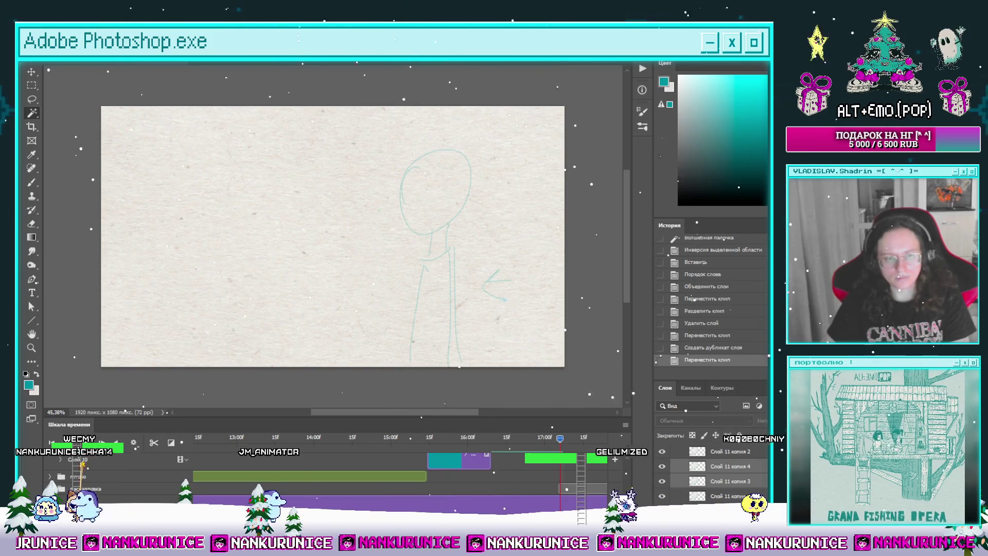
pyautogui.scroll(-3, 369, 484)
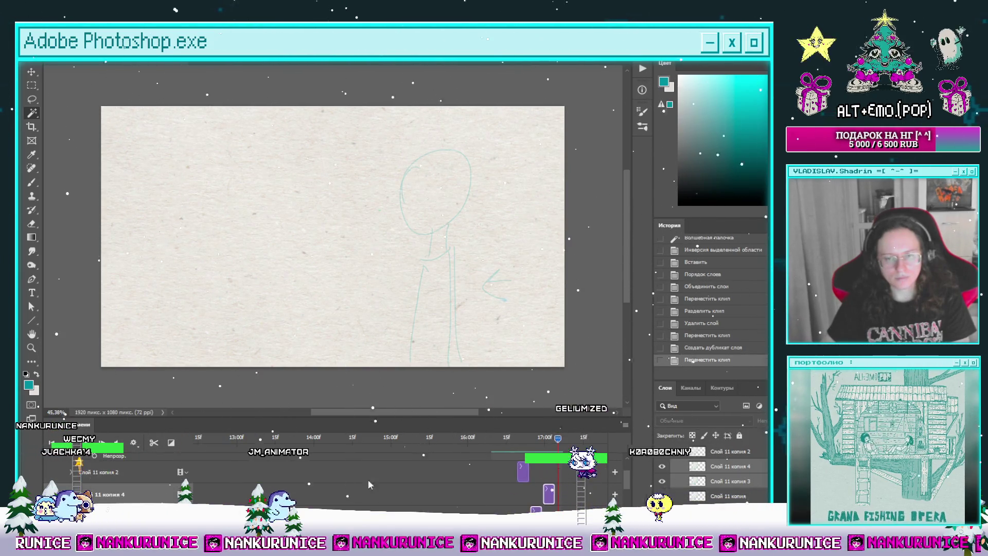
pyautogui.click(551, 494)
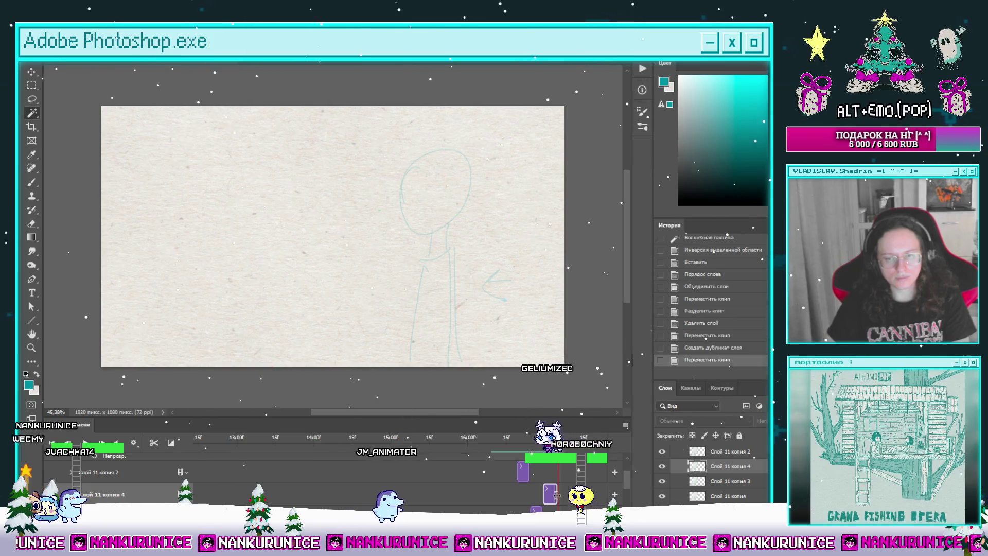
pyautogui.moveTo(556, 495); pyautogui.dragTo(564, 495)
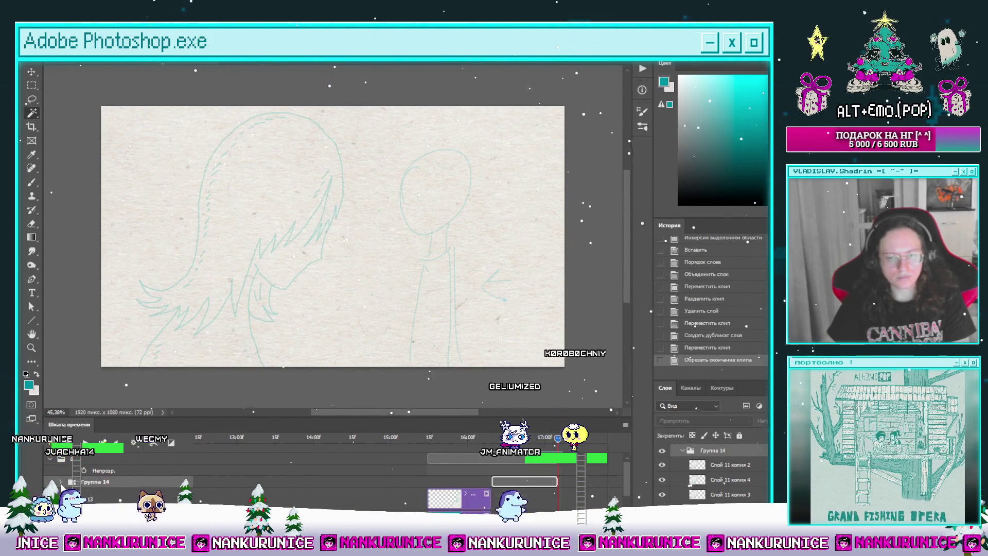
pyautogui.click(522, 437)
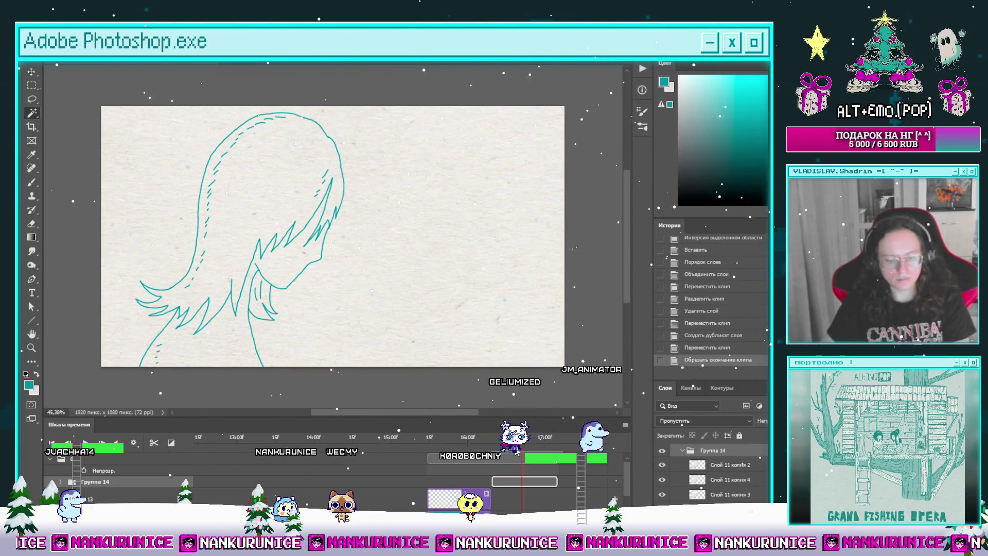
# Duplicate Группа 14 as Группа 14 копия, expand it, and select its Слой 11 layer.
pyautogui.hotkey('ctrl', 'j')
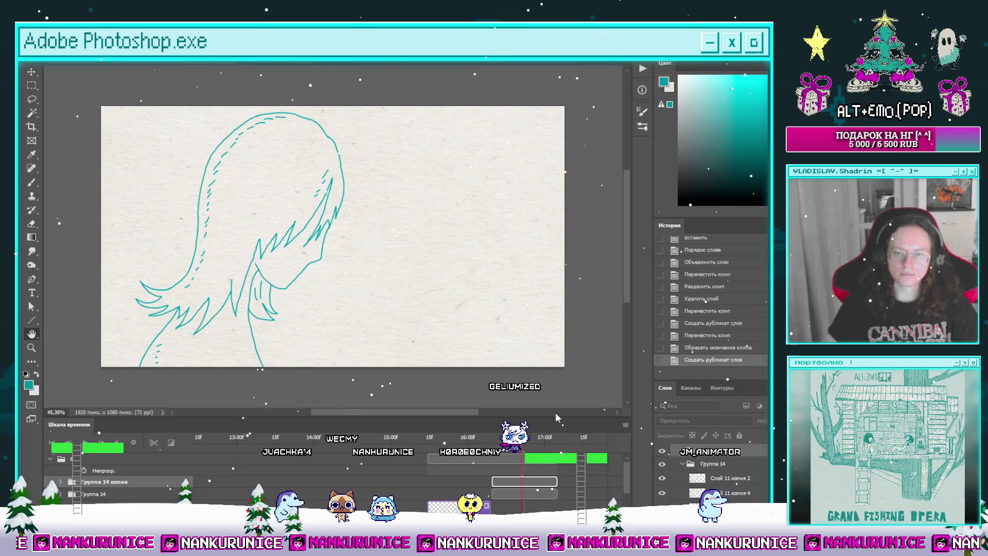
pyautogui.press('F2')
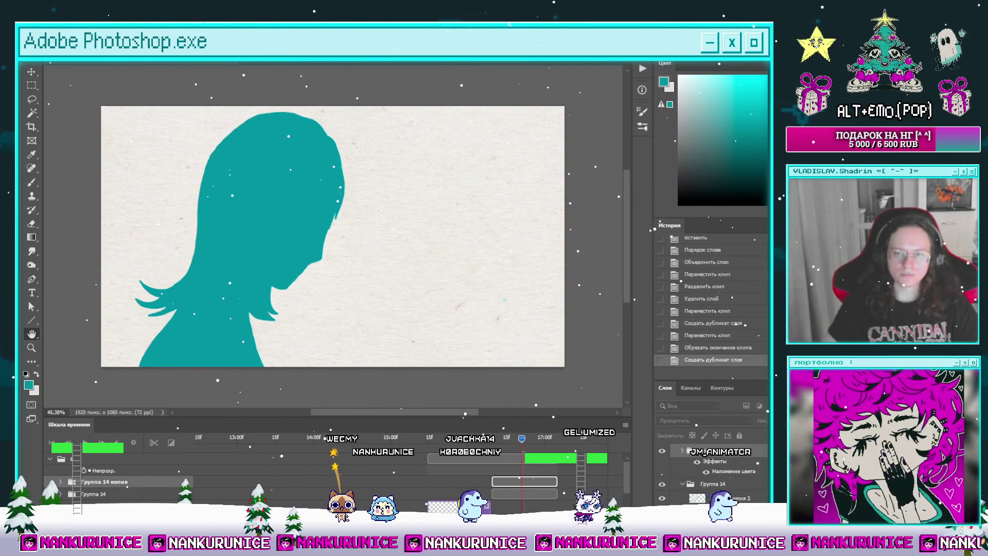
pyautogui.click(60, 482)
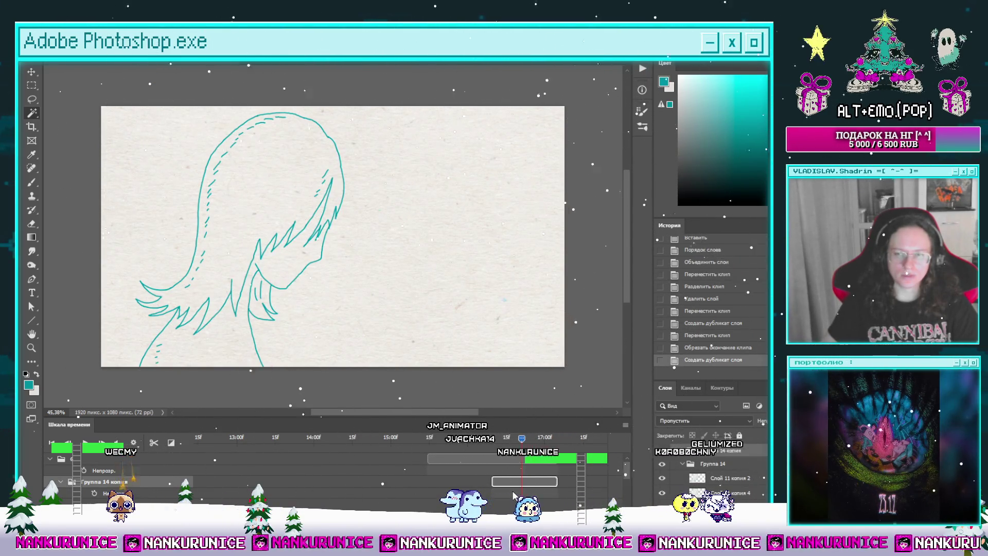
pyautogui.moveTo(513, 495); pyautogui.dragTo(500, 495)
pyautogui.click(133, 490)
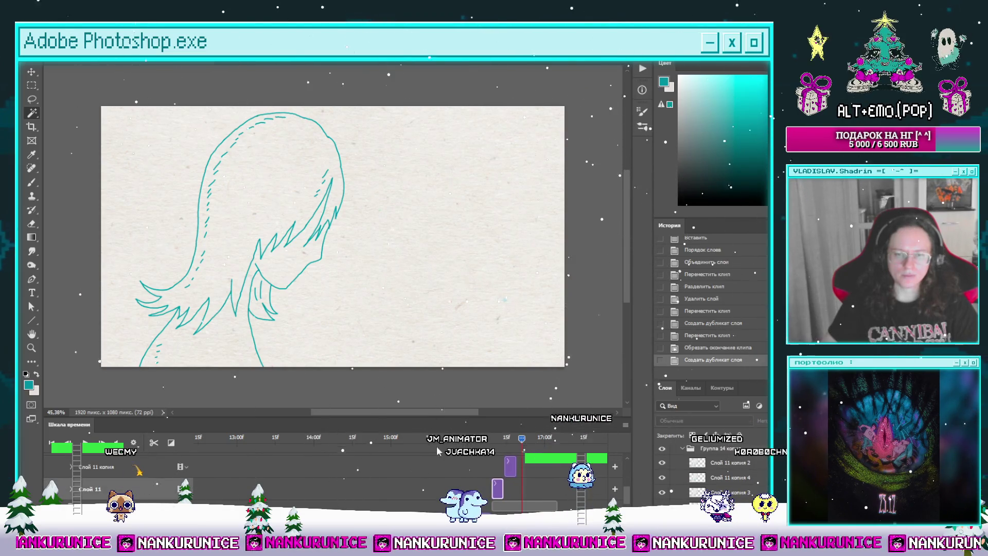
pyautogui.click(496, 438)
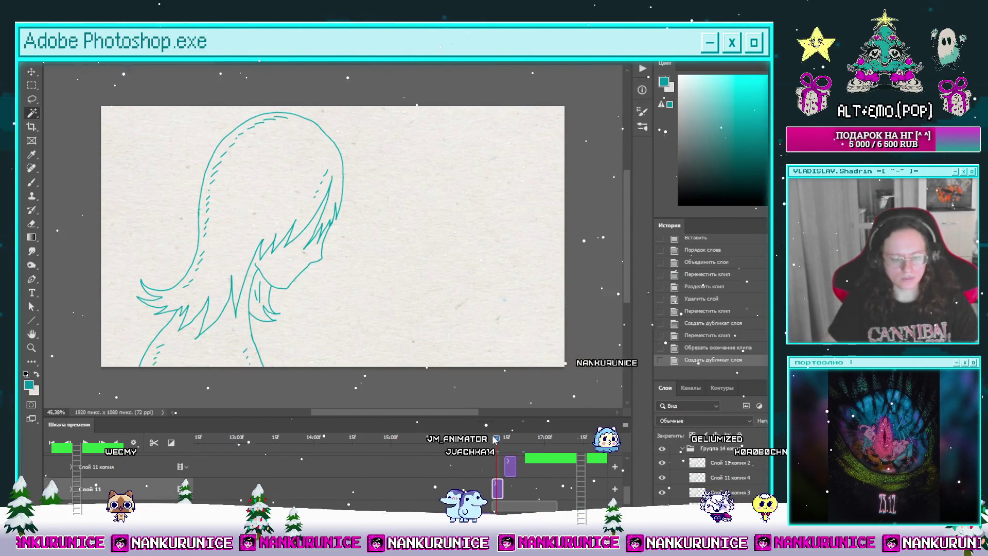
pyautogui.press('g')
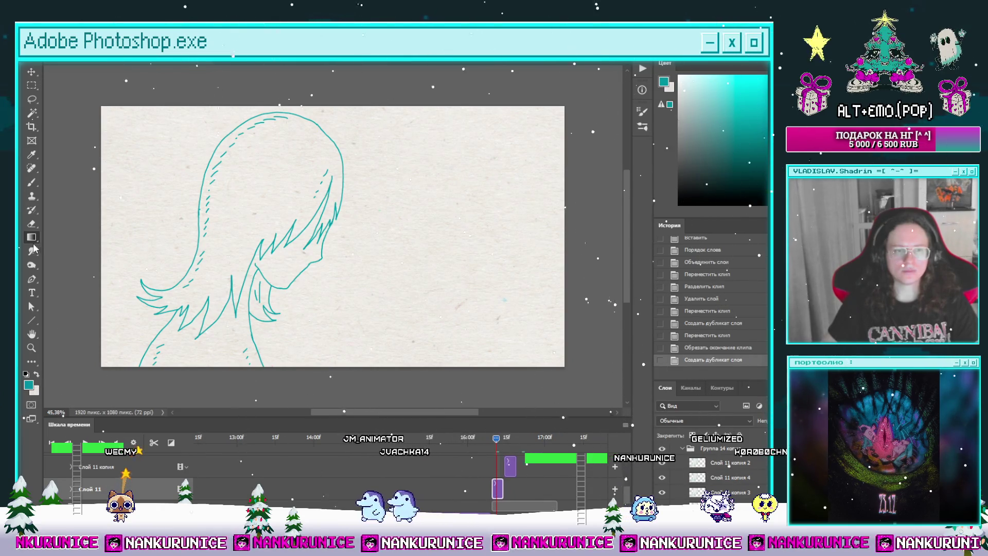
# Paint Bucket-fill the hair, body and neck gap teal on the first two frames.
pyautogui.hotkey('shift', 'g')
pyautogui.click(227, 196)
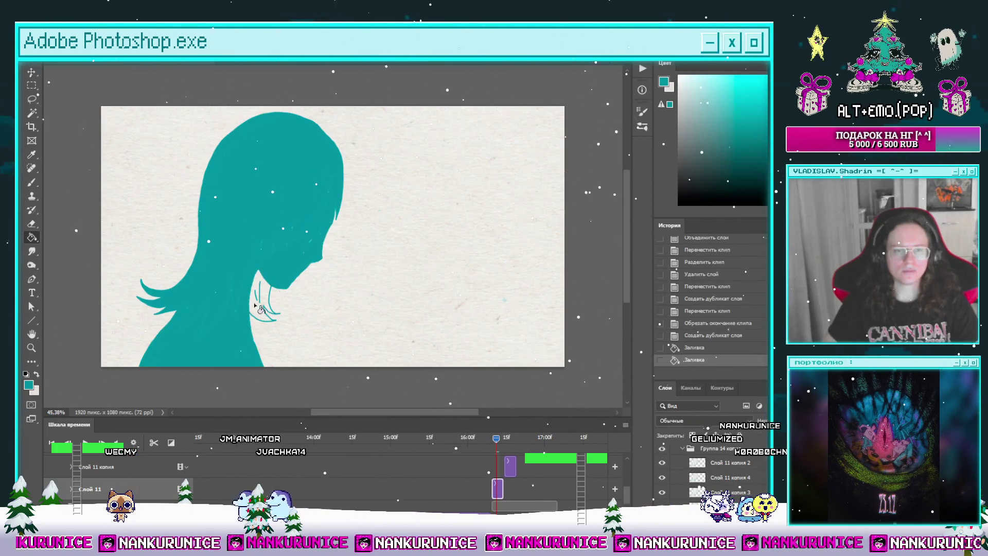
pyautogui.click(231, 308)
pyautogui.click(282, 321)
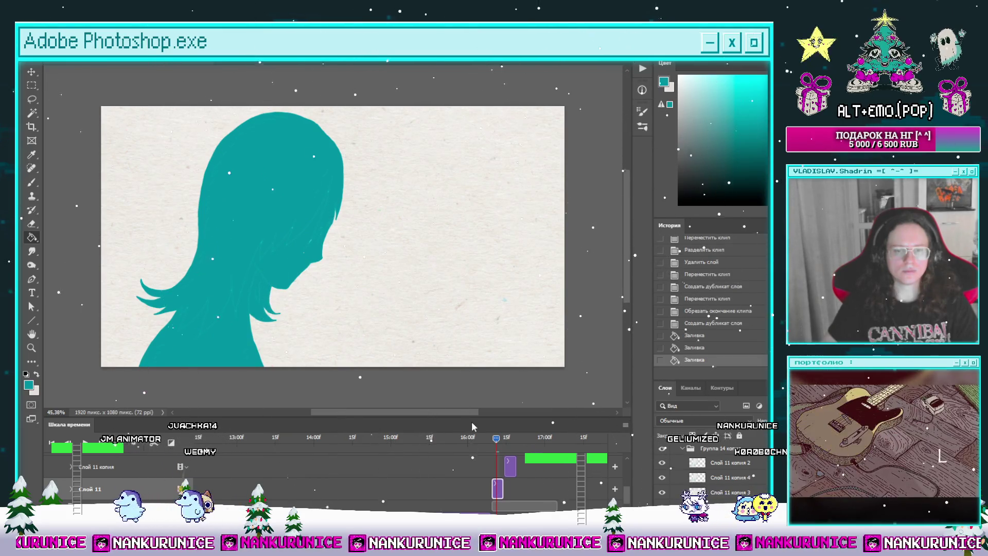
pyautogui.click(506, 437)
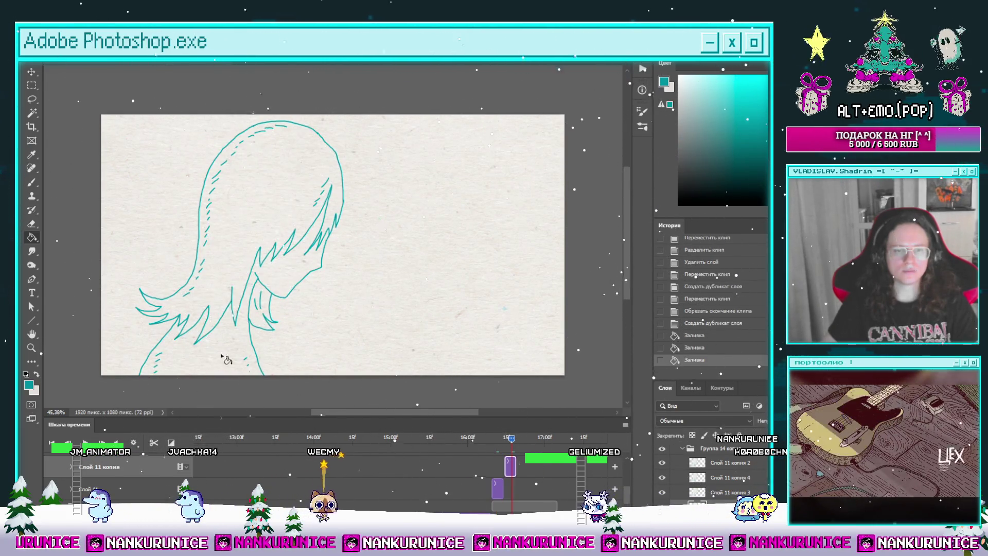
pyautogui.click(267, 303)
pyautogui.click(266, 304)
pyautogui.click(260, 290)
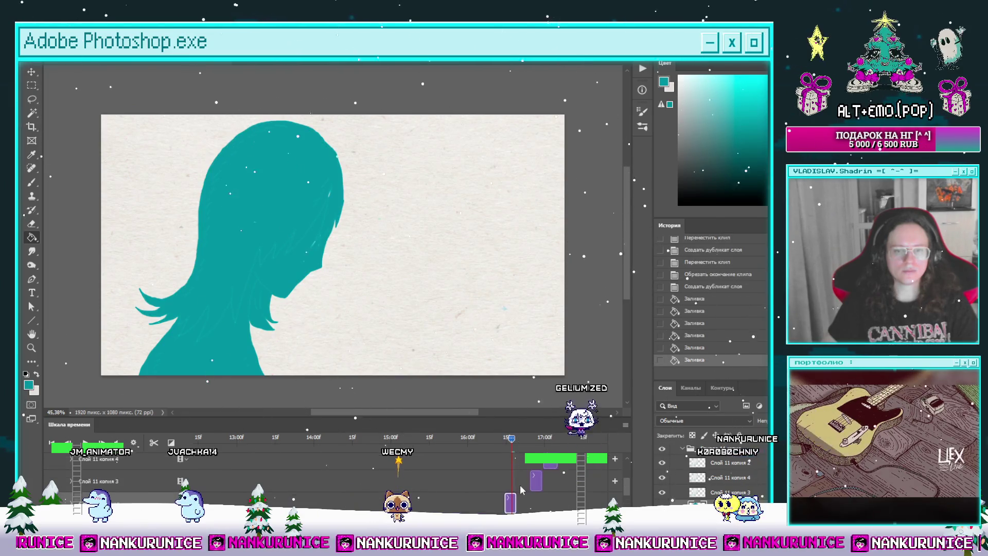
pyautogui.scroll(2, 532, 480)
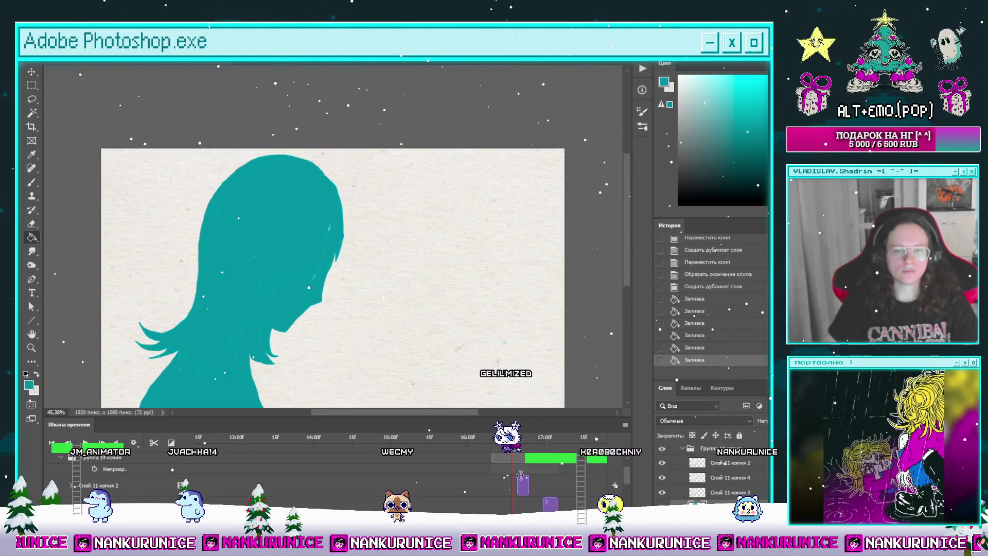
# Fill the hair and body teal on the next two animation frames.
pyautogui.click(524, 438)
pyautogui.click(267, 231)
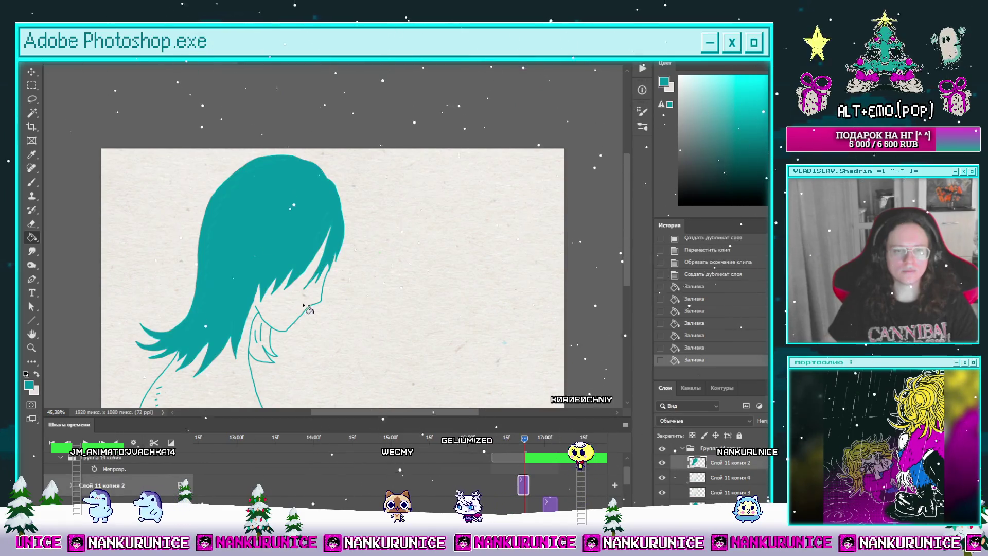
pyautogui.click(255, 360)
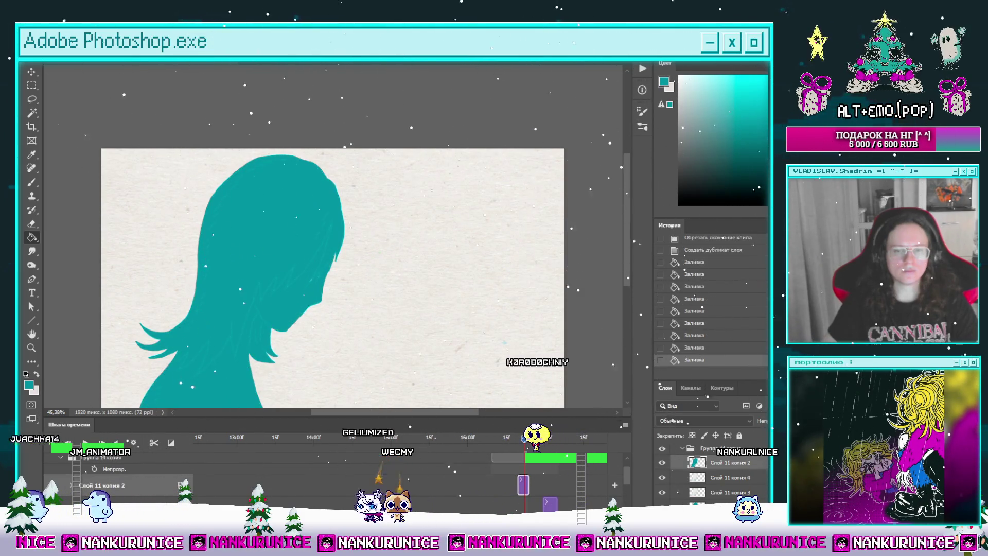
pyautogui.press('Right')
pyautogui.scroll(-2, 459, 482)
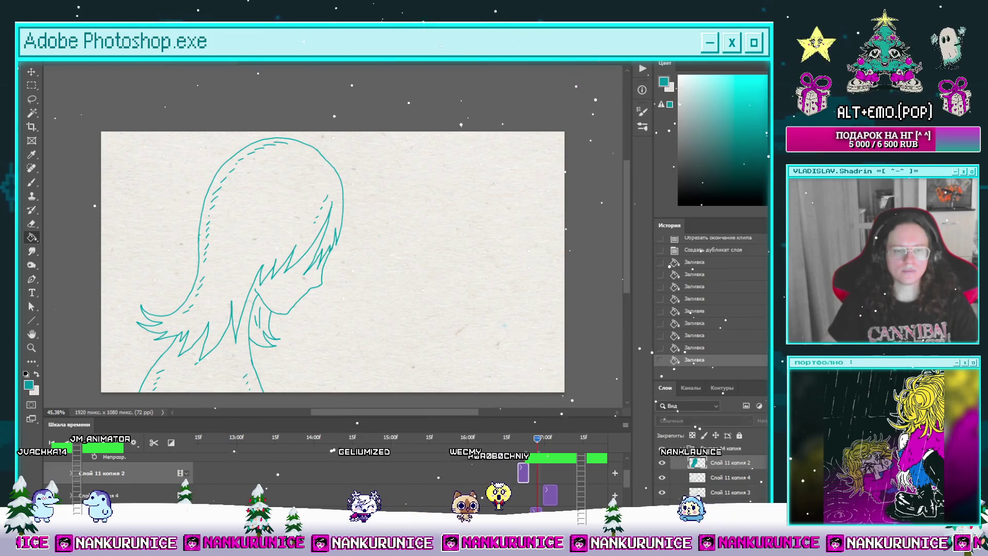
pyautogui.click(232, 383)
pyautogui.click(245, 262)
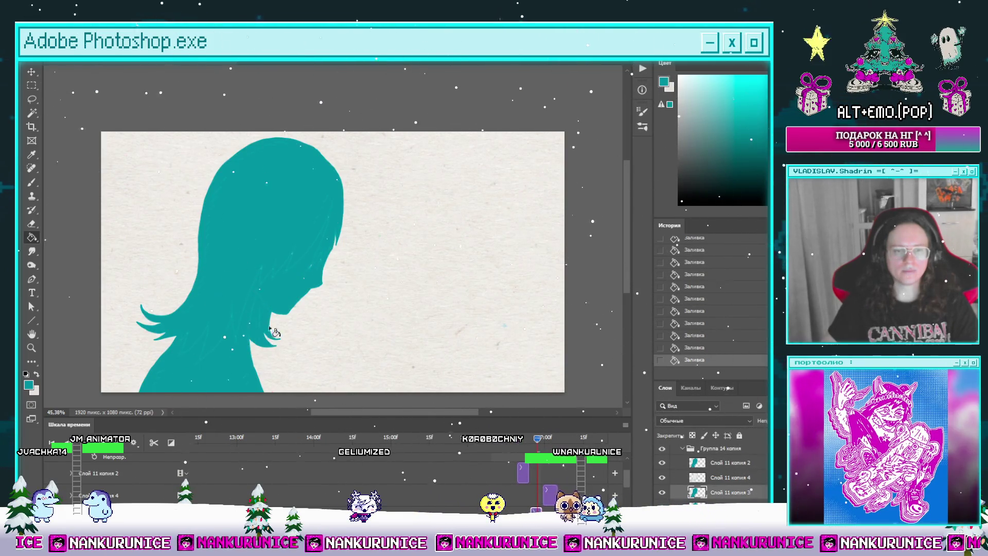
# Fill the body, lower hair and remaining hair gap teal on the following frame.
pyautogui.click(544, 437)
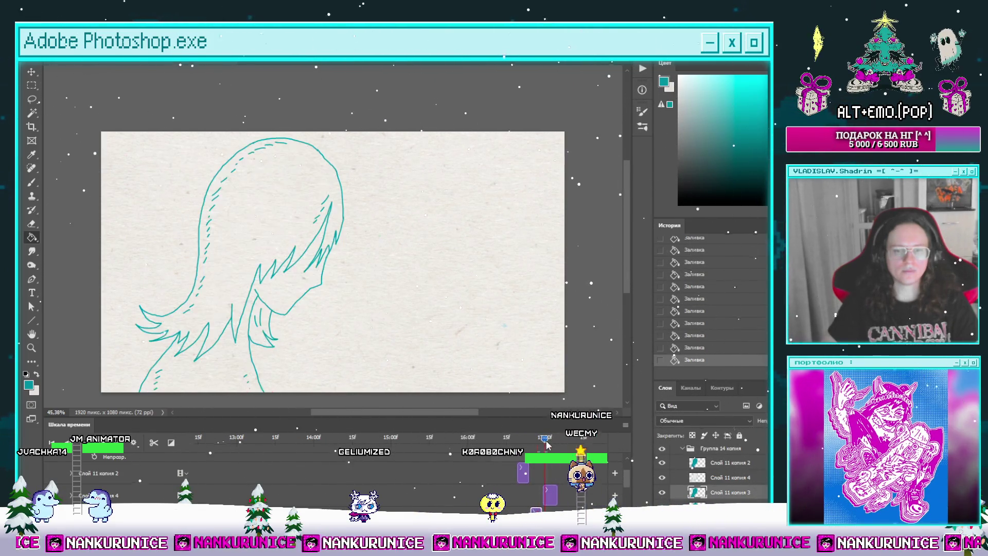
pyautogui.click(240, 386)
pyautogui.click(281, 327)
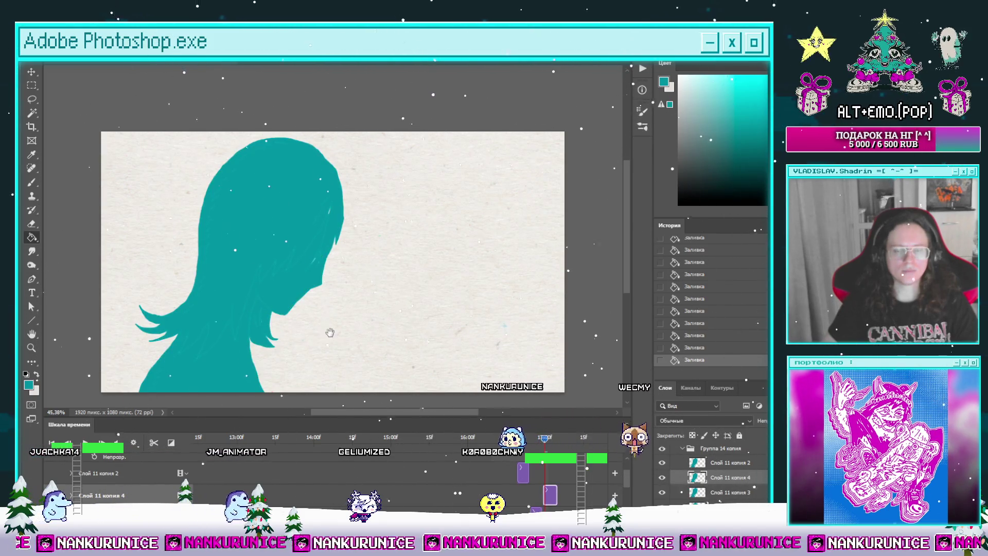
pyautogui.scroll(-1, 436, 399)
pyautogui.scroll(2, 78, 484)
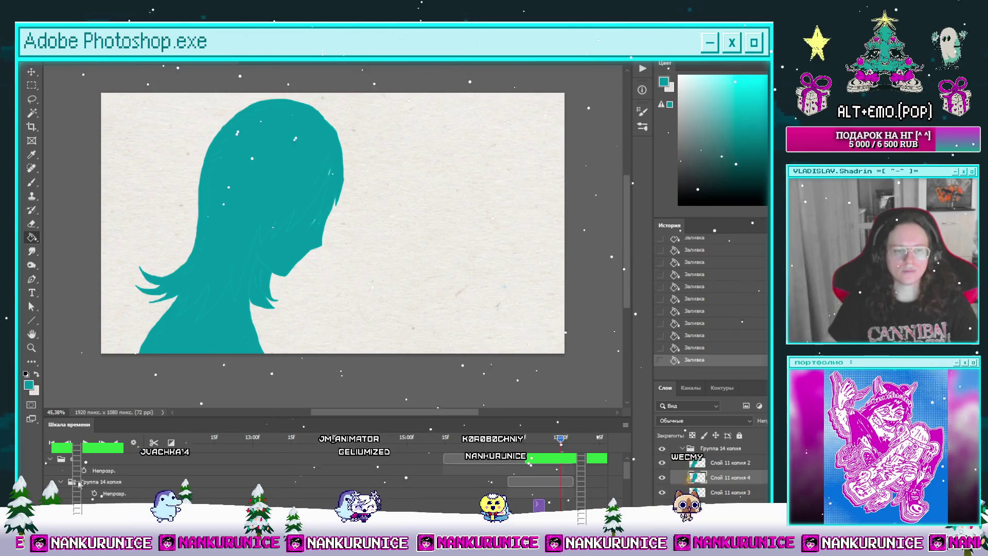
pyautogui.scroll(-2, 441, 494)
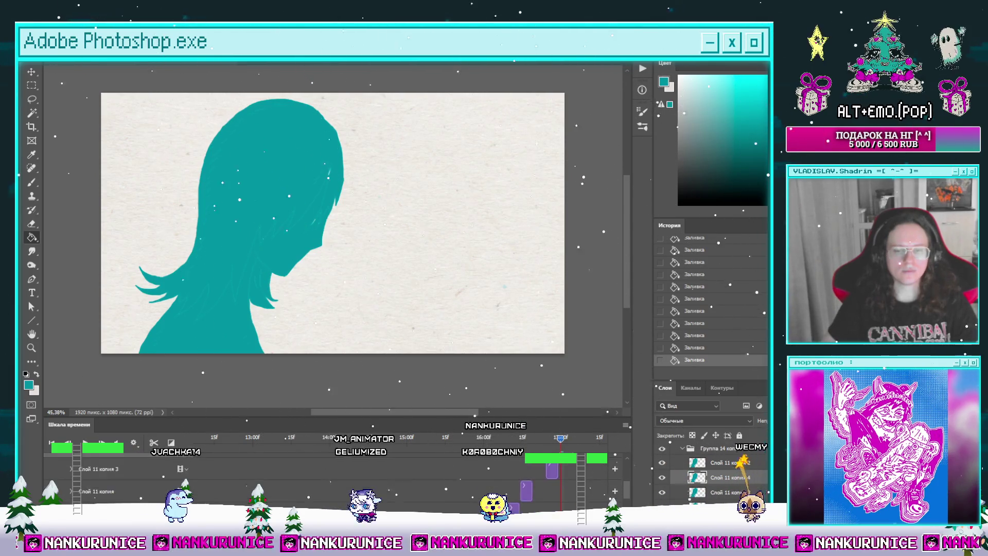
# On the full-silhouette frame, Magic Wand-select the blank background on Слой 11.
pyautogui.click(497, 438)
pyautogui.moveTo(497, 444); pyautogui.dragTo(517, 445)
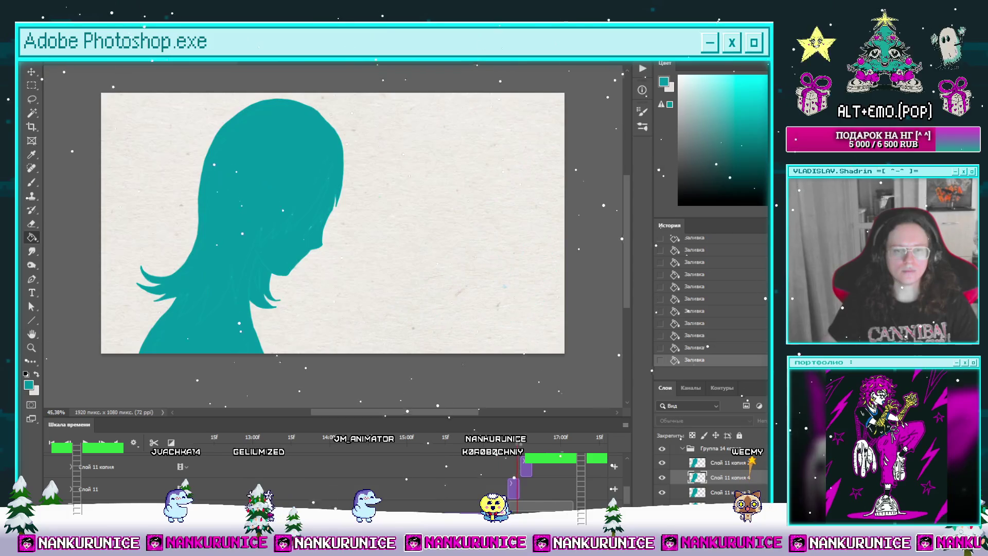
pyautogui.click(121, 489)
pyautogui.press('w')
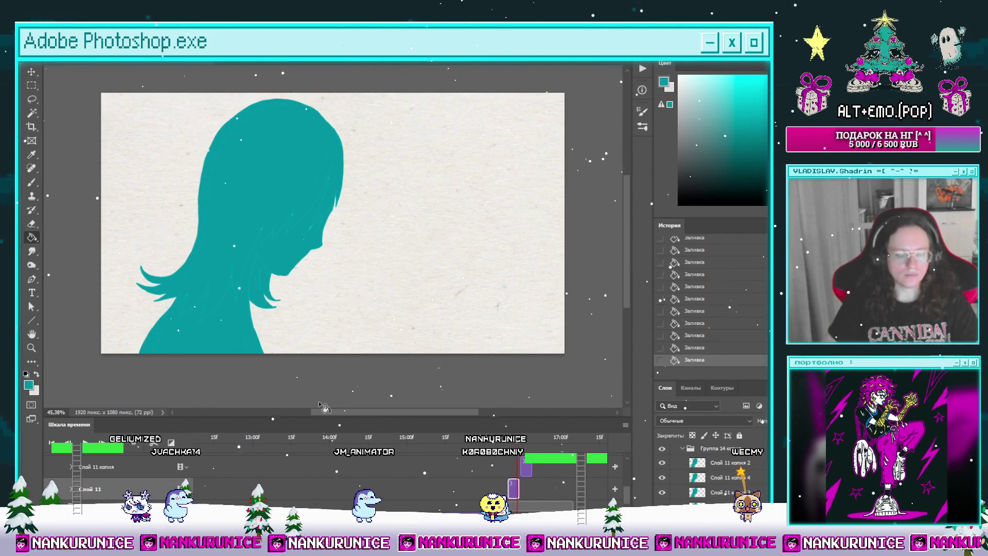
pyautogui.click(373, 243)
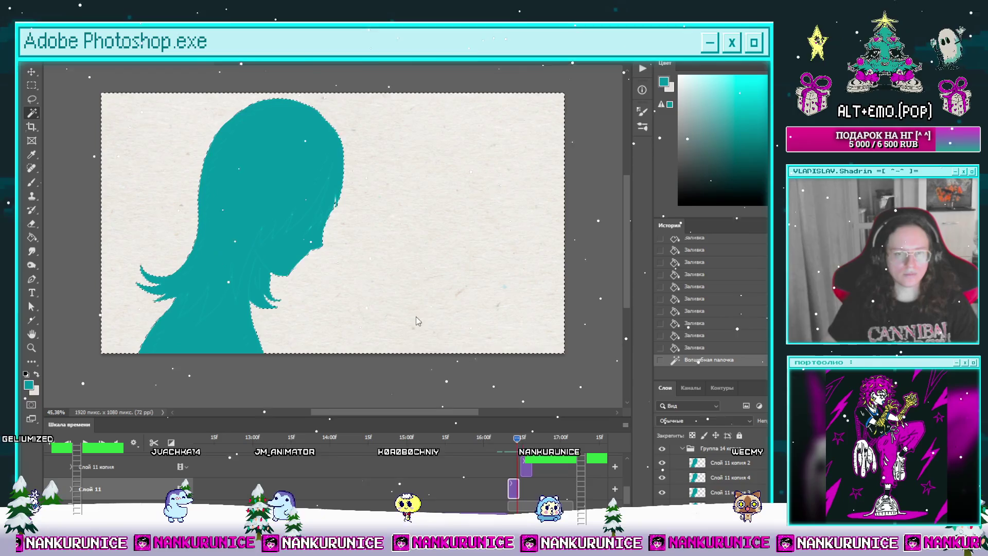
# Invert to the silhouette and stamp white sparkles inside it on the current frame.
pyautogui.hotkey('ctrl', 'shift', 'i')
pyautogui.press('b')
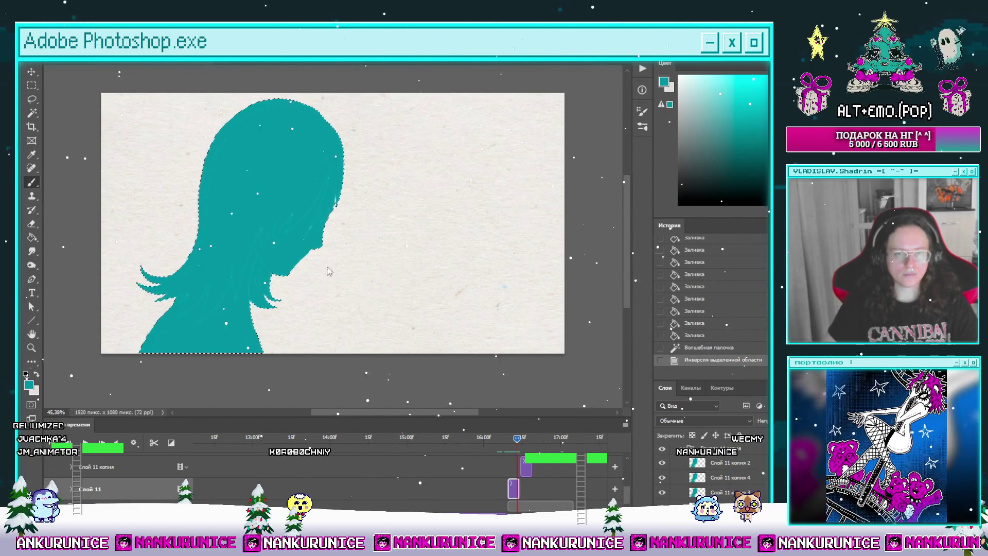
pyautogui.click(412, 290)
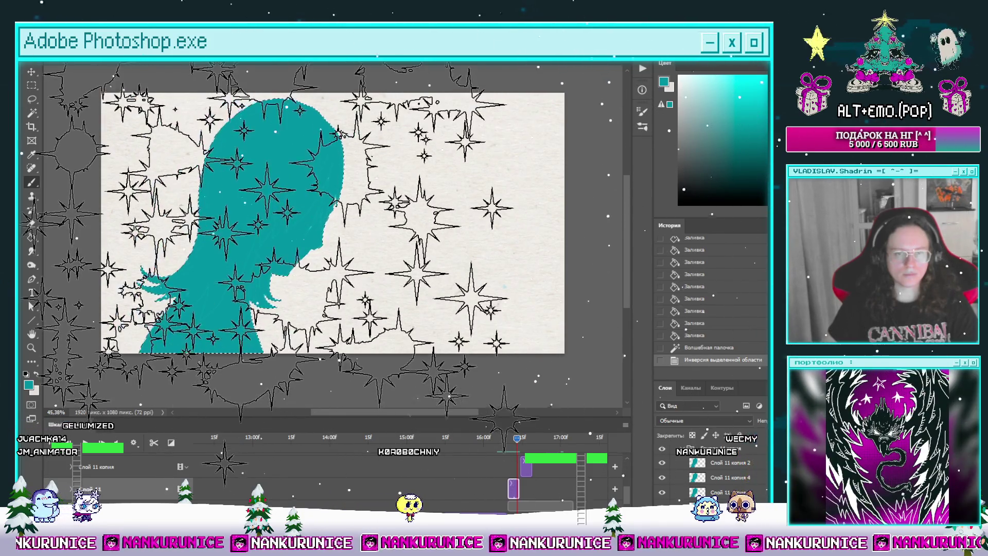
pyautogui.press('x')
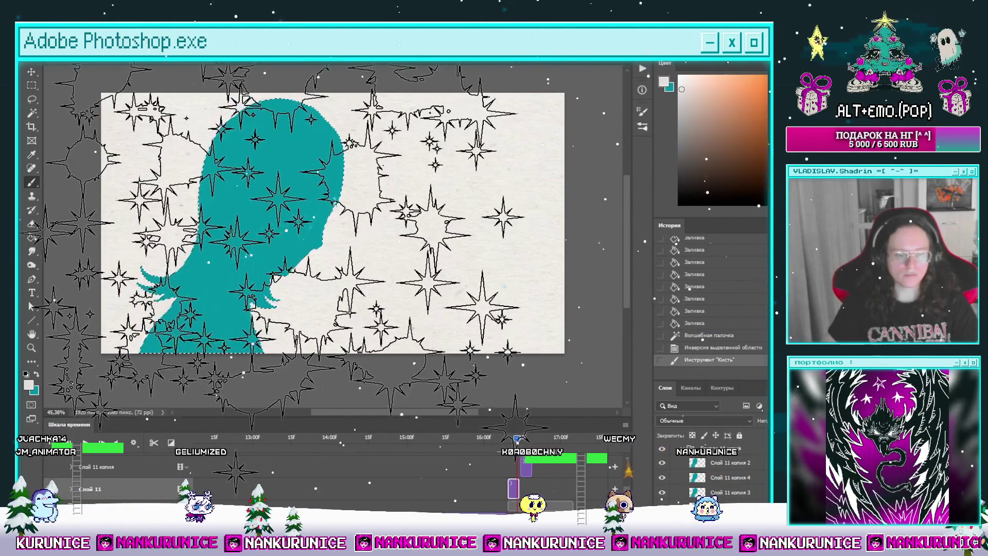
pyautogui.click(298, 273)
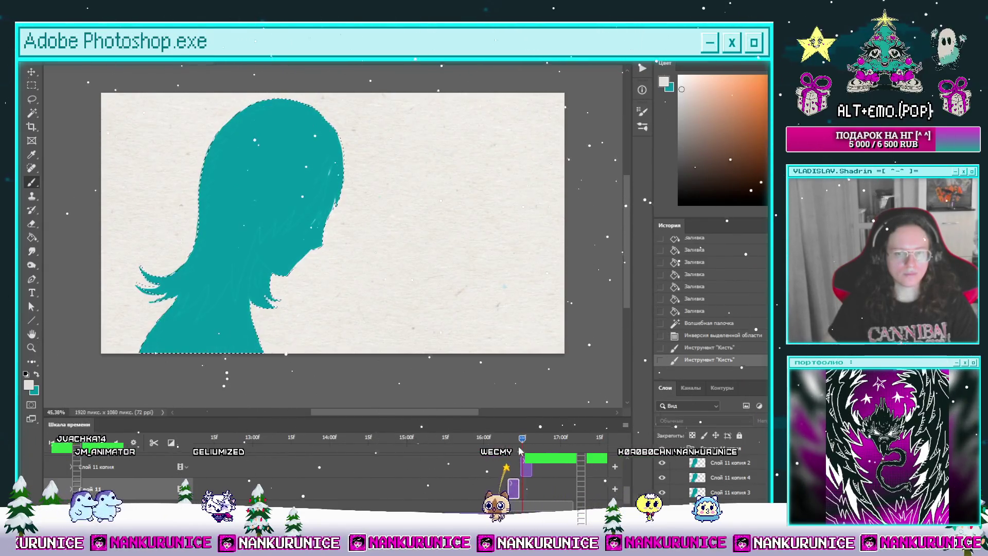
pyautogui.press('w')
pyautogui.click(446, 261)
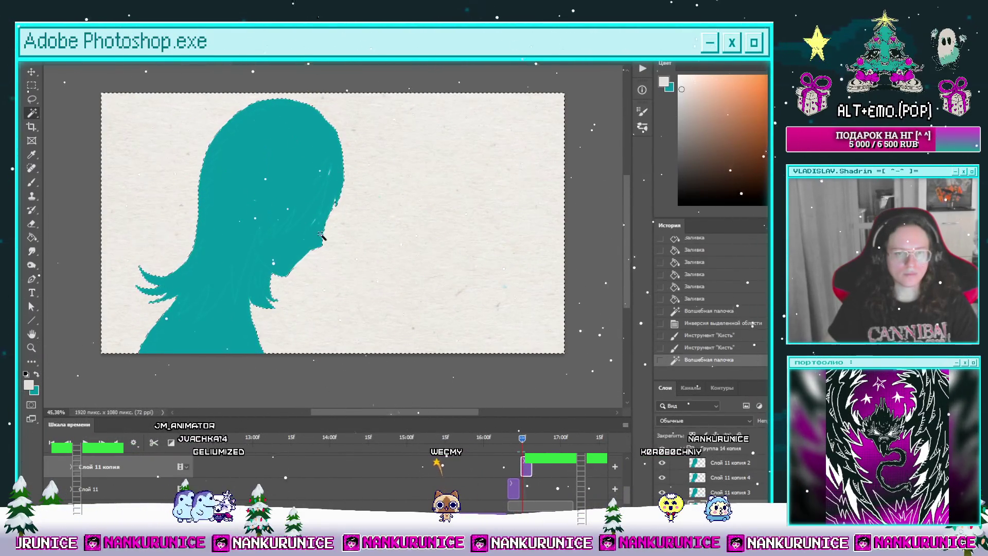
pyautogui.click(446, 261)
pyautogui.press('b')
pyautogui.click(309, 220)
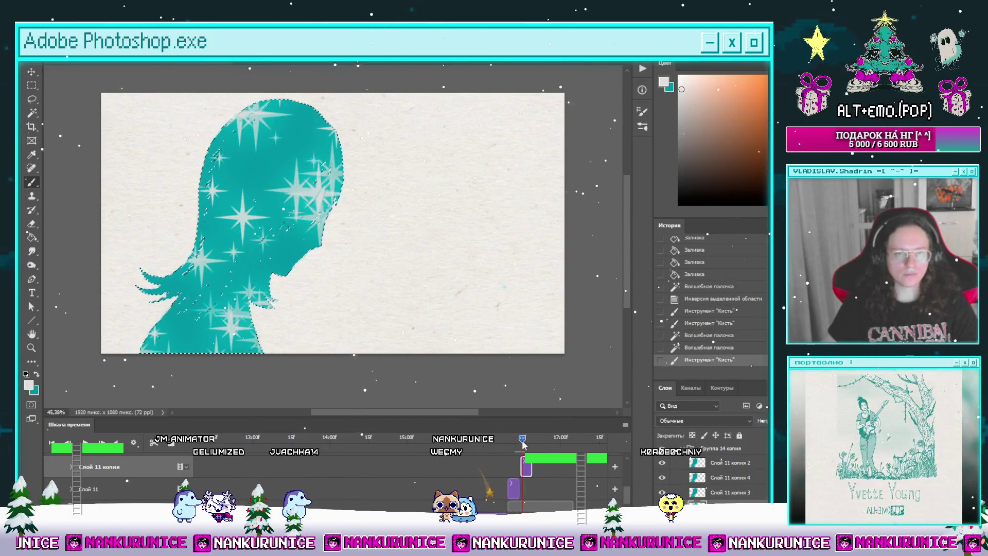
# On the next frame, select the teal silhouette and paint white sparkles across it.
pyautogui.moveTo(526, 444); pyautogui.dragTo(532, 438)
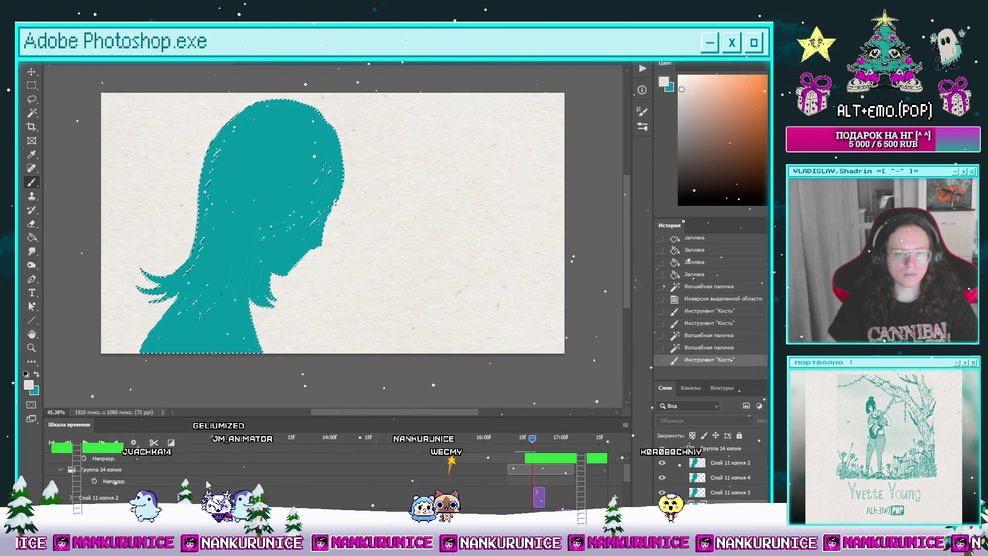
pyautogui.hotkey('ctrl', 'd')
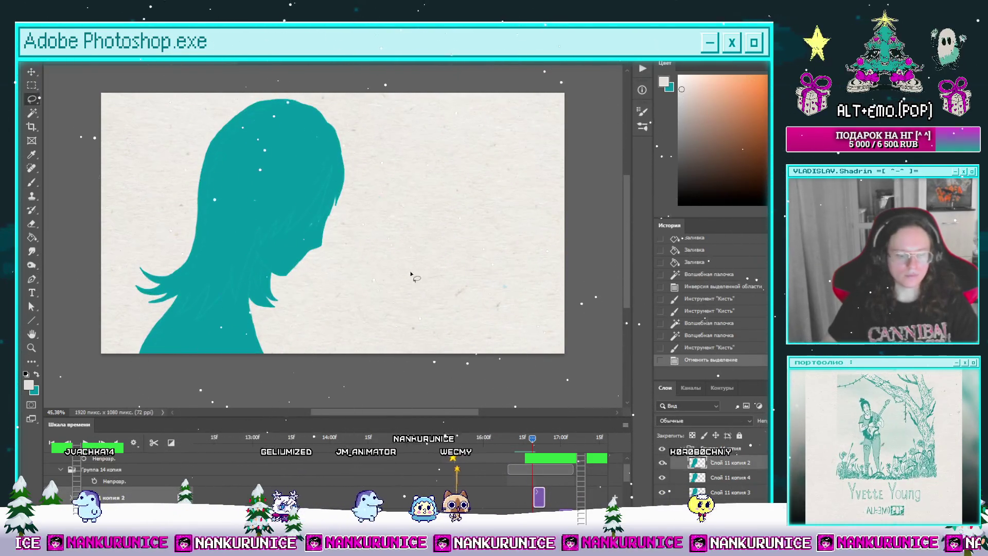
pyautogui.press('w')
pyautogui.click(224, 187)
pyautogui.press('b')
pyautogui.moveTo(225, 187); pyautogui.dragTo(275, 140)
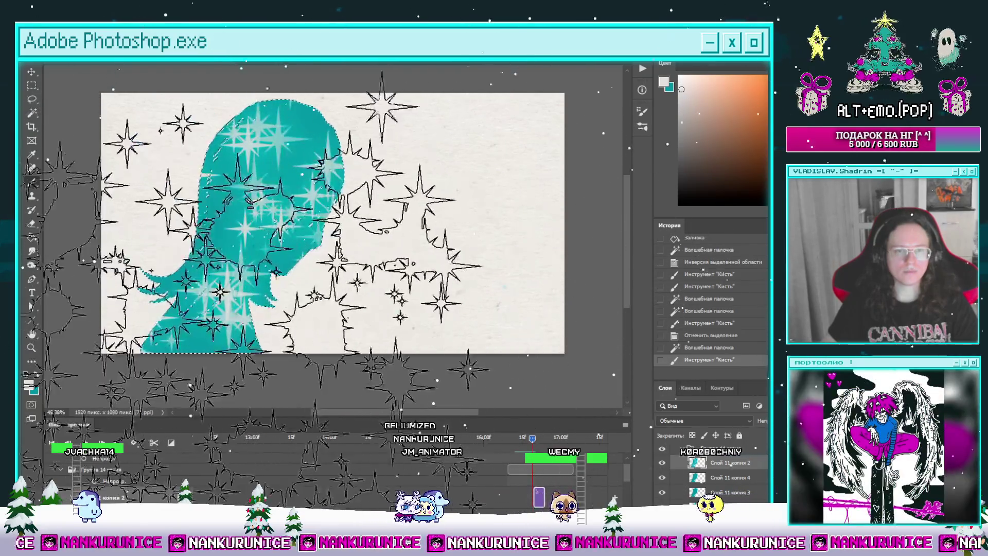
pyautogui.scroll(-1, 556, 443)
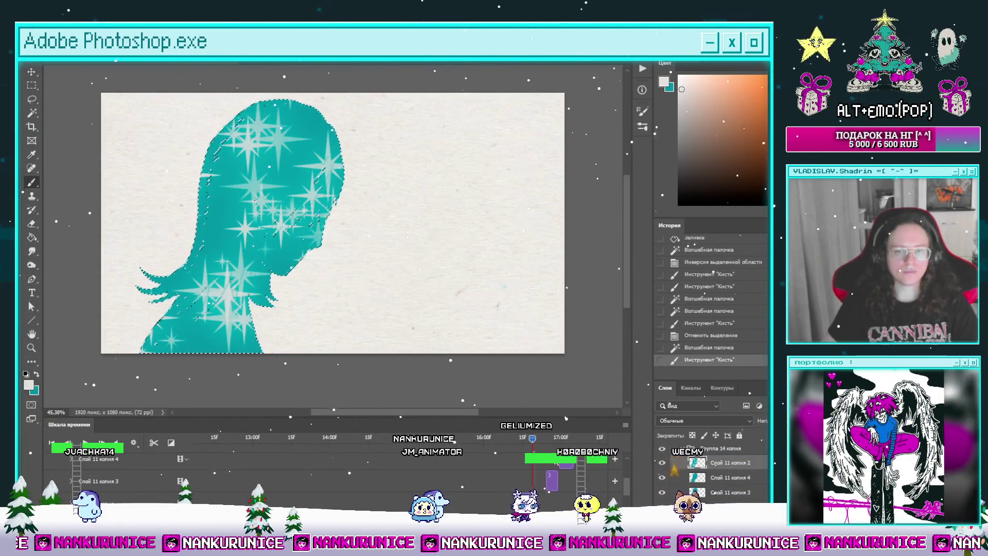
# Paint white sparkles inside the silhouette on Слой 11 копия 3 at 17:00f.
pyautogui.click(556, 438)
pyautogui.click(103, 480)
pyautogui.hotkey('ctrl', 'd')
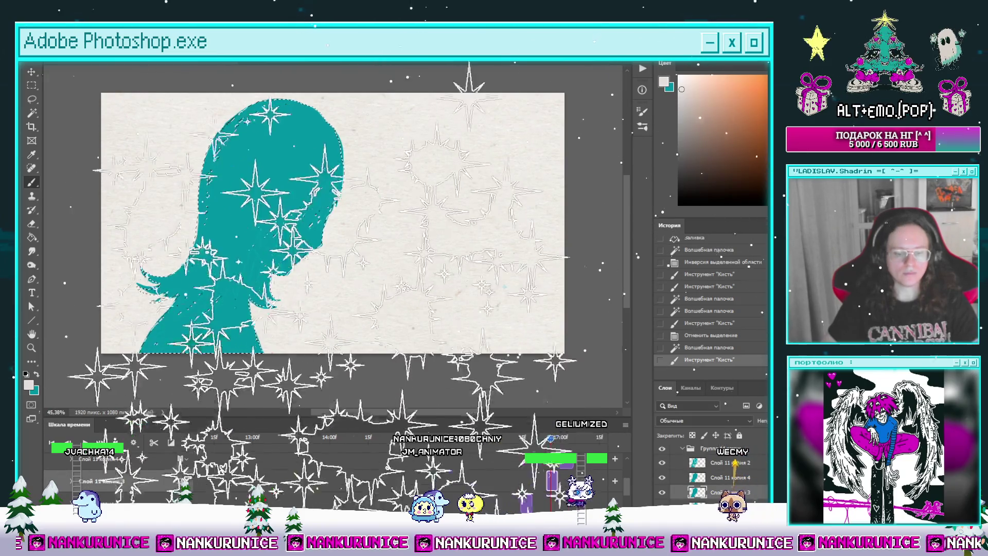
pyautogui.press('l')
pyautogui.press('w')
pyautogui.click(256, 204)
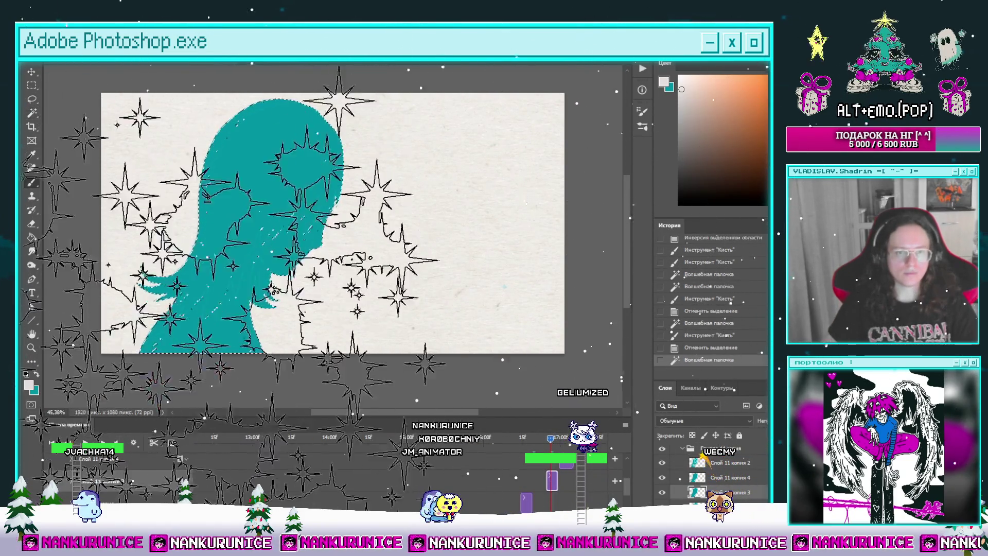
pyautogui.press('b')
pyautogui.moveTo(226, 272); pyautogui.dragTo(242, 283)
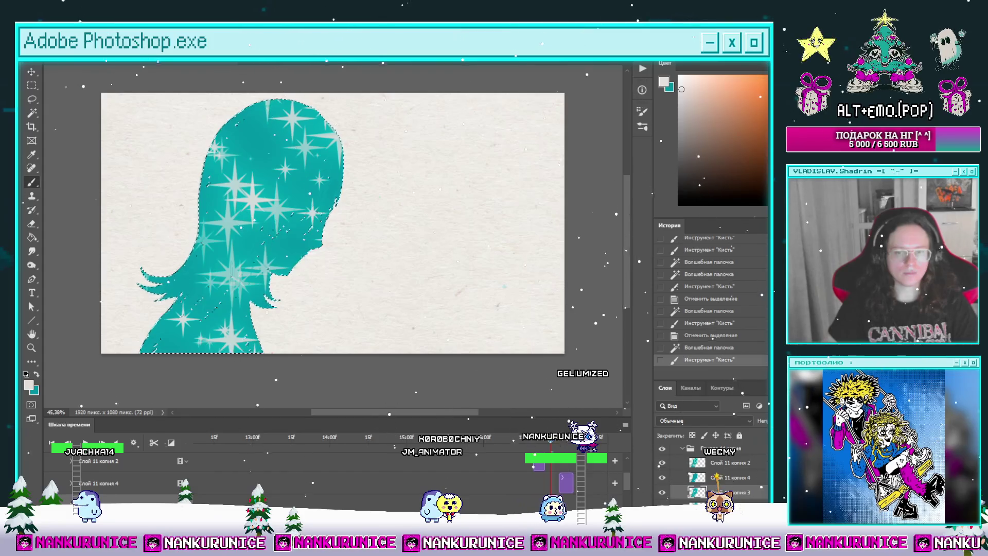
pyautogui.hotkey('ctrl', 'd')
# Paint white sparkles inside the silhouette on Слой 11 копия 4, then deselect.
pyautogui.click(103, 482)
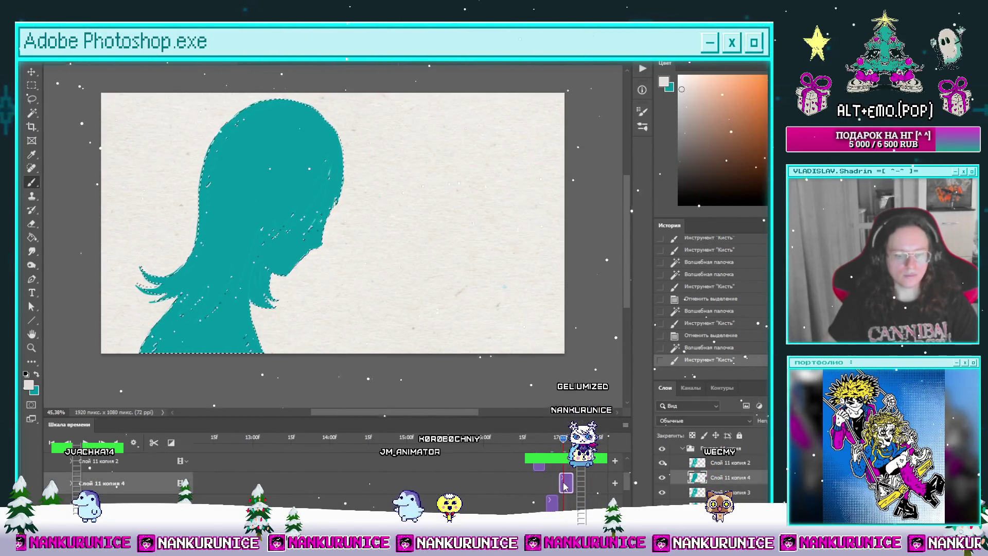
pyautogui.press('l')
pyautogui.press('w')
pyautogui.click(273, 214)
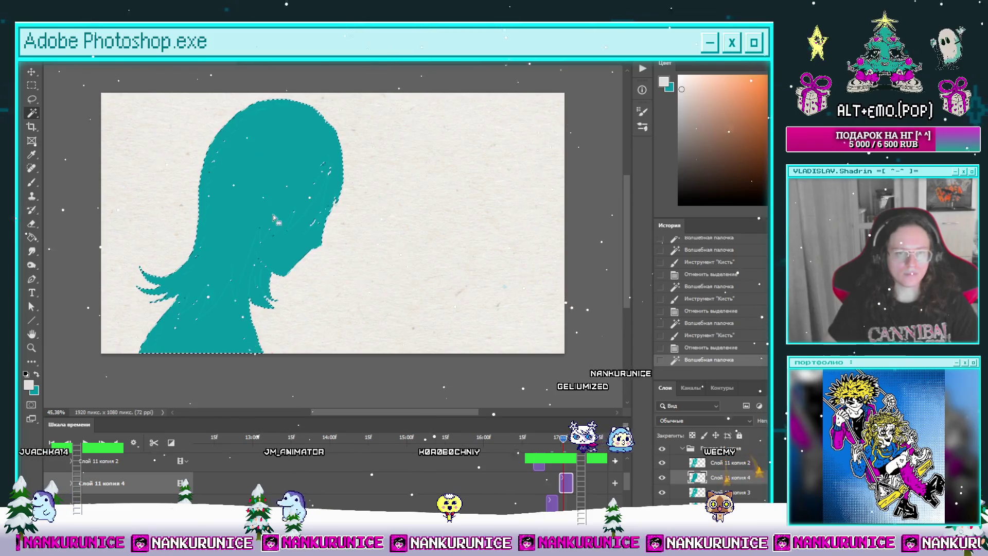
pyautogui.press('b')
pyautogui.moveTo(268, 216); pyautogui.dragTo(308, 241)
pyautogui.hotkey('ctrl', 'd')
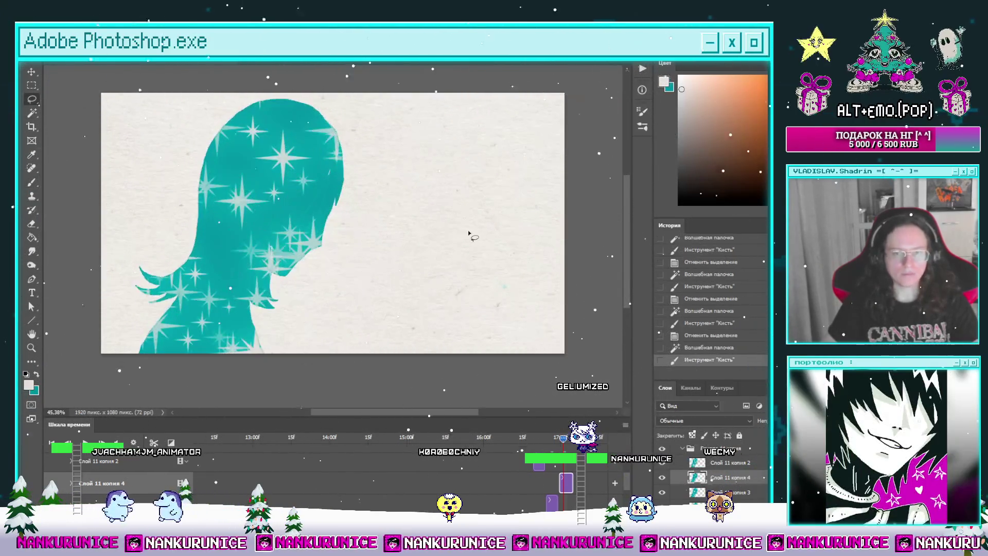
# Convert Группа 14 копия to a smart object and add a layer mask, undoing a trial reorder.
pyautogui.press('l')
pyautogui.click(63, 482)
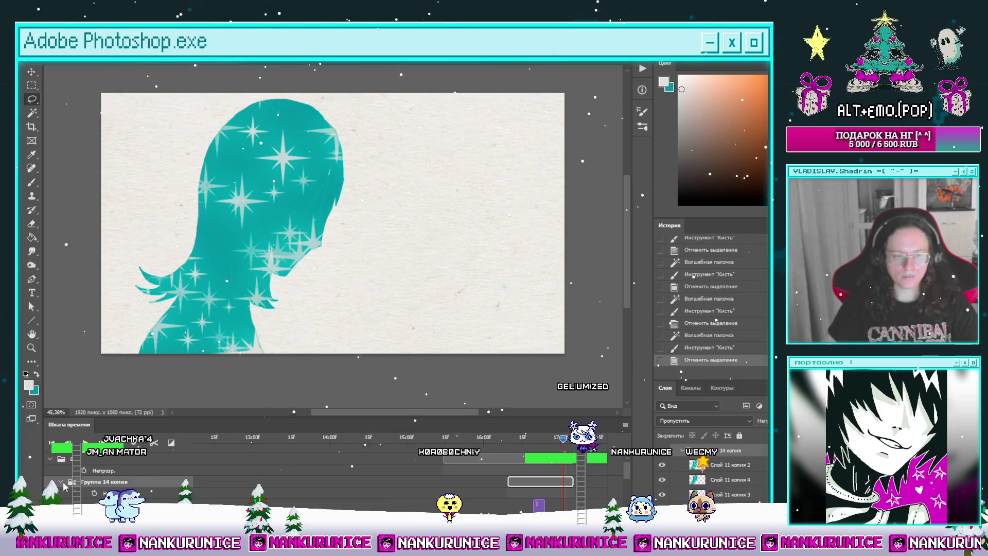
pyautogui.hotkey('ctrl', '[')
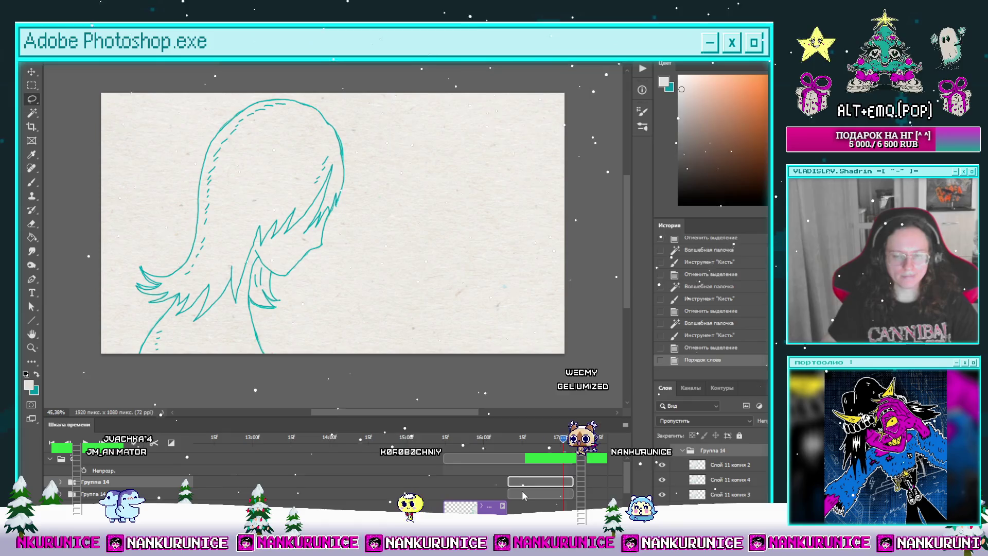
pyautogui.hotkey('ctrl', 'z')
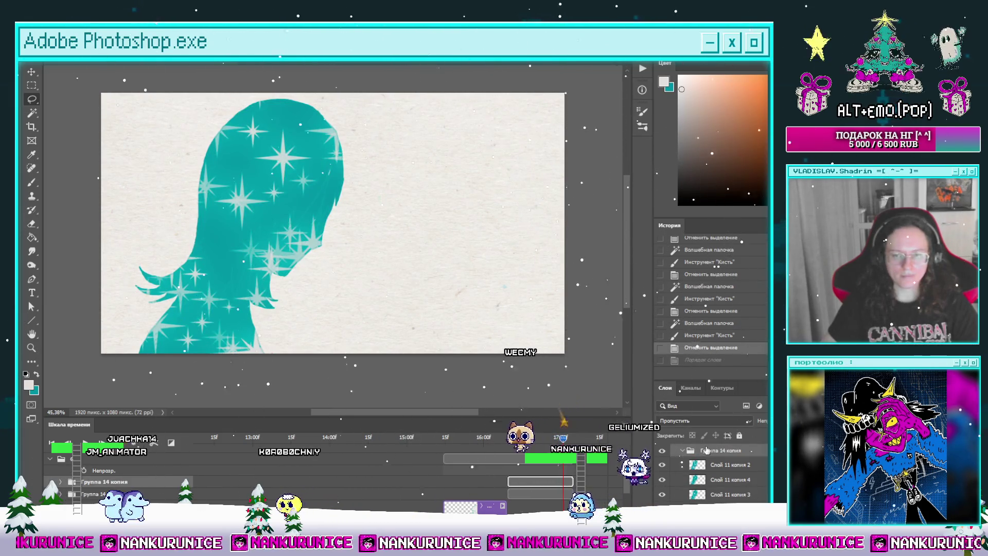
pyautogui.hotkey('ctrl', 'alt', 's')
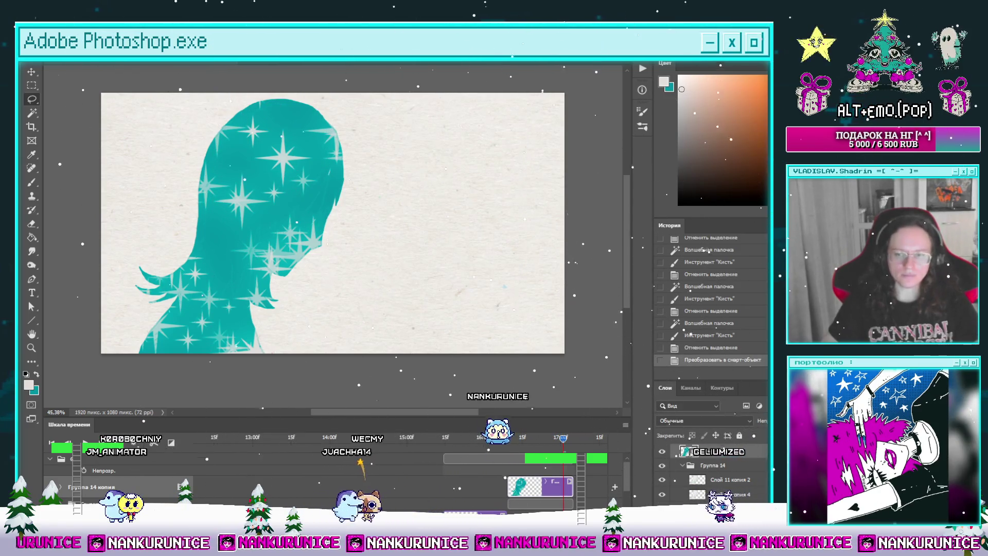
pyautogui.hotkey('ctrl', 'alt', 'm')
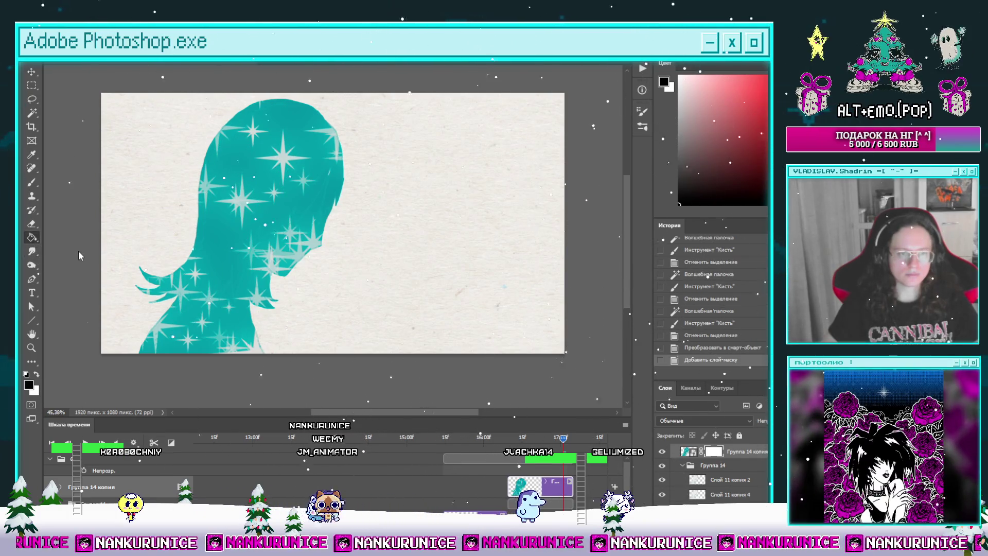
# Redraw the mask gradient several times, settling on a short horizontal fade at the lower left.
pyautogui.moveTo(233, 125)
pyautogui.mouseDown()
pyautogui.moveTo(282, 286)
pyautogui.moveTo(276, 257)
pyautogui.mouseUp()
pyautogui.hotkey('ctrl', 'z')
pyautogui.moveTo(216, 97)
pyautogui.mouseDown()
pyautogui.moveTo(229, 214)
pyautogui.moveTo(309, 266)
pyautogui.mouseUp()
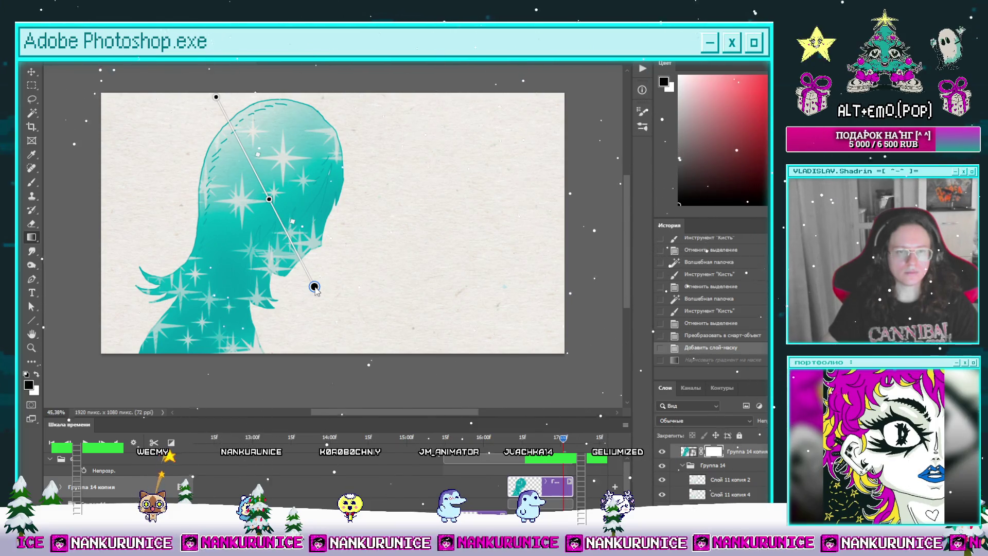
pyautogui.moveTo(315, 287); pyautogui.dragTo(315, 286)
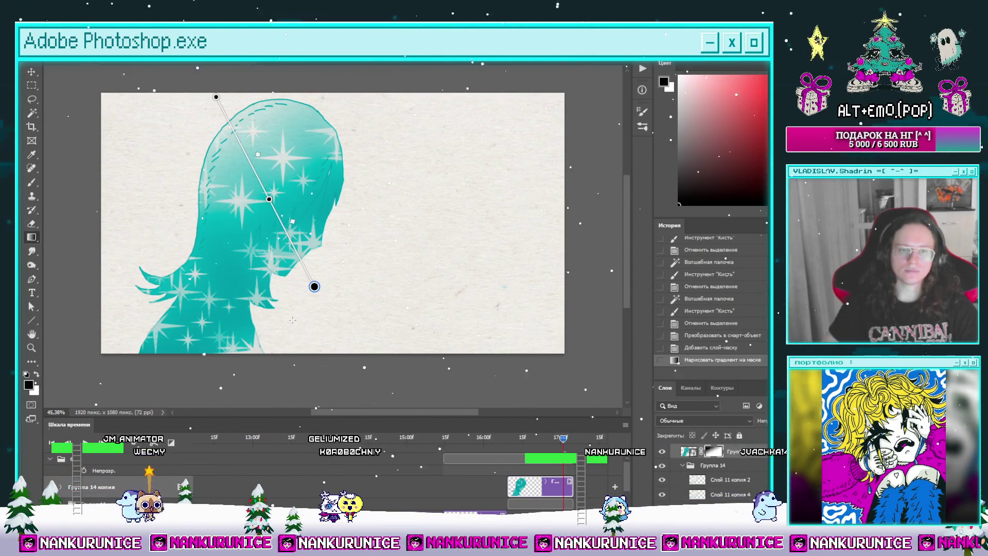
pyautogui.moveTo(318, 342)
pyautogui.mouseDown()
pyautogui.moveTo(274, 271)
pyautogui.moveTo(234, 240)
pyautogui.mouseUp()
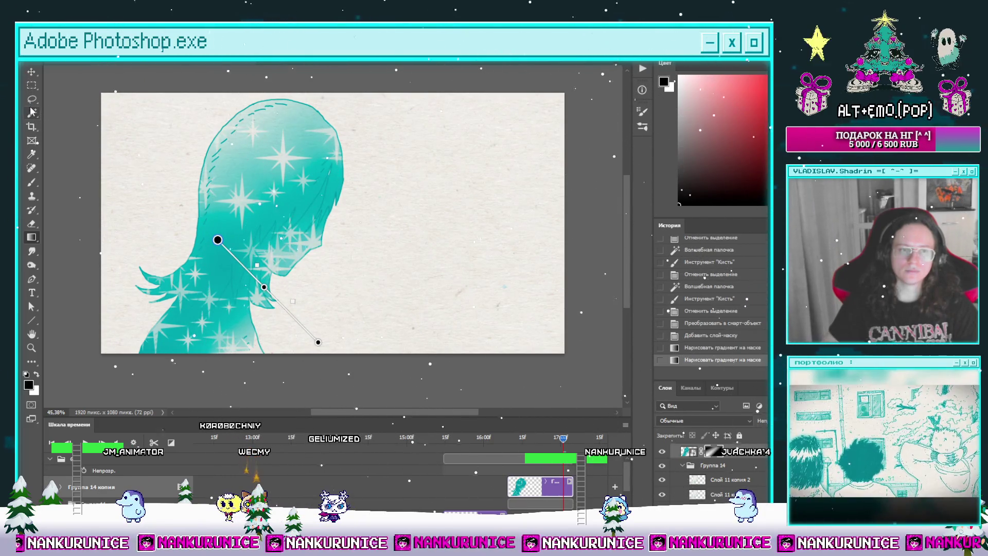
pyautogui.moveTo(136, 340); pyautogui.dragTo(163, 340)
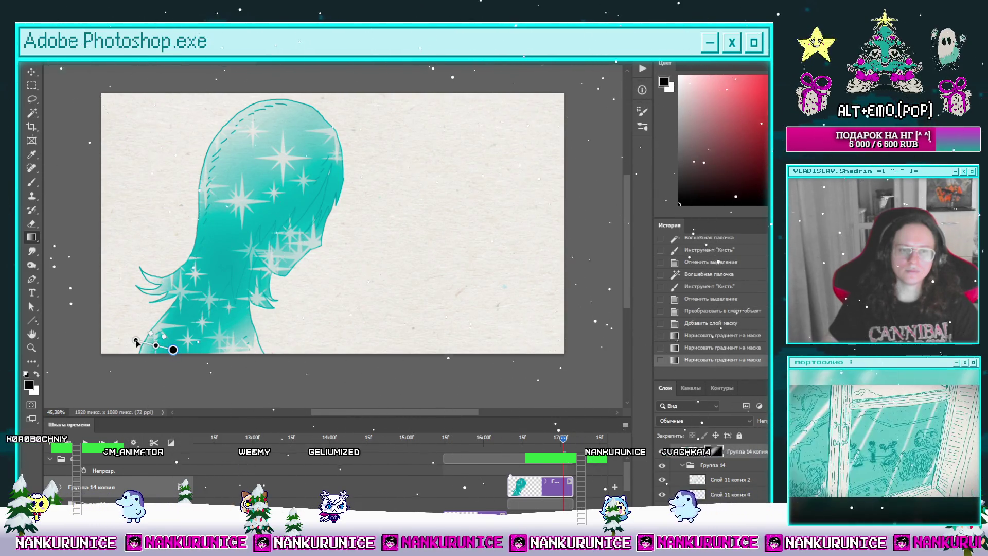
pyautogui.click(118, 333)
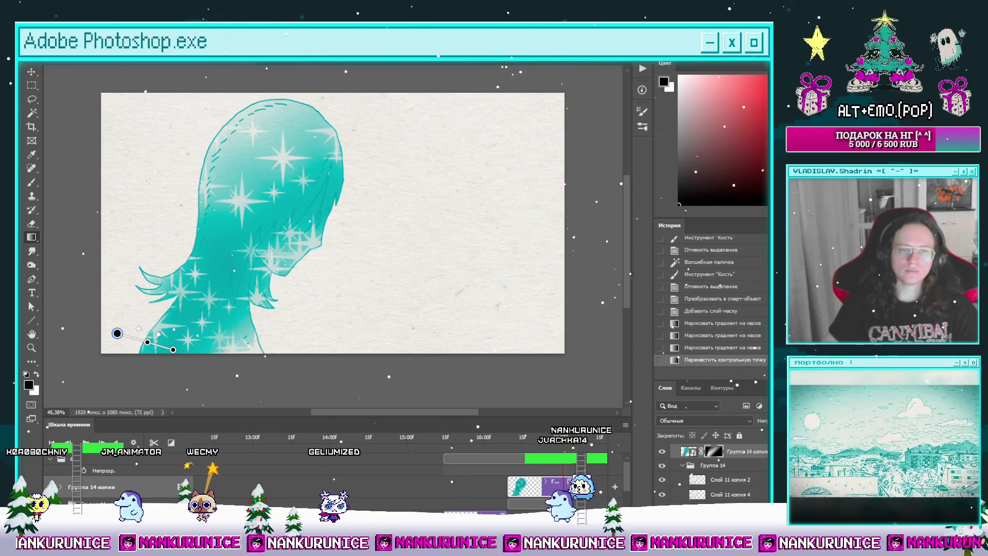
pyautogui.click(30, 99)
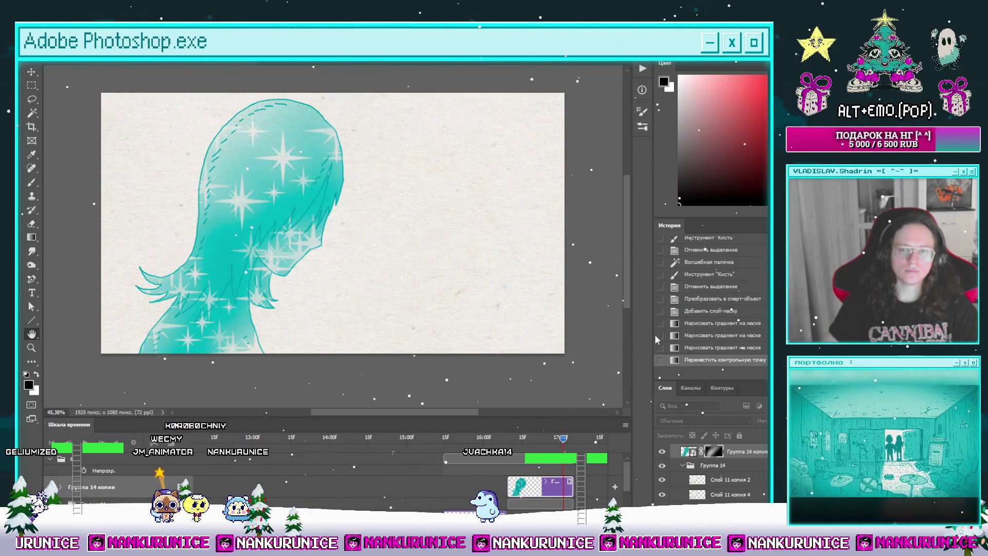
# Reapply Gaussian Blur to the mask, set 80% opacity, and select Группа 14.
pyautogui.press('Return')
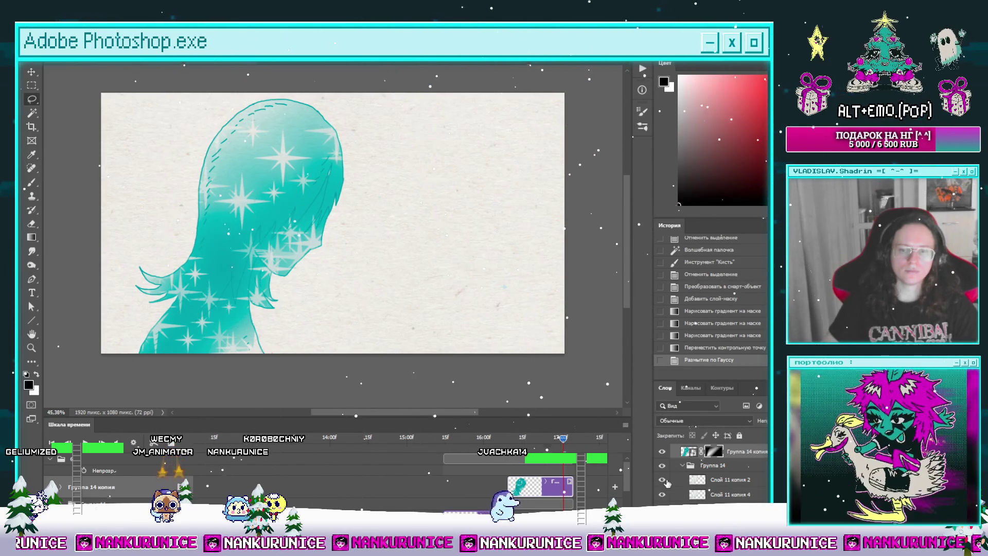
pyautogui.press('8')
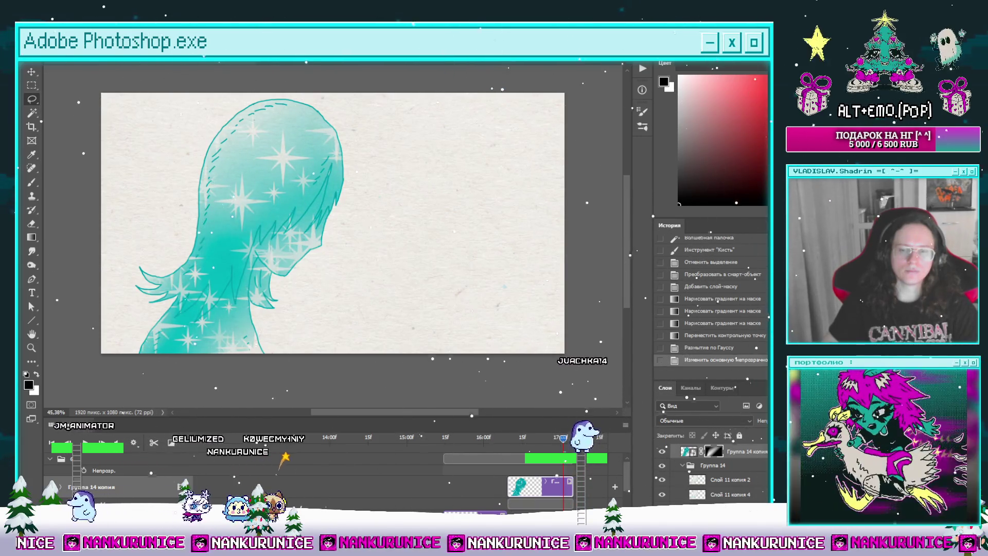
pyautogui.click(682, 465)
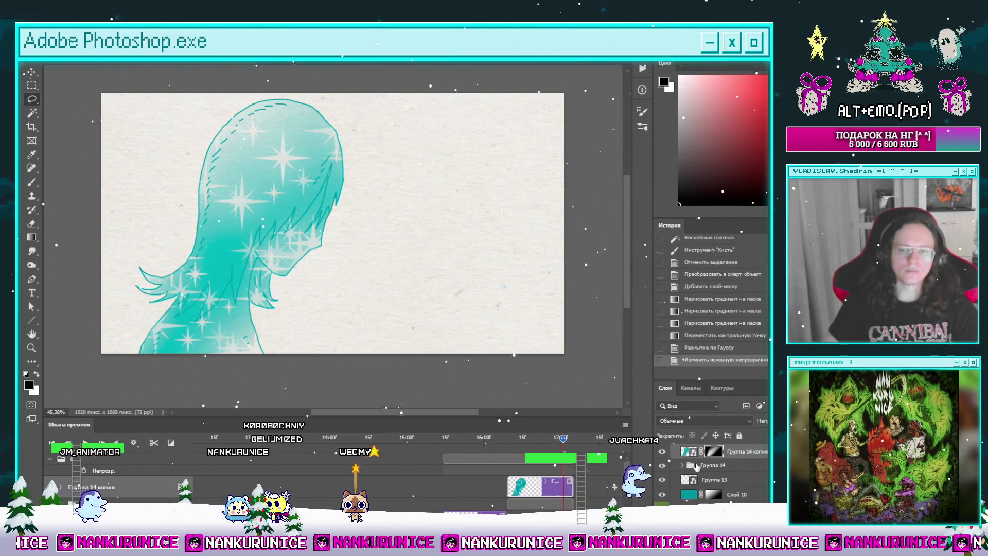
pyautogui.click(699, 465)
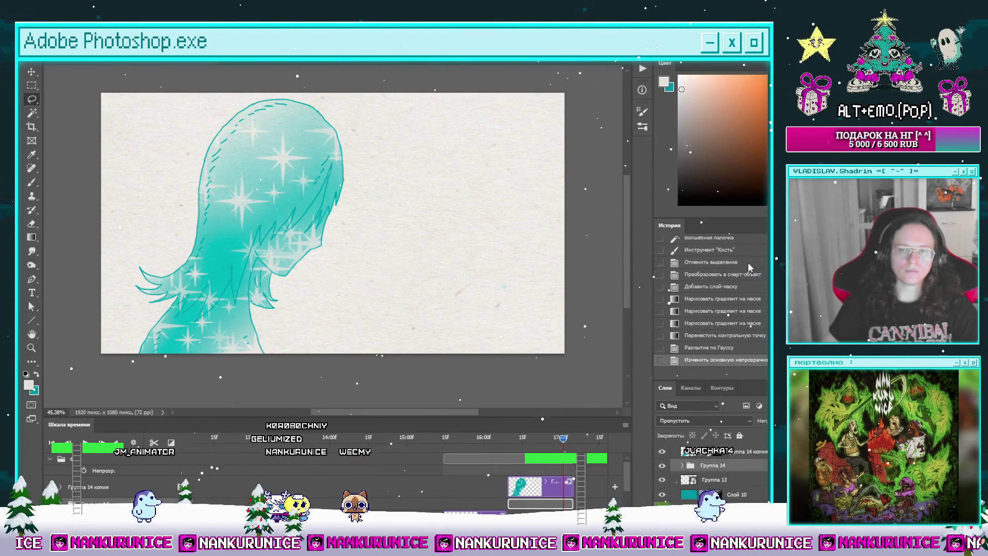
# Convert Группа 14 to a smart object at 50% opacity and select the Слой 10 clip.
pyautogui.hotkey('ctrl', 'alt', 's')
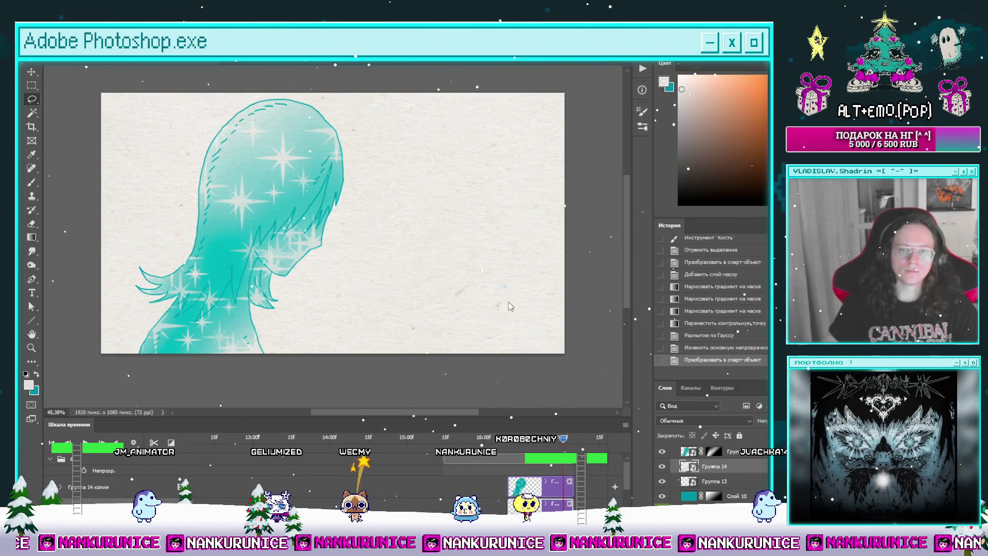
pyautogui.press('5')
pyautogui.press('space')
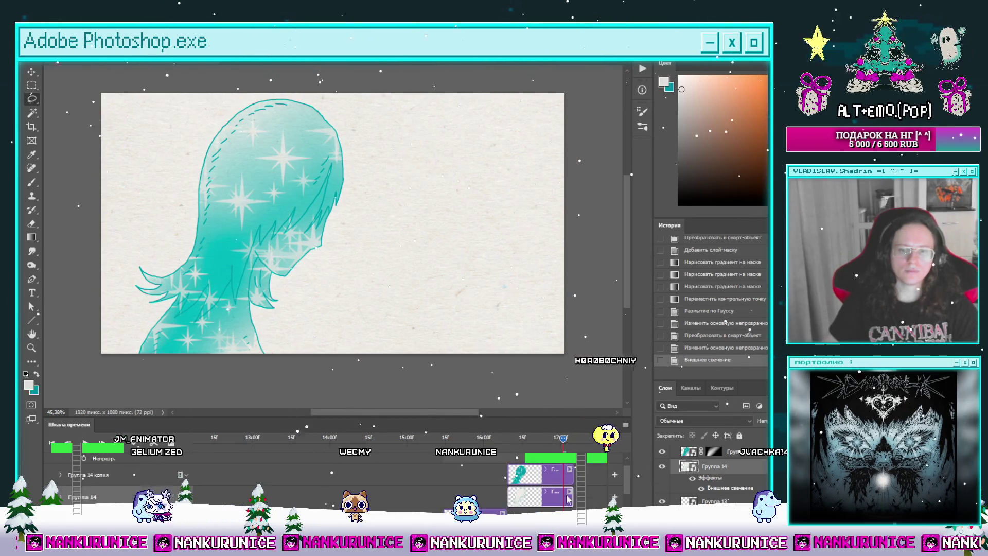
pyautogui.click(511, 438)
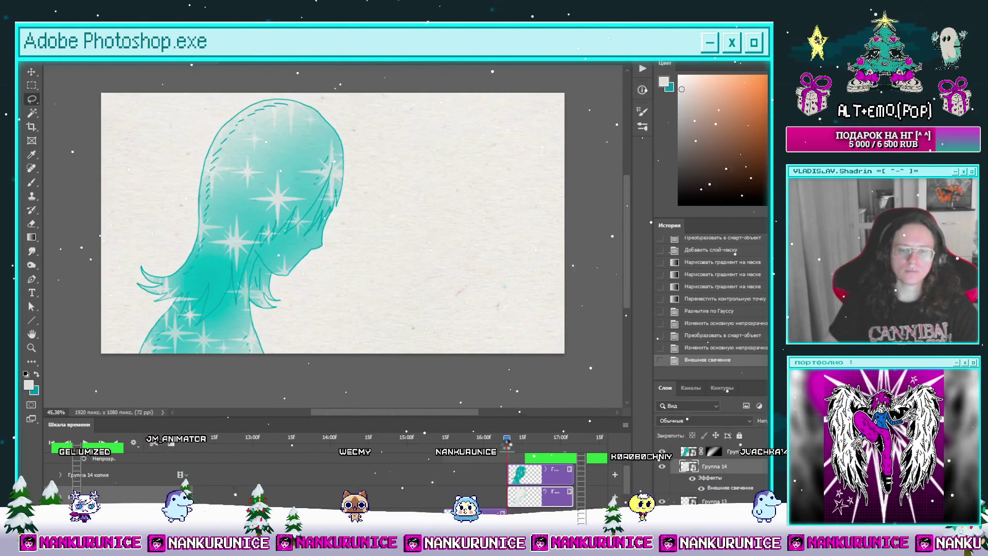
pyautogui.scroll(-2, 529, 483)
pyautogui.click(489, 485)
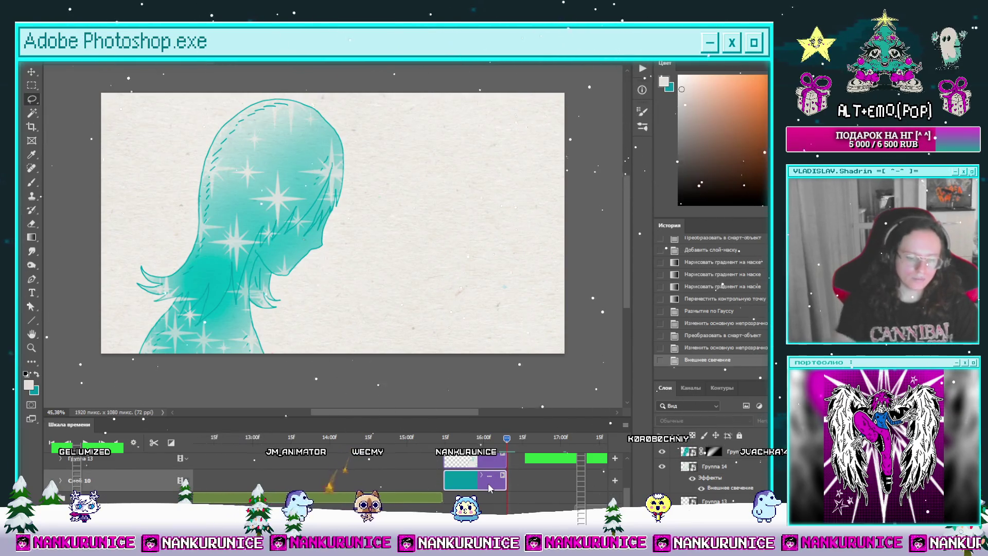
# Duplicate Слой 10, clear its contents, and fill the empty layer teal.
pyautogui.hotkey('ctrl', 'j')
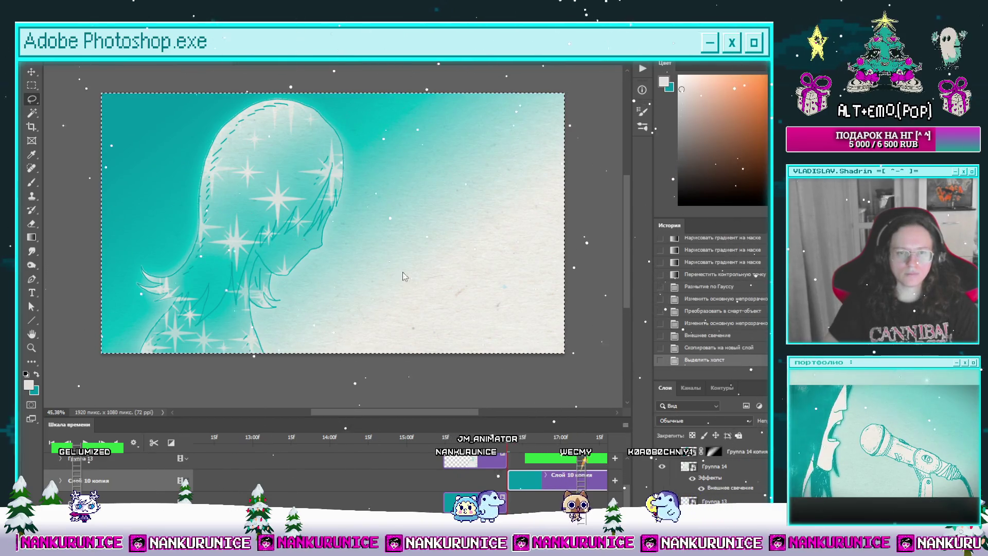
pyautogui.hotkey('ctrl', 'a')
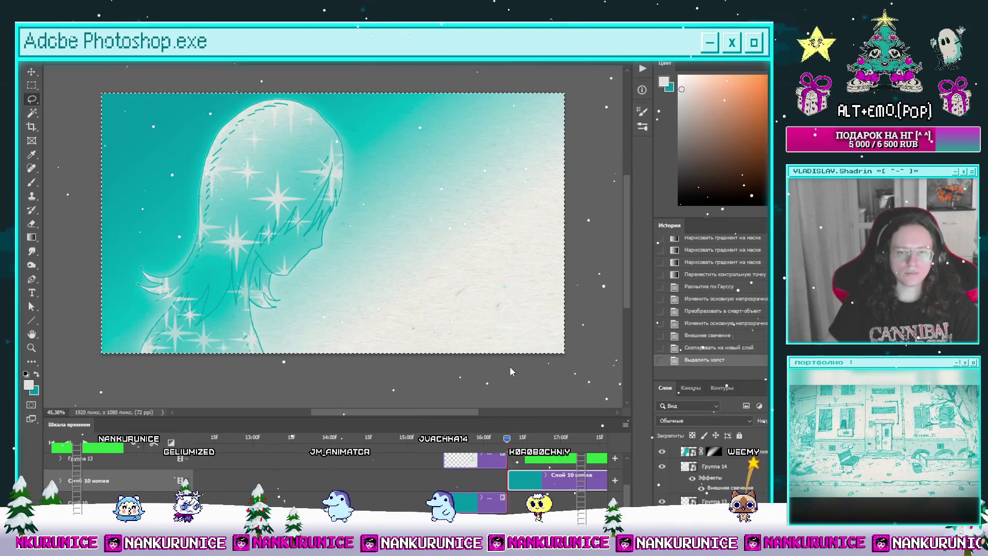
pyautogui.hotkey('ctrl', 't')
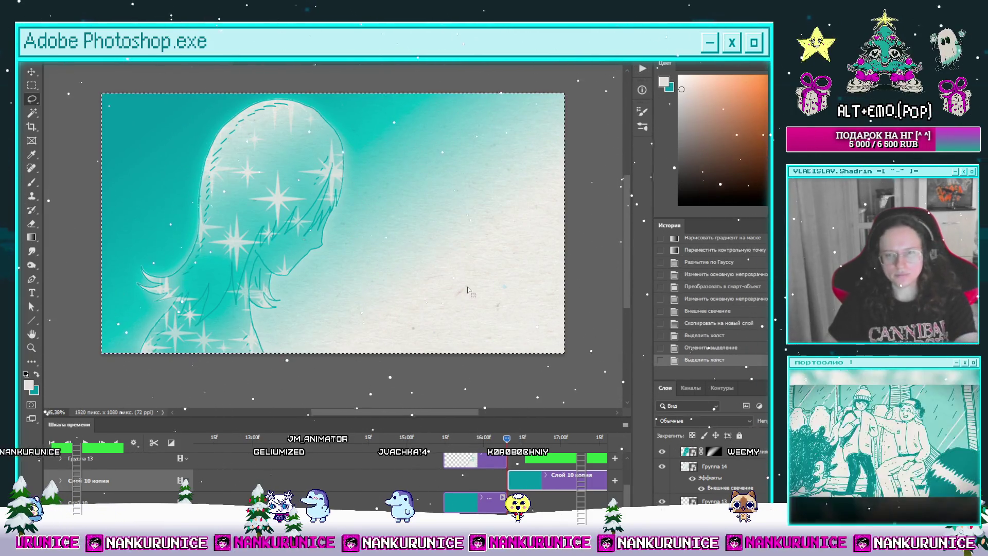
pyautogui.press('Delete')
pyautogui.hotkey('ctrl', 'd')
pyautogui.moveTo(532, 221); pyautogui.dragTo(520, 234)
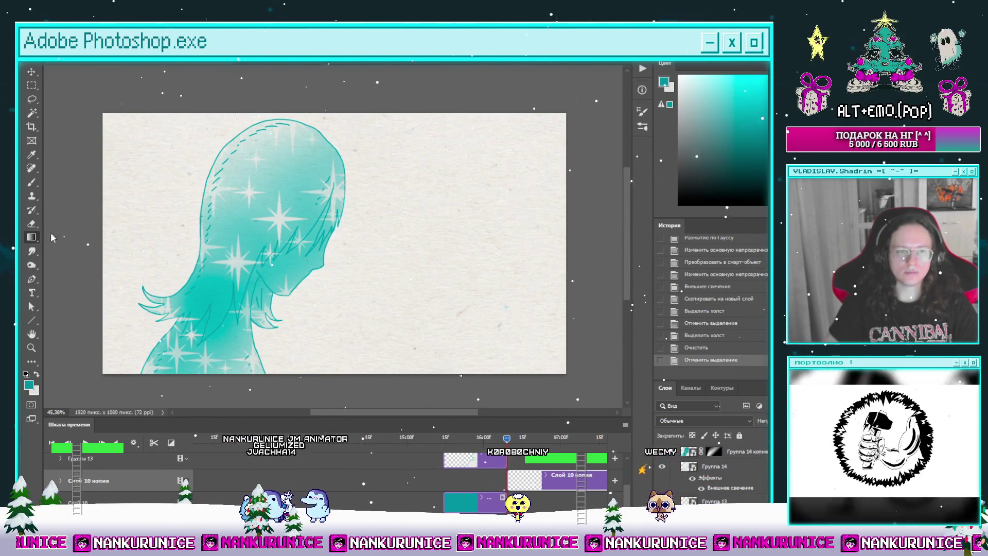
pyautogui.click(297, 242)
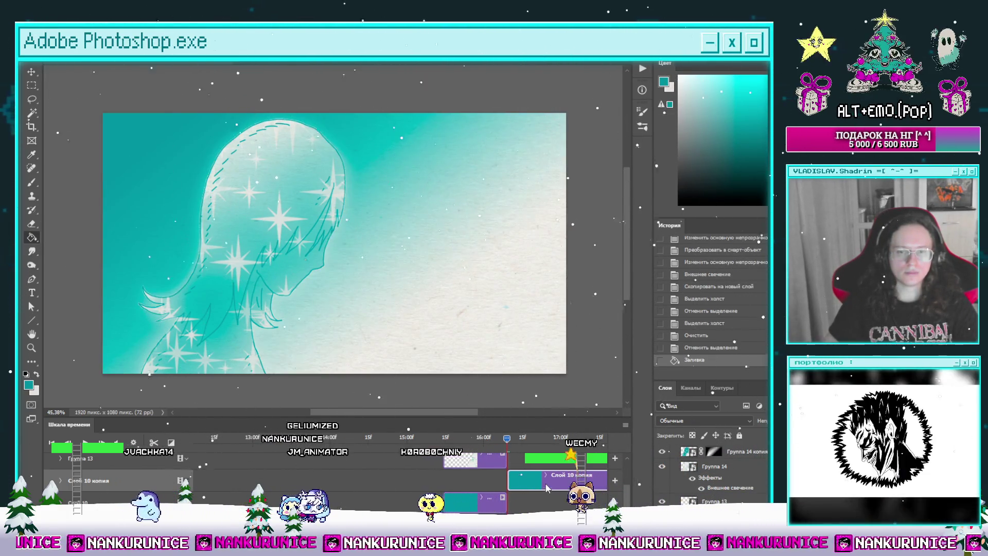
# Move the teal fill layer to the top, then delete it and select Группа 14.
pyautogui.scroll(3, 521, 463)
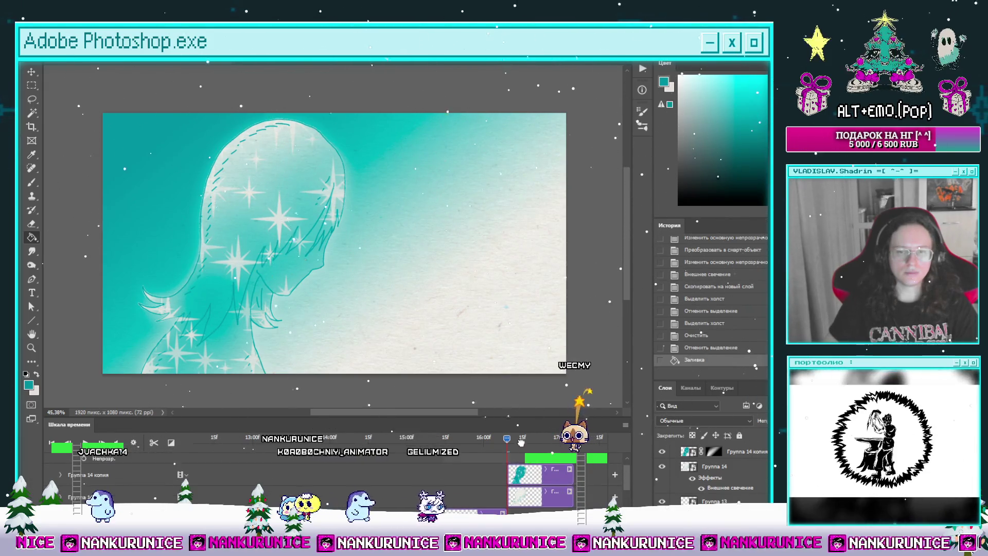
pyautogui.hotkey('ctrl', 'shift', ']')
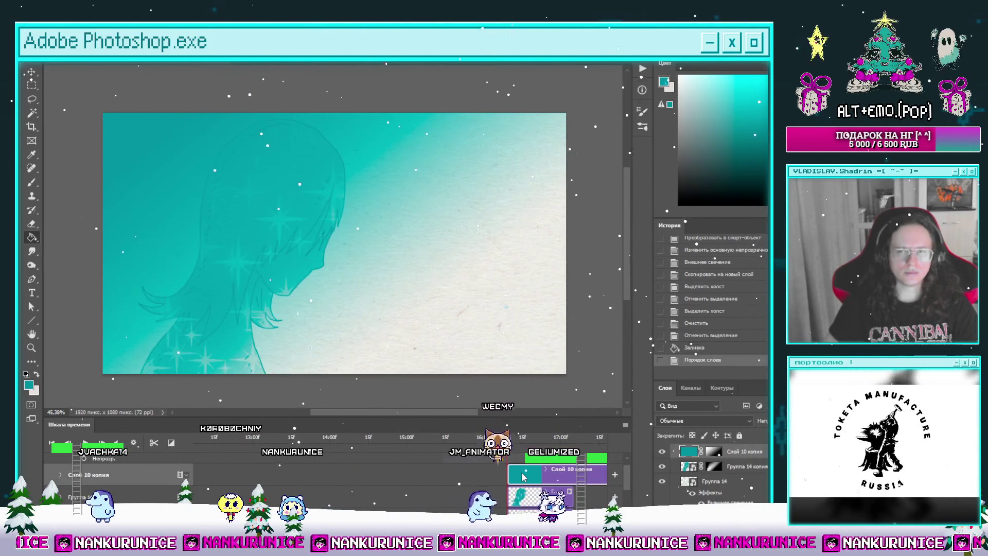
pyautogui.press('Delete')
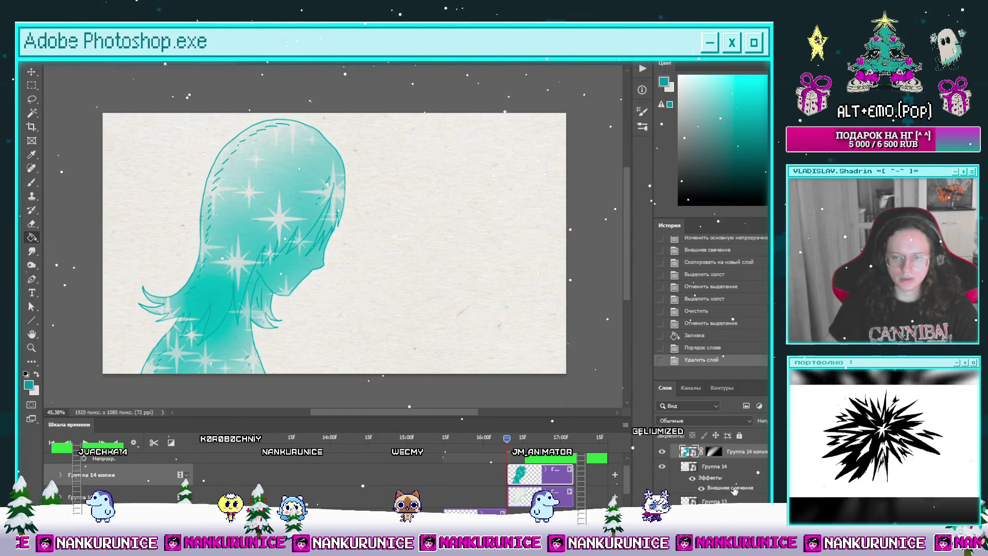
pyautogui.click(715, 466)
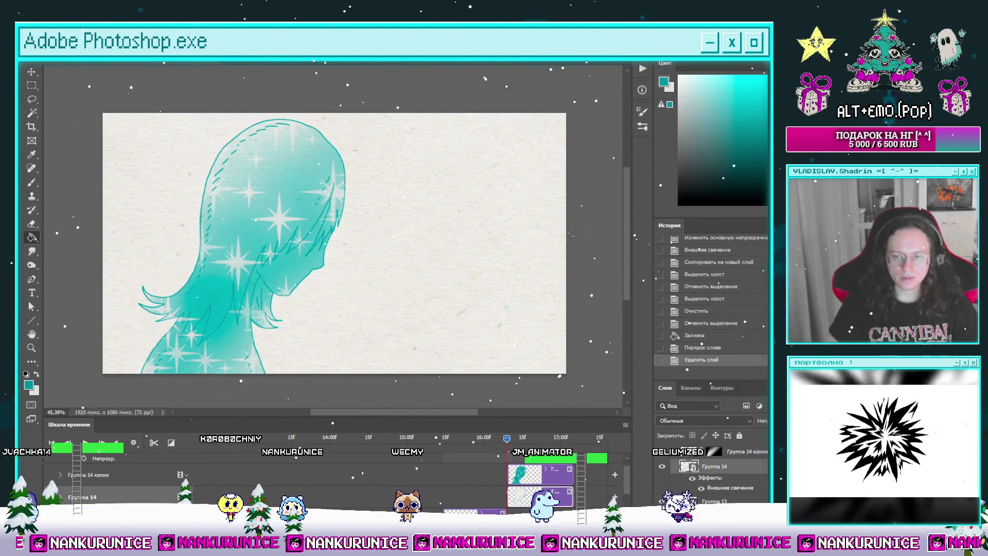
# Move Группа 14 above Слой 11, fill teal, and delete the area above a diagonal lasso.
pyautogui.hotkey('ctrl', '[')
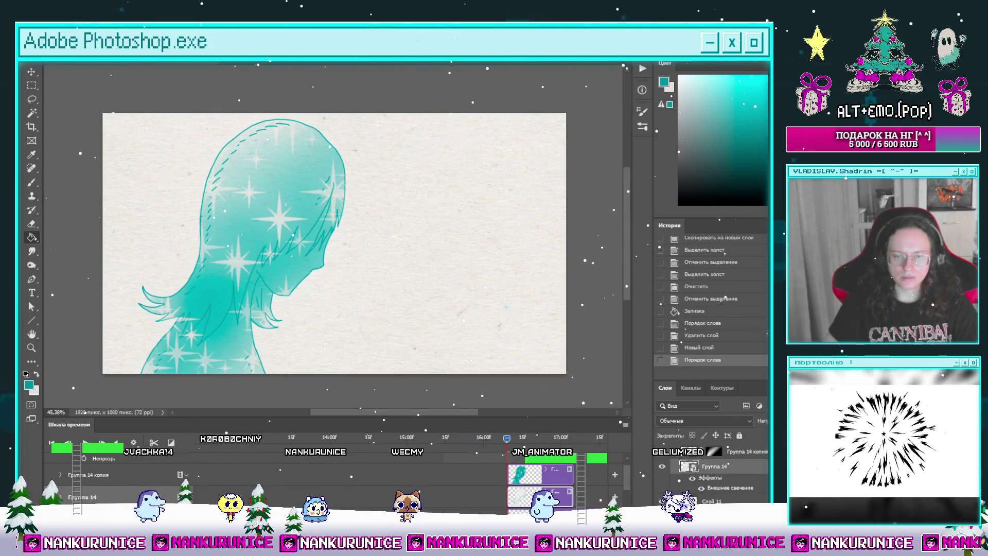
pyautogui.click(485, 308)
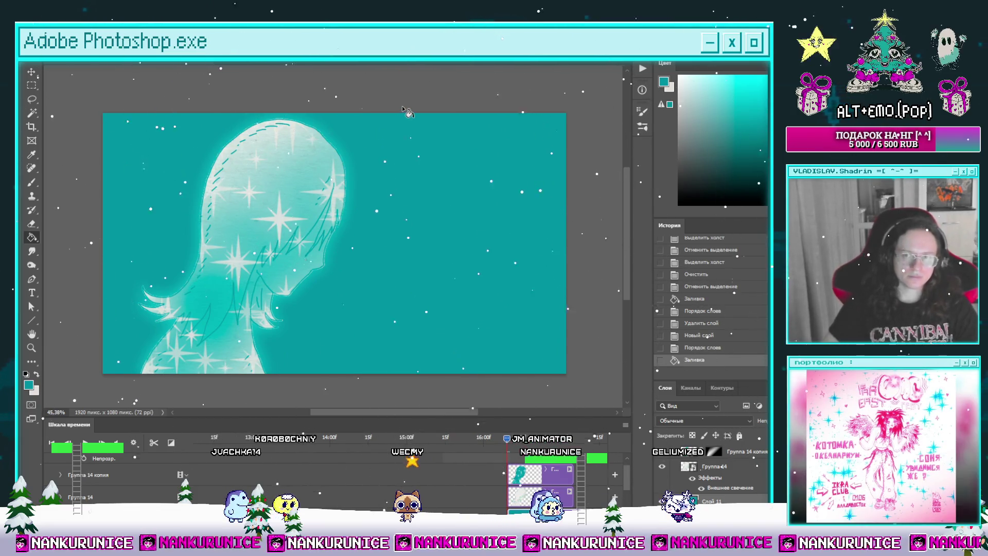
pyautogui.press('l')
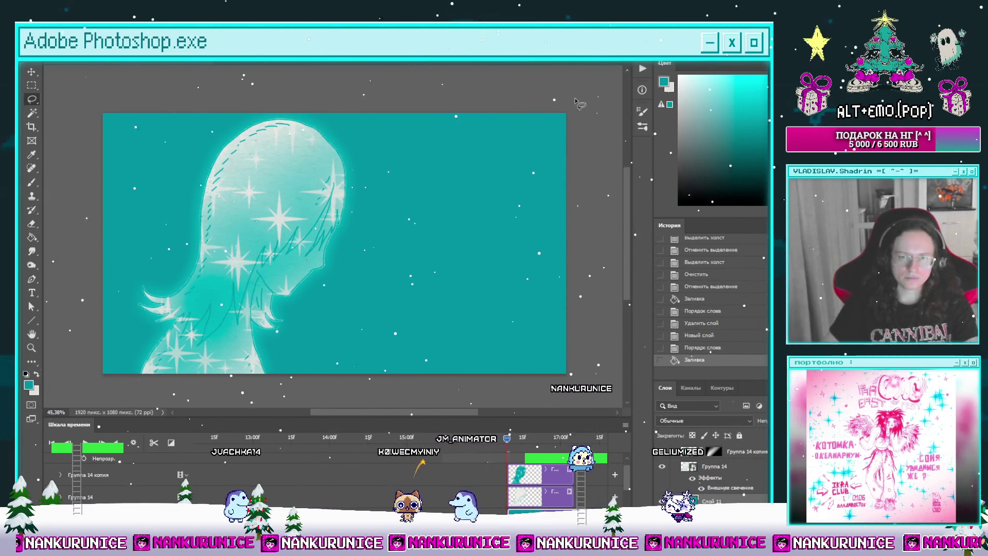
pyautogui.moveTo(575, 99)
pyautogui.mouseDown()
pyautogui.moveTo(103, 383)
pyautogui.moveTo(96, 106)
pyautogui.mouseUp()
pyautogui.press('Delete')
pyautogui.hotkey('ctrl', 'd')
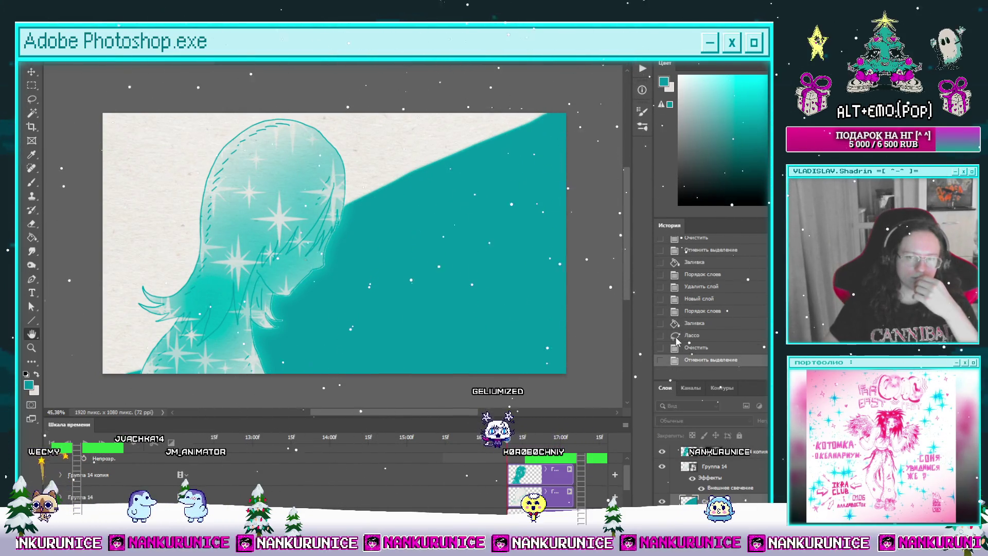
# Gaussian-blur the teal edge and warp its bottom corners into a curved fade.
pyautogui.hotkey('alt', 'ctrl', 'f')
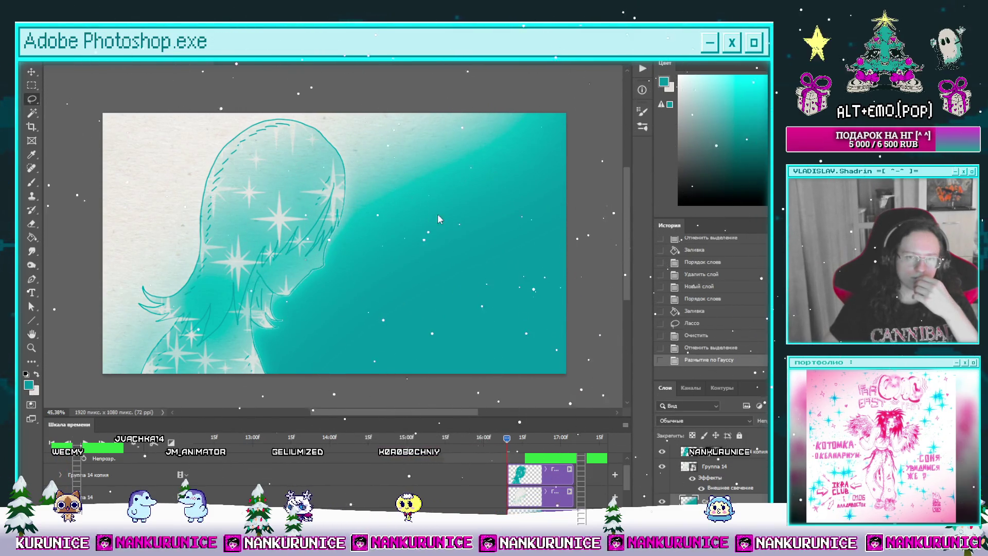
pyautogui.click(483, 301)
pyautogui.press('v')
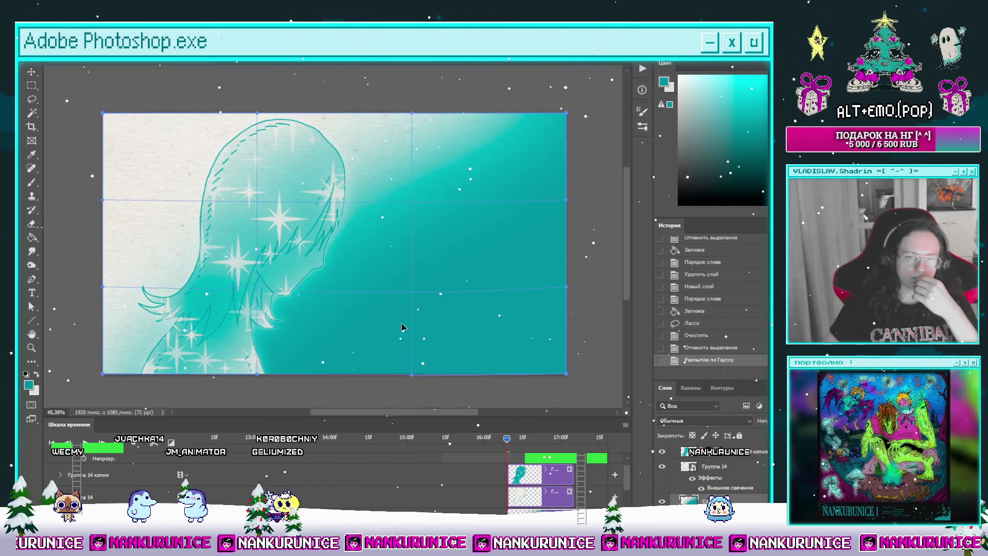
pyautogui.moveTo(566, 373)
pyautogui.mouseDown()
pyautogui.moveTo(577, 382)
pyautogui.moveTo(549, 319)
pyautogui.moveTo(590, 371)
pyautogui.mouseUp()
pyautogui.moveTo(201, 363)
pyautogui.mouseDown()
pyautogui.moveTo(150, 368)
pyautogui.moveTo(144, 378)
pyautogui.mouseUp()
pyautogui.press('Return')
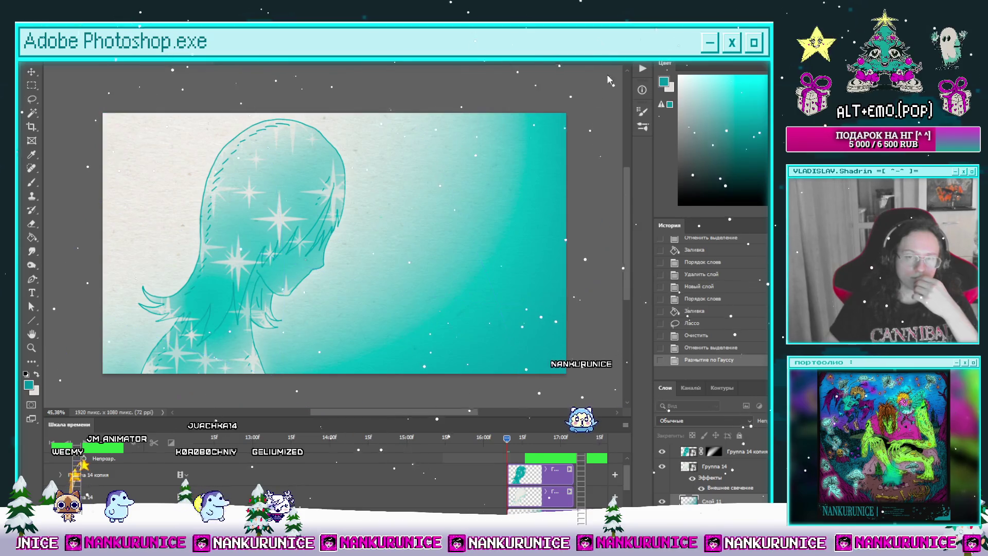
# Split the teal background clip at a later frame and delete the excess piece.
pyautogui.press('space')
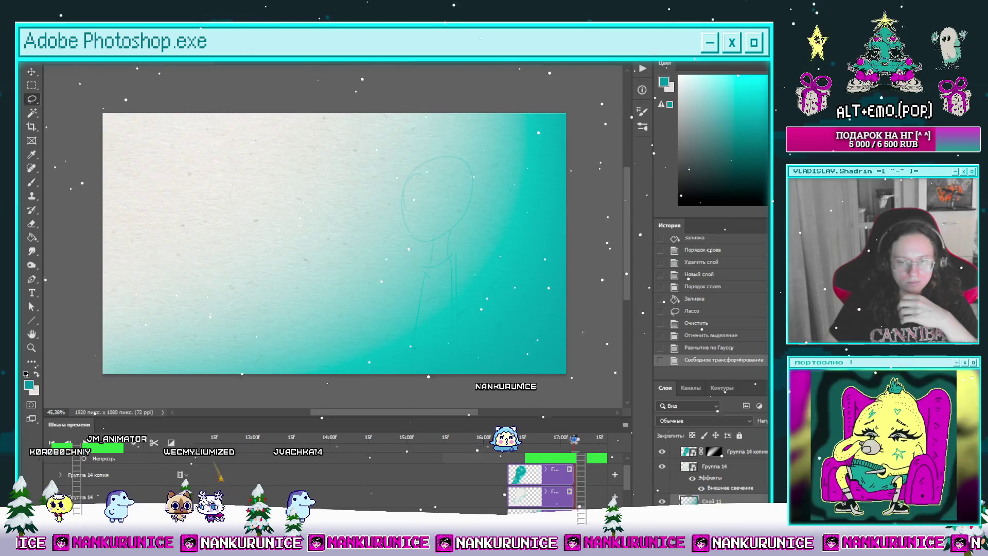
pyautogui.click(154, 442)
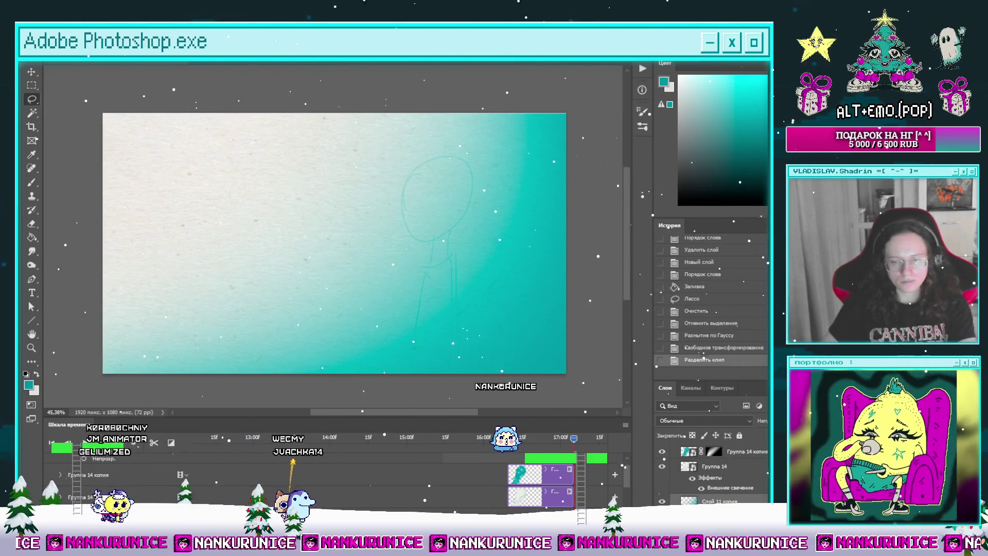
pyautogui.press('Delete')
pyautogui.press('space')
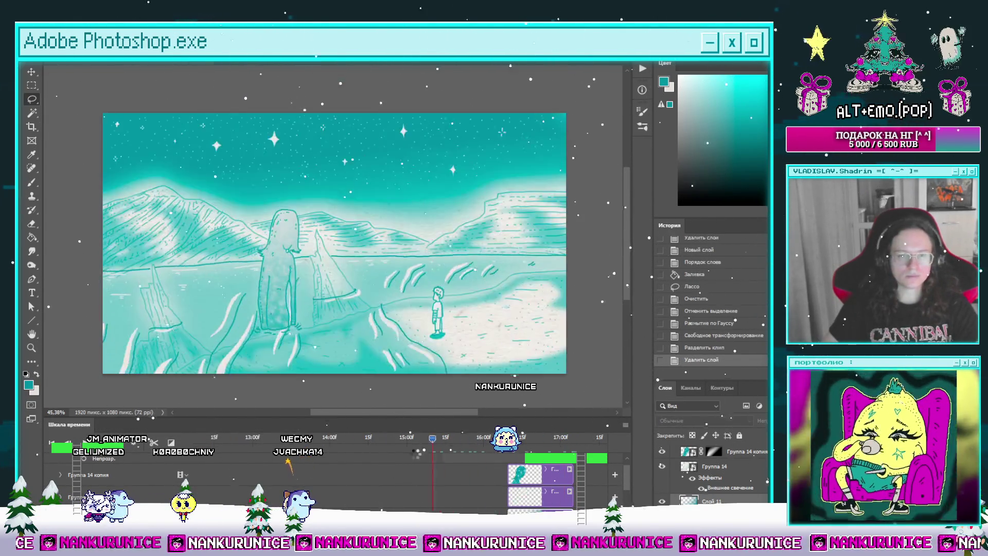
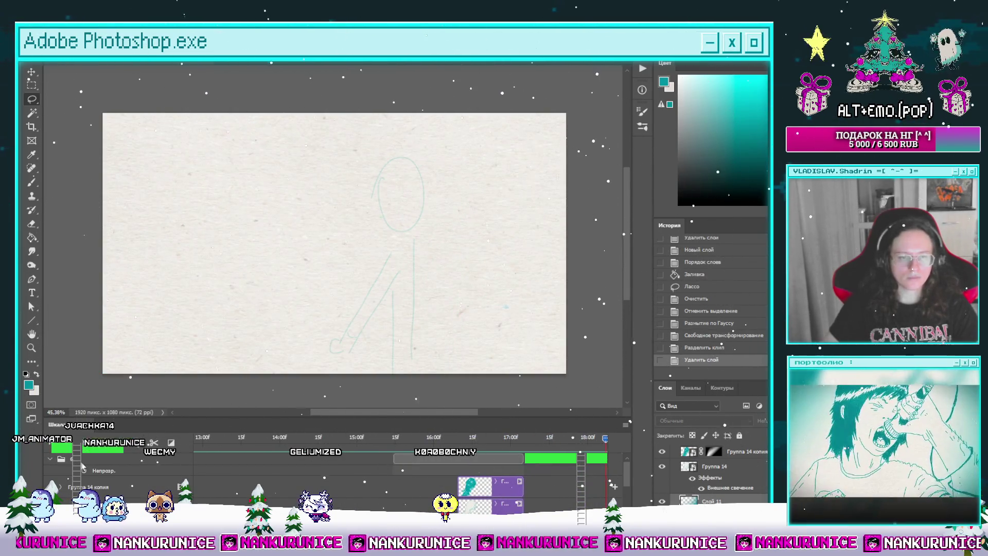
# Move group 6 into the готово group in the timeline.
pyautogui.click(61, 460)
pyautogui.click(50, 460)
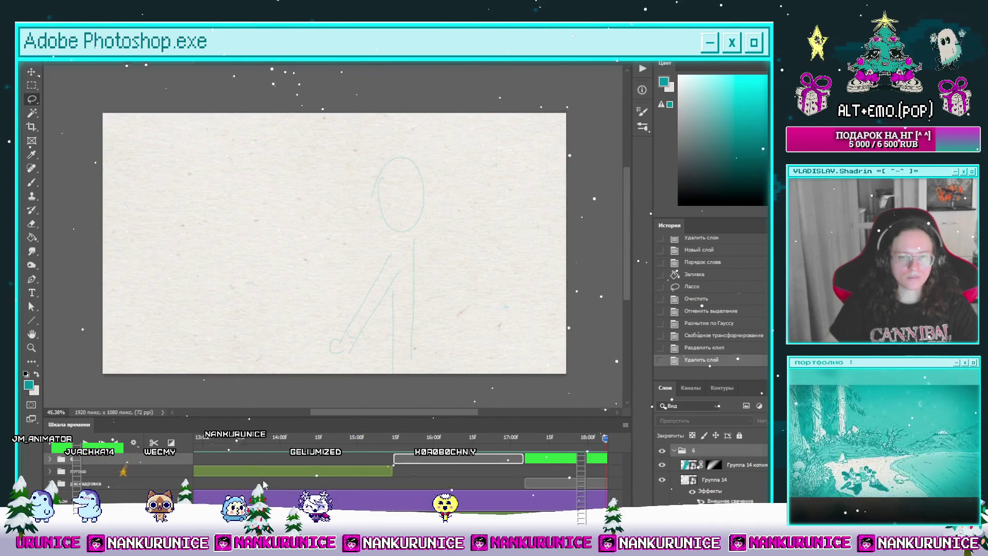
pyautogui.click(50, 472)
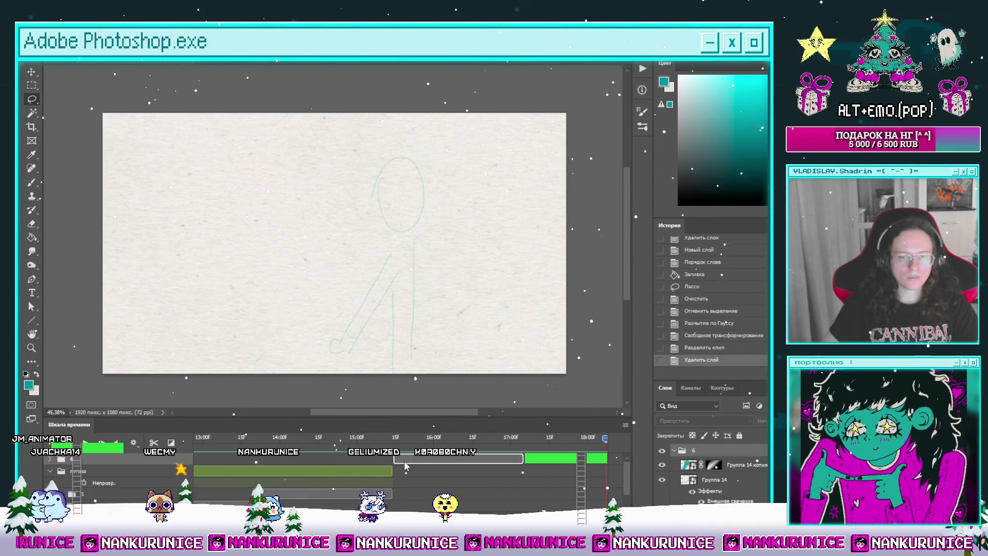
pyautogui.moveTo(405, 466); pyautogui.dragTo(194, 463)
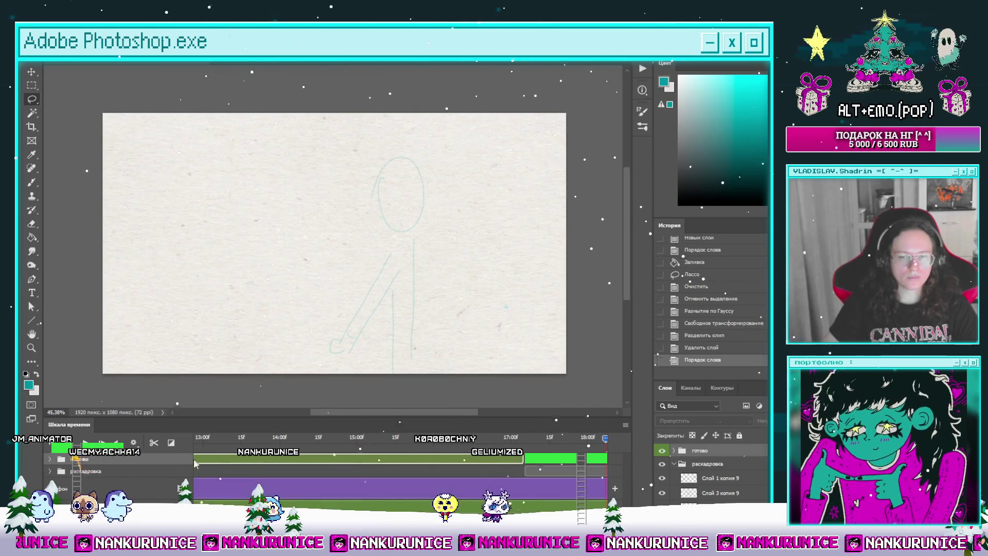
# Save the document and scrub to a later sketch frame around 18:00, playing it back.
pyautogui.click(526, 437)
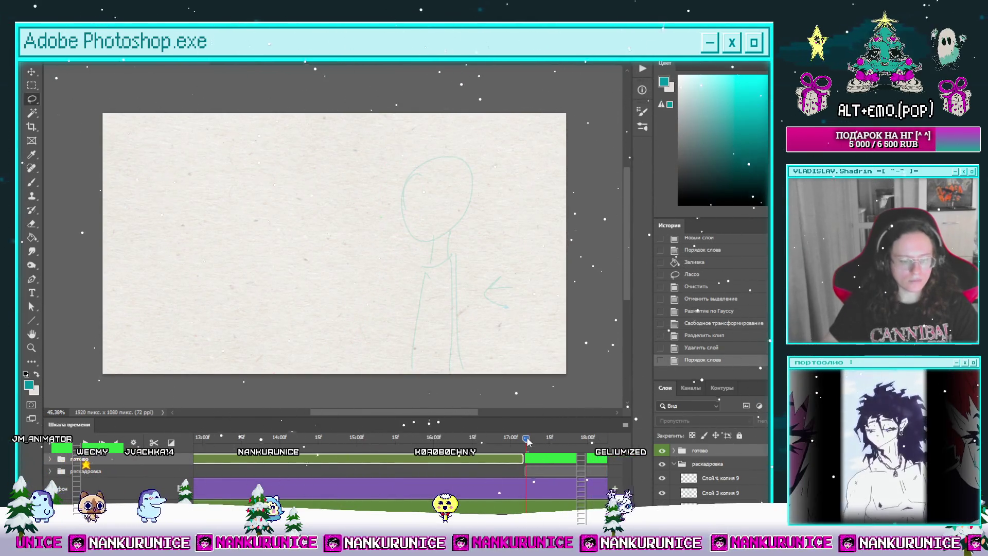
pyautogui.hotkey('ctrl', 's')
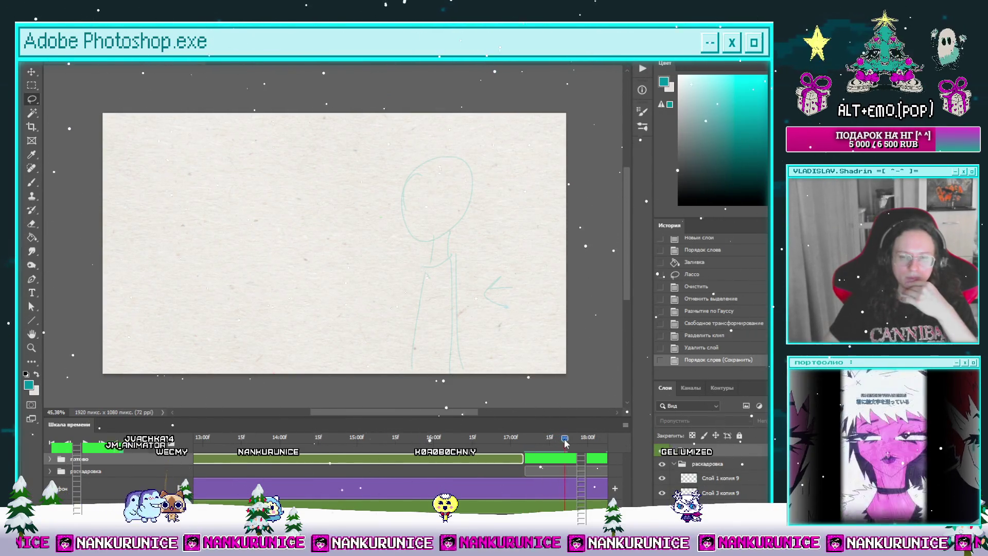
pyautogui.moveTo(564, 442)
pyautogui.mouseDown()
pyautogui.moveTo(619, 443)
pyautogui.moveTo(502, 457)
pyautogui.moveTo(630, 461)
pyautogui.moveTo(291, 461)
pyautogui.moveTo(378, 469)
pyautogui.moveTo(229, 461)
pyautogui.mouseUp()
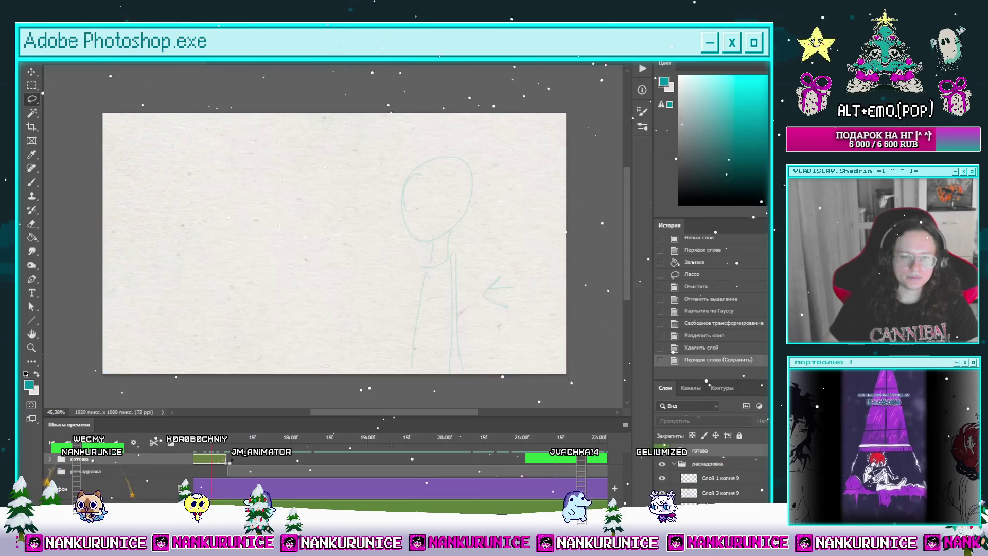
pyautogui.press('space')
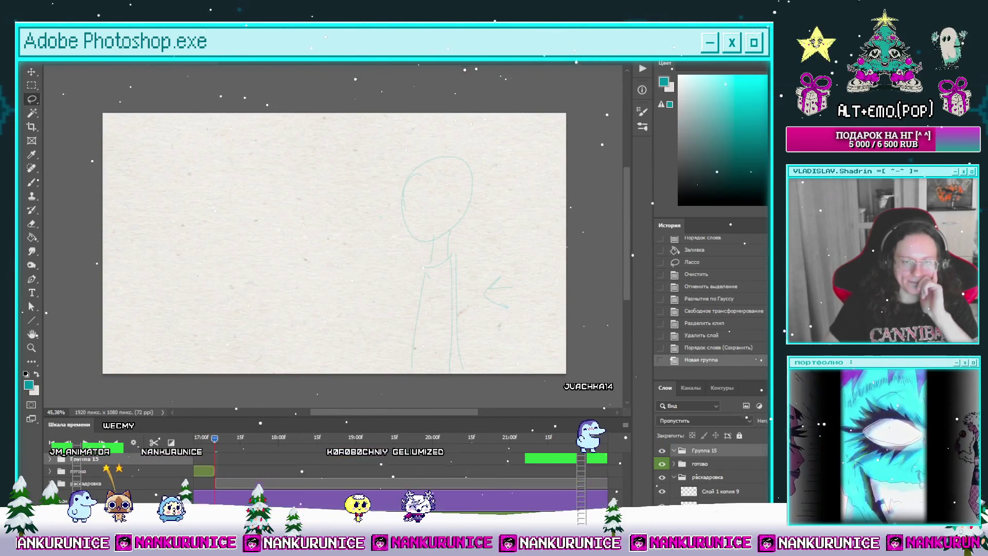
# Create group '7' holding new layer Слой 12, select the Brush and hide the panels.
pyautogui.hotkey('ctrl', 'g')
pyautogui.hotkey('ctrl', 'shift', 'alt', 'n')
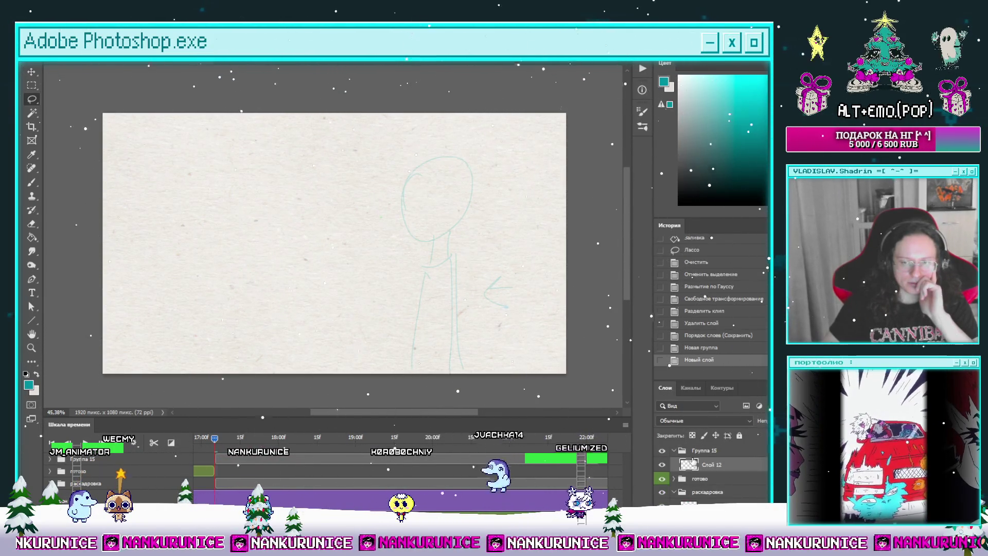
pyautogui.doubleClick(706, 450)
pyautogui.write('7')
pyautogui.press('Return')
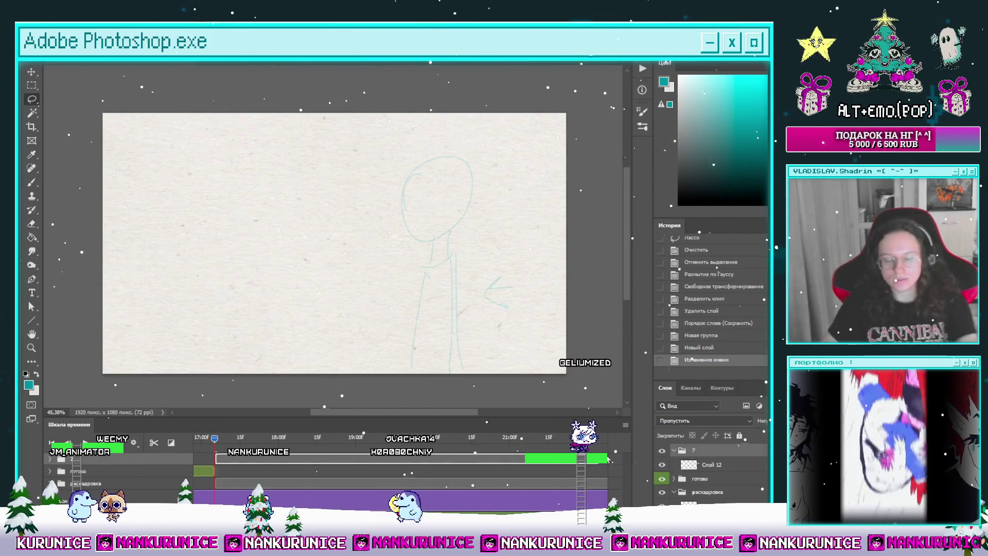
pyautogui.click(285, 486)
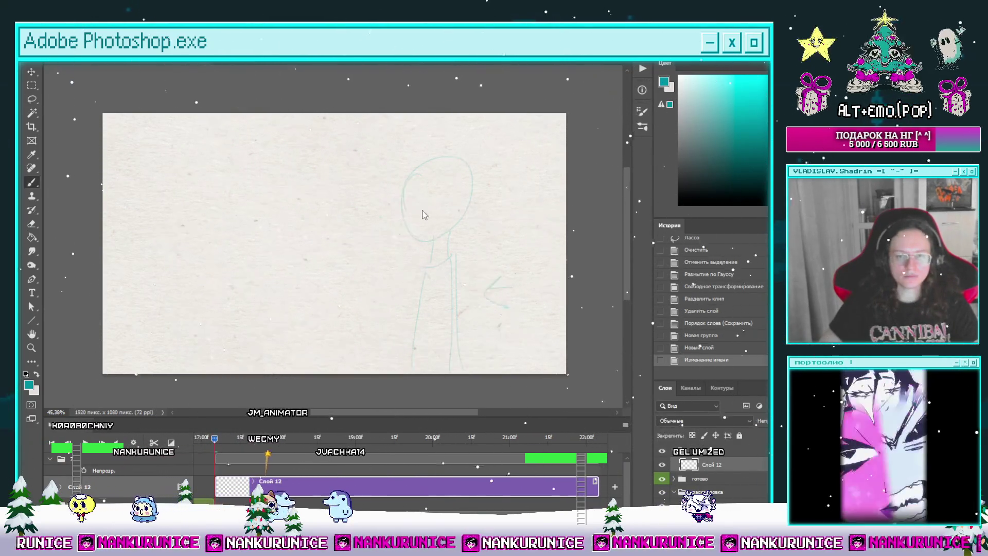
pyautogui.press('b')
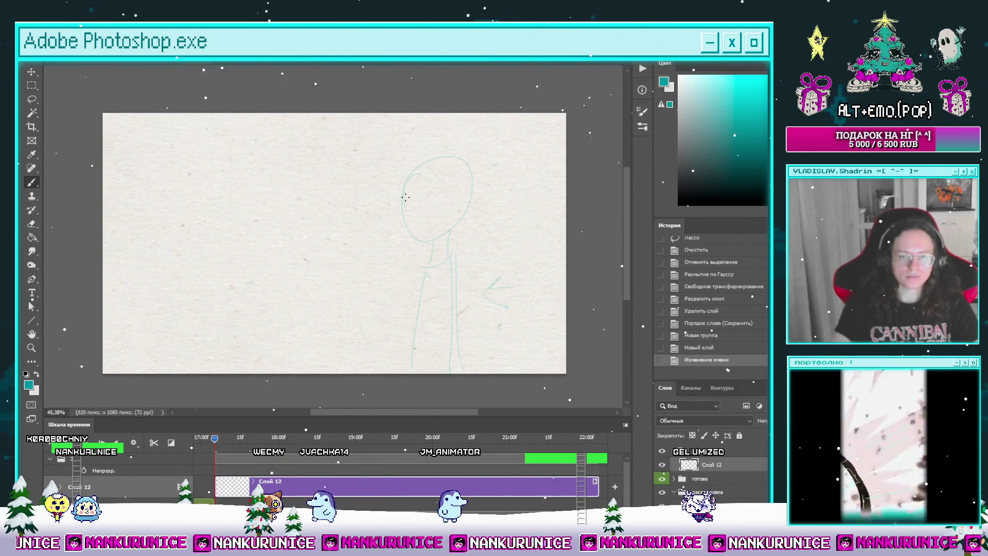
pyautogui.press('Tab')
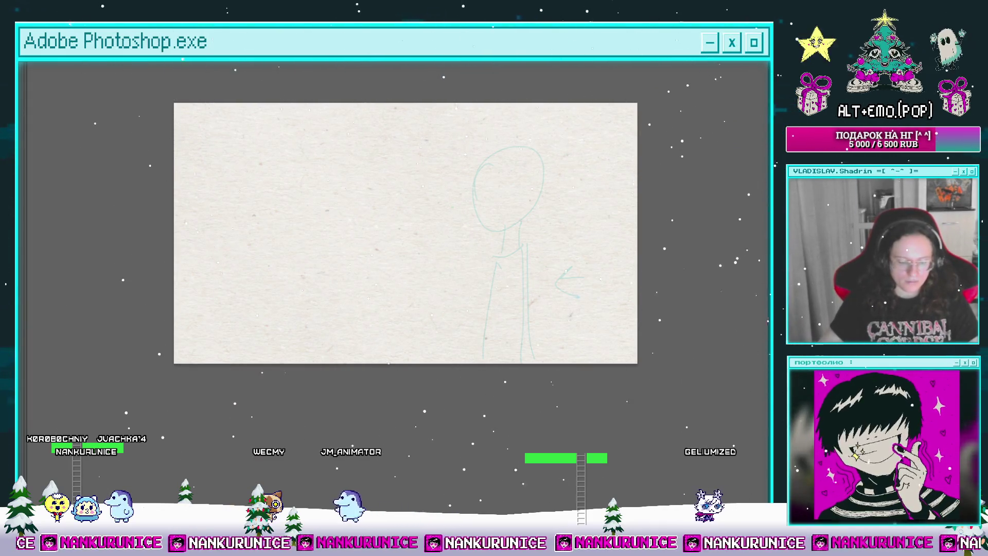
# Zoom in on the head and ink the eye, its lashes and a loop beneath it.
pyautogui.scroll(3, 522, 221)
pyautogui.moveTo(522, 220); pyautogui.dragTo(478, 233)
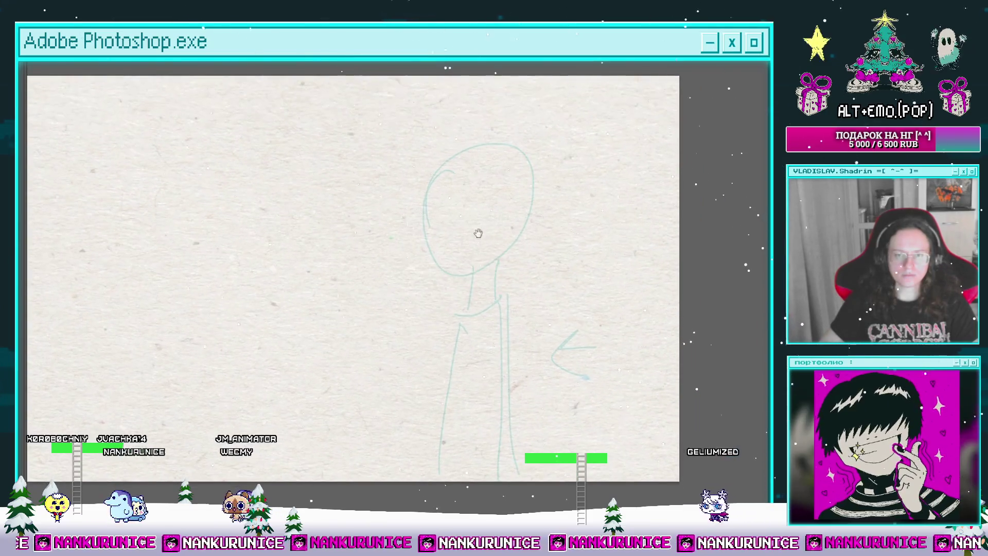
pyautogui.moveTo(448, 201)
pyautogui.mouseDown()
pyautogui.moveTo(409, 232)
pyautogui.moveTo(436, 218)
pyautogui.moveTo(458, 232)
pyautogui.mouseUp()
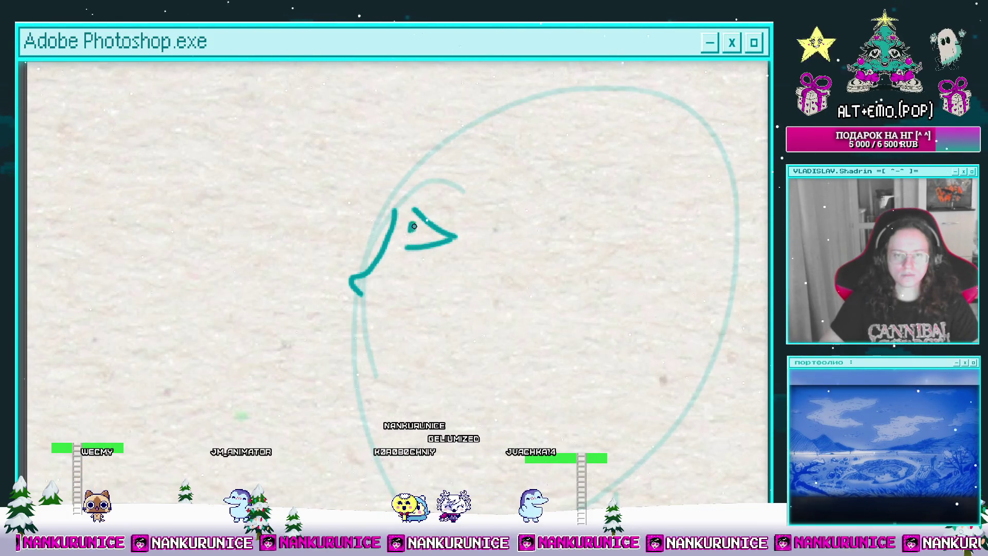
pyautogui.scroll(-2, 413, 221)
pyautogui.scroll(4, 417, 222)
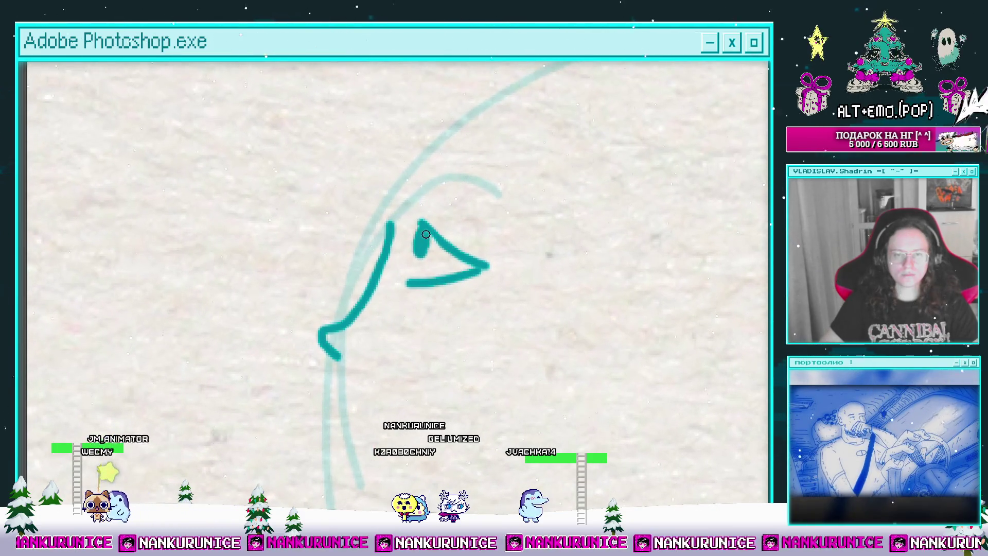
pyautogui.moveTo(420, 252)
pyautogui.mouseDown()
pyautogui.moveTo(403, 216)
pyautogui.moveTo(430, 227)
pyautogui.moveTo(458, 280)
pyautogui.moveTo(452, 271)
pyautogui.moveTo(404, 292)
pyautogui.mouseUp()
pyautogui.moveTo(459, 202); pyautogui.dragTo(435, 223)
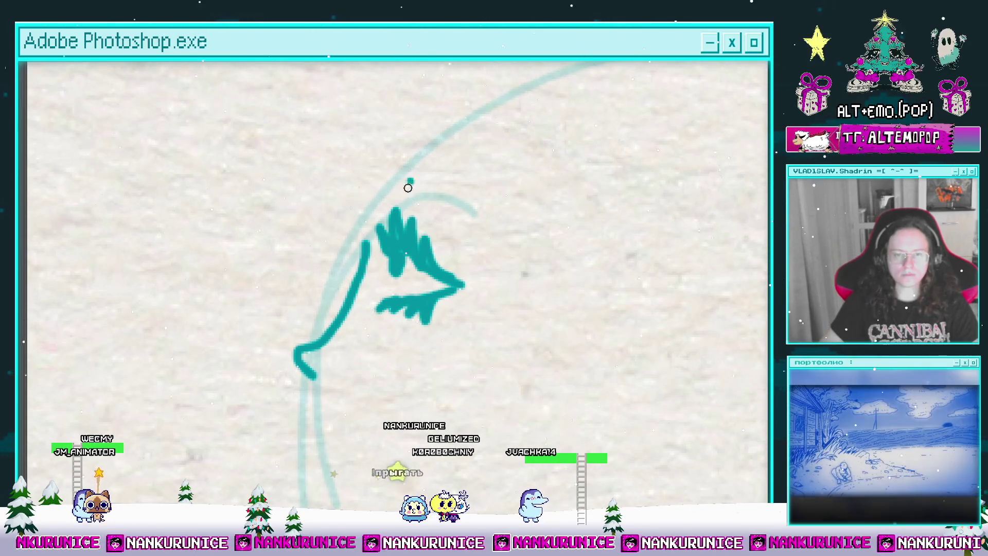
pyautogui.moveTo(408, 186); pyautogui.dragTo(465, 223)
pyautogui.scroll(-3, 463, 206)
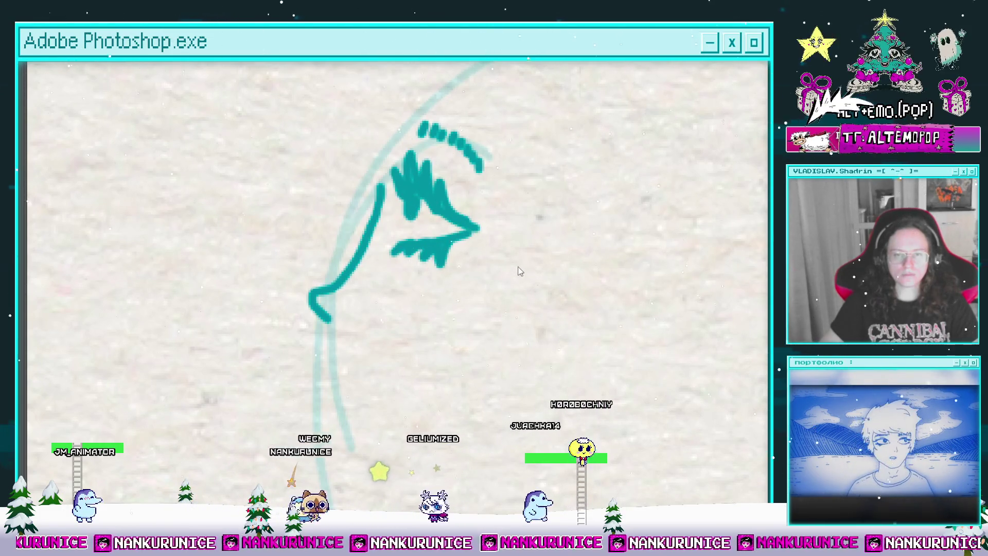
pyautogui.moveTo(448, 242); pyautogui.dragTo(442, 253)
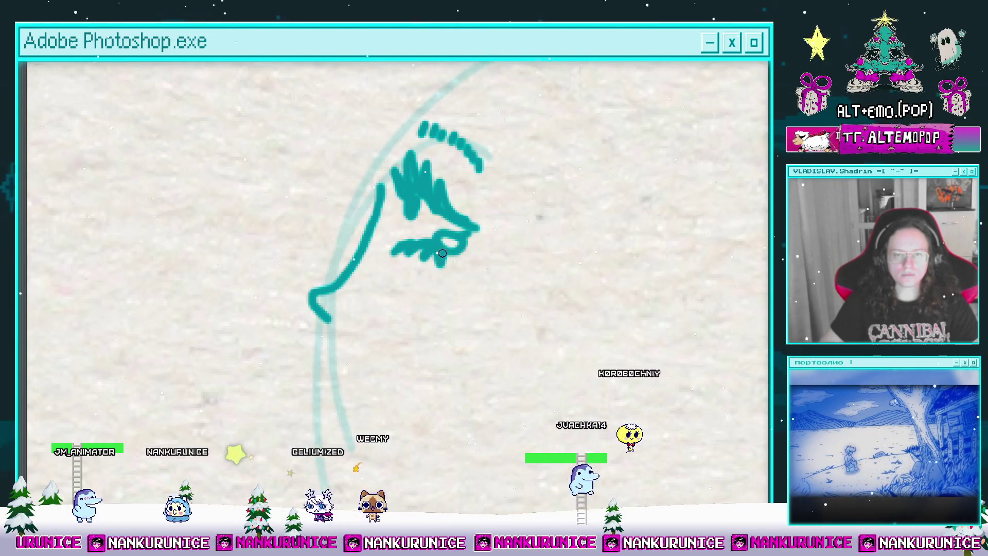
pyautogui.scroll(-3, 443, 253)
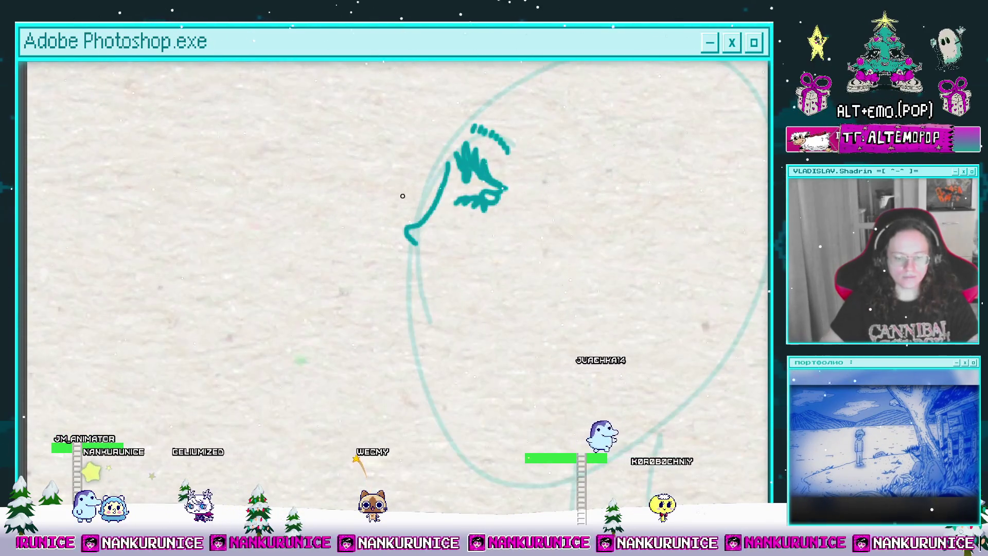
# Lasso the lower-left nose stroke and move it up about 30 px.
pyautogui.press('l')
pyautogui.moveTo(399, 260)
pyautogui.mouseDown()
pyautogui.moveTo(459, 249)
pyautogui.moveTo(416, 238)
pyautogui.moveTo(434, 218)
pyautogui.mouseUp()
pyautogui.hotkey('ctrl', 't')
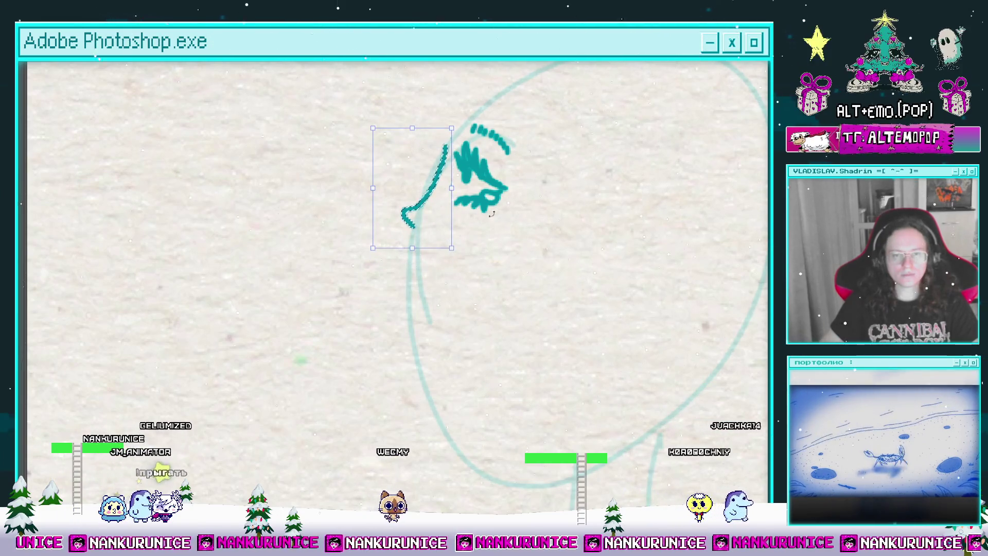
pyautogui.press('Return')
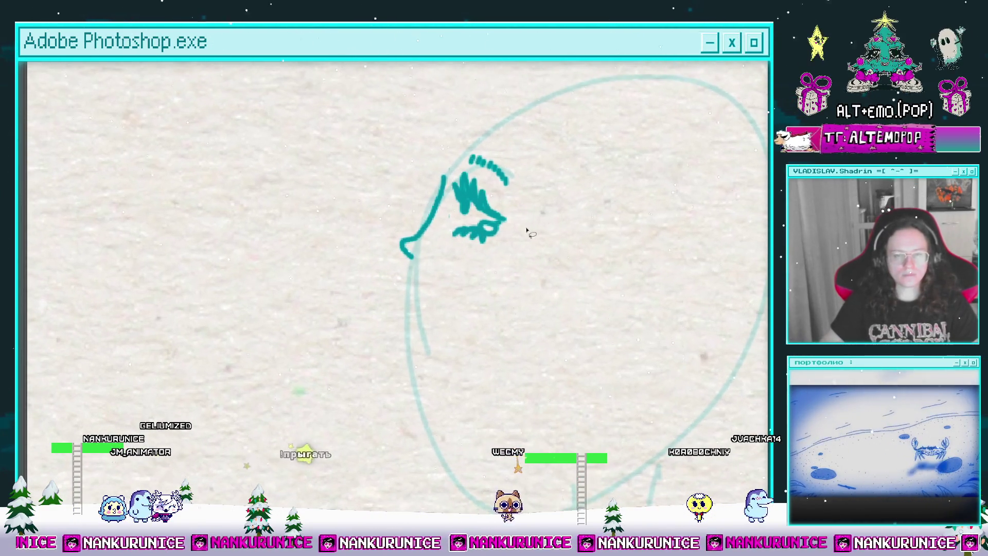
pyautogui.hscroll(3, 514, 218)
pyautogui.press('b')
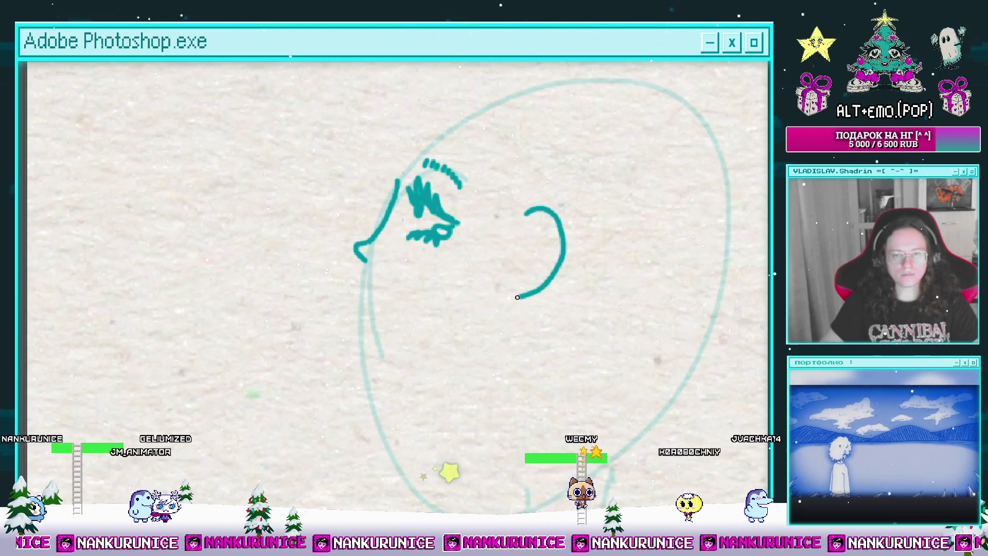
# Ink the ear with its curls and the hanging stroke, plus the V-shaped jaw line.
pyautogui.moveTo(496, 283); pyautogui.dragTo(509, 304)
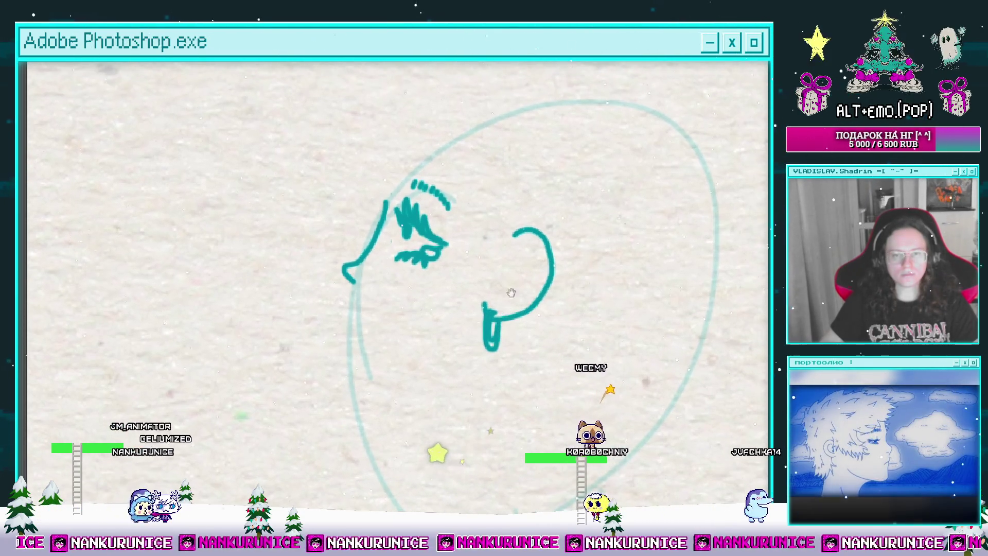
pyautogui.moveTo(515, 247); pyautogui.dragTo(502, 268)
pyautogui.moveTo(516, 255)
pyautogui.mouseDown()
pyautogui.moveTo(527, 257)
pyautogui.moveTo(498, 301)
pyautogui.mouseUp()
pyautogui.moveTo(505, 262)
pyautogui.mouseDown()
pyautogui.moveTo(485, 273)
pyautogui.moveTo(509, 276)
pyautogui.mouseUp()
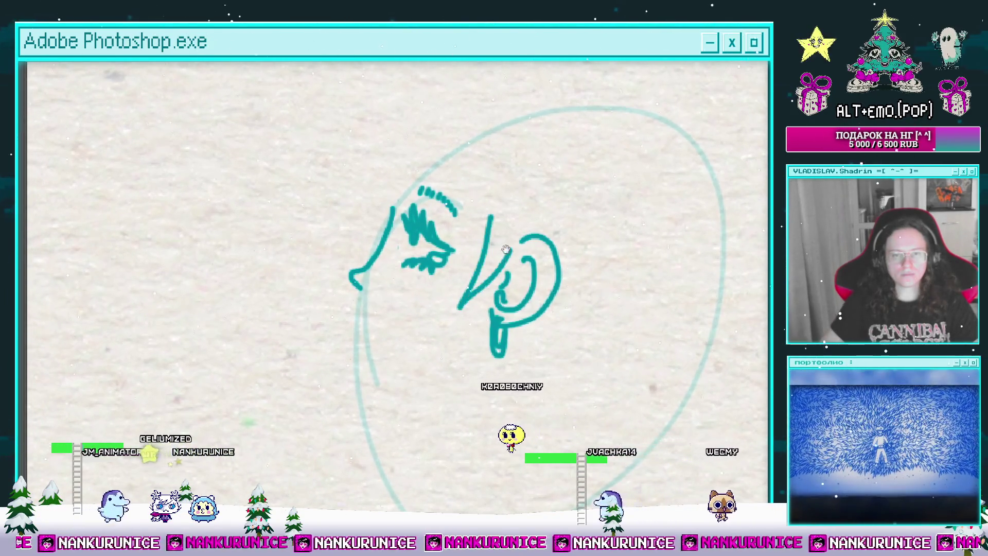
pyautogui.scroll(2, 495, 268)
pyautogui.moveTo(508, 321)
pyautogui.mouseDown()
pyautogui.moveTo(463, 208)
pyautogui.moveTo(402, 229)
pyautogui.moveTo(382, 220)
pyautogui.moveTo(406, 247)
pyautogui.moveTo(395, 198)
pyautogui.moveTo(403, 190)
pyautogui.mouseUp()
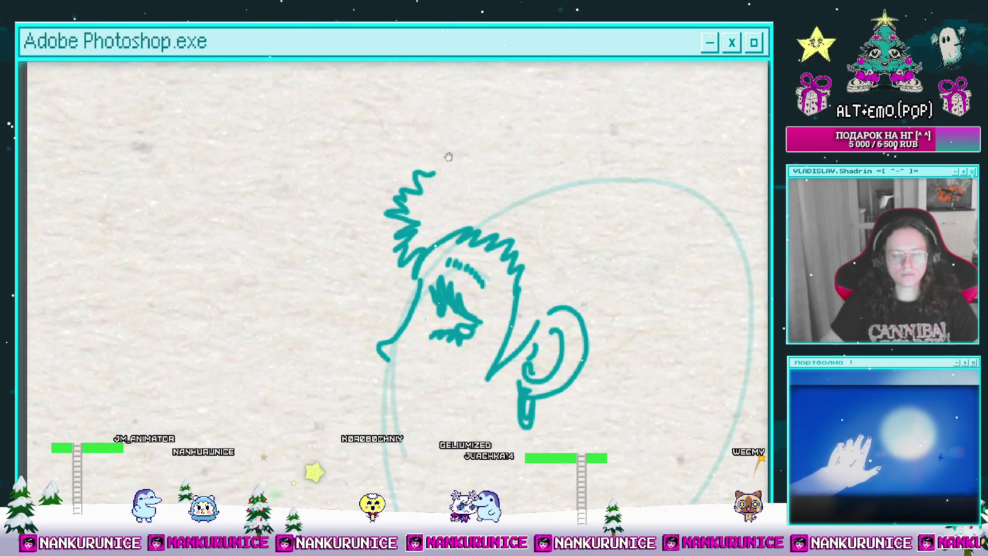
# Extend the top hair spikes and lengthen the lower hair zigzag leftward.
pyautogui.moveTo(449, 157)
pyautogui.mouseDown()
pyautogui.moveTo(391, 190)
pyautogui.moveTo(400, 169)
pyautogui.mouseUp()
pyautogui.moveTo(456, 149); pyautogui.dragTo(450, 180)
pyautogui.moveTo(479, 171)
pyautogui.mouseDown()
pyautogui.moveTo(449, 143)
pyautogui.moveTo(470, 133)
pyautogui.moveTo(546, 164)
pyautogui.moveTo(514, 155)
pyautogui.moveTo(505, 119)
pyautogui.mouseUp()
pyautogui.moveTo(497, 107); pyautogui.dragTo(538, 160)
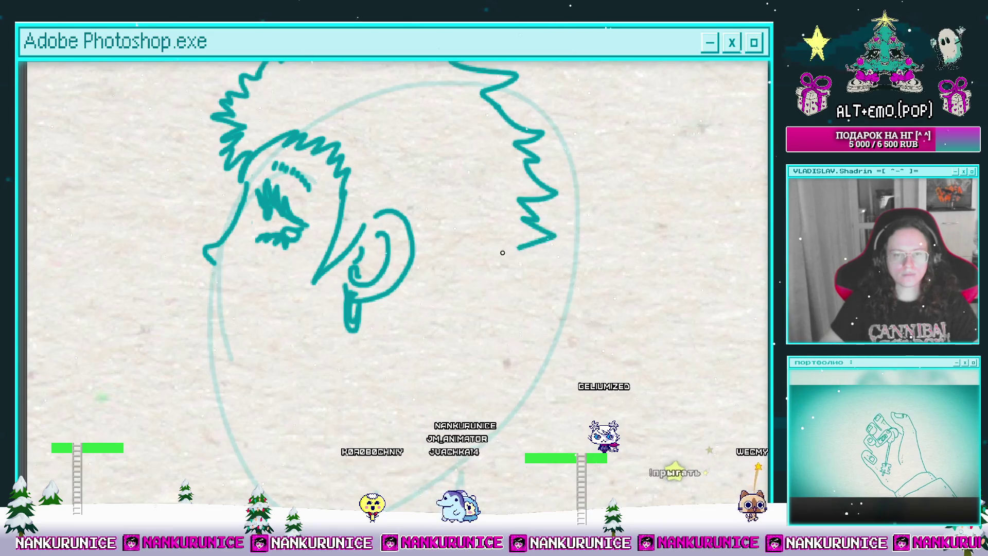
pyautogui.moveTo(503, 253); pyautogui.dragTo(490, 254)
pyautogui.moveTo(498, 258)
pyautogui.mouseDown()
pyautogui.moveTo(547, 229)
pyautogui.moveTo(498, 266)
pyautogui.mouseUp()
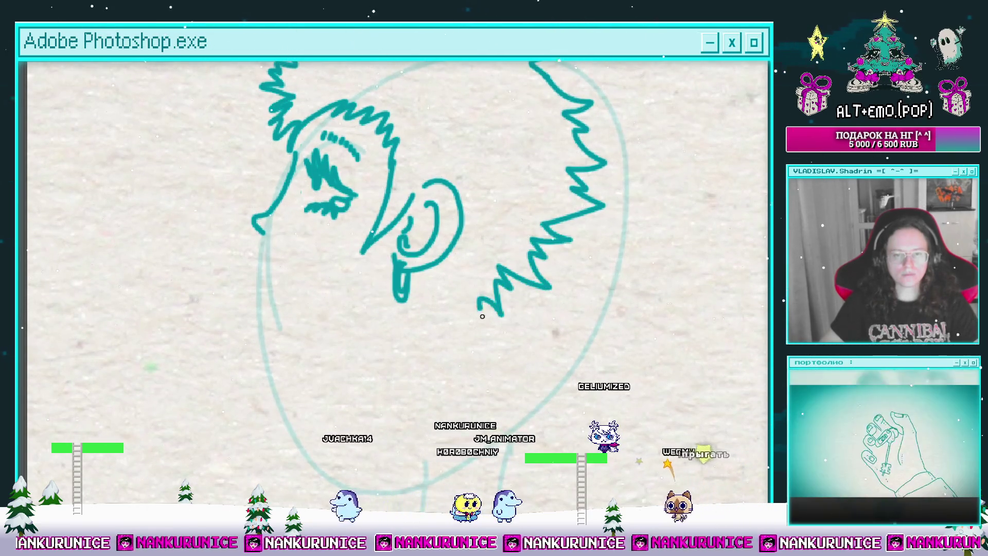
pyautogui.moveTo(482, 316)
pyautogui.mouseDown()
pyautogui.moveTo(410, 337)
pyautogui.moveTo(473, 317)
pyautogui.mouseUp()
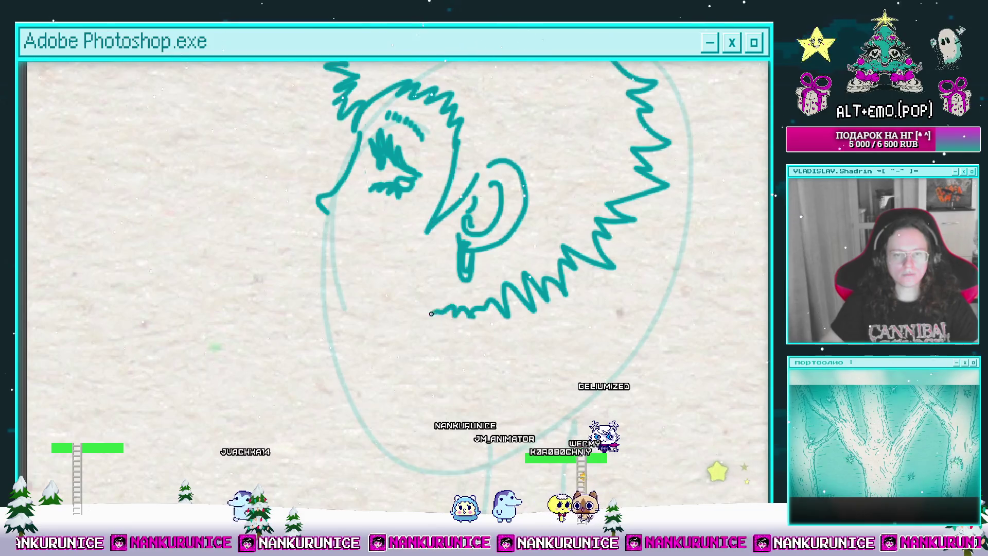
pyautogui.moveTo(384, 242); pyautogui.dragTo(422, 220)
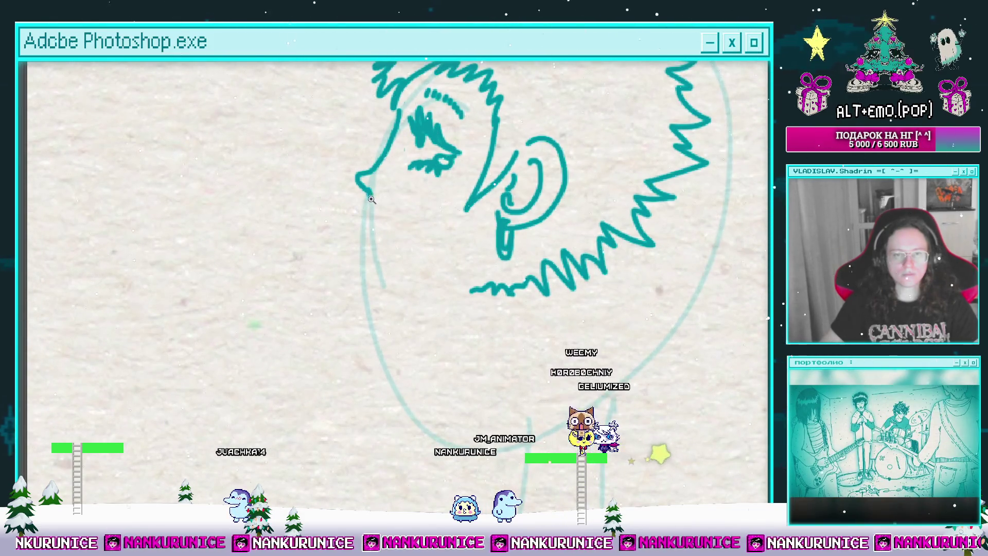
pyautogui.scroll(2, 292, 283)
# Undo and redraw the line joining the forehead to the nose with a finer brush.
pyautogui.press('[')
pyautogui.press('[')
pyautogui.press('[')
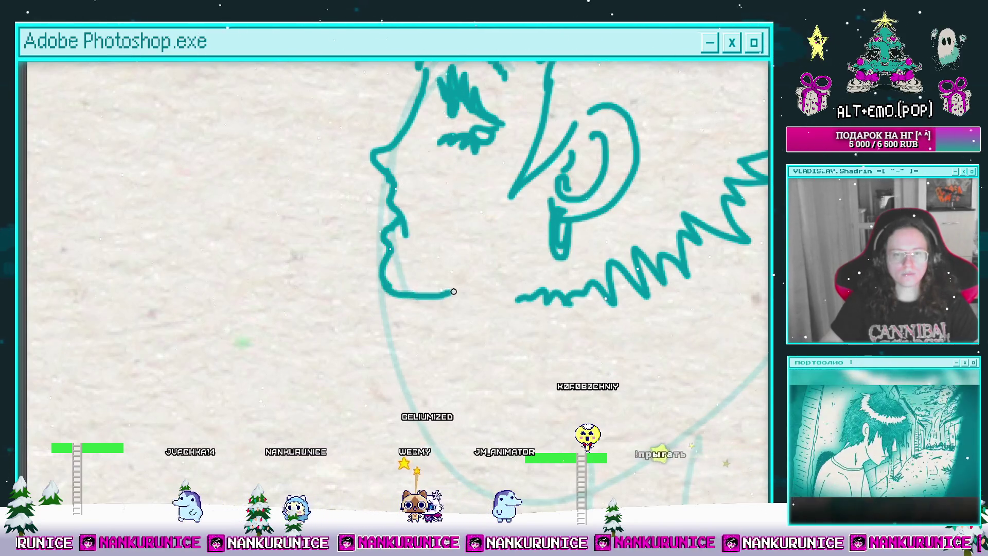
pyautogui.scroll(3, 453, 291)
pyautogui.press(']')
pyautogui.press(']')
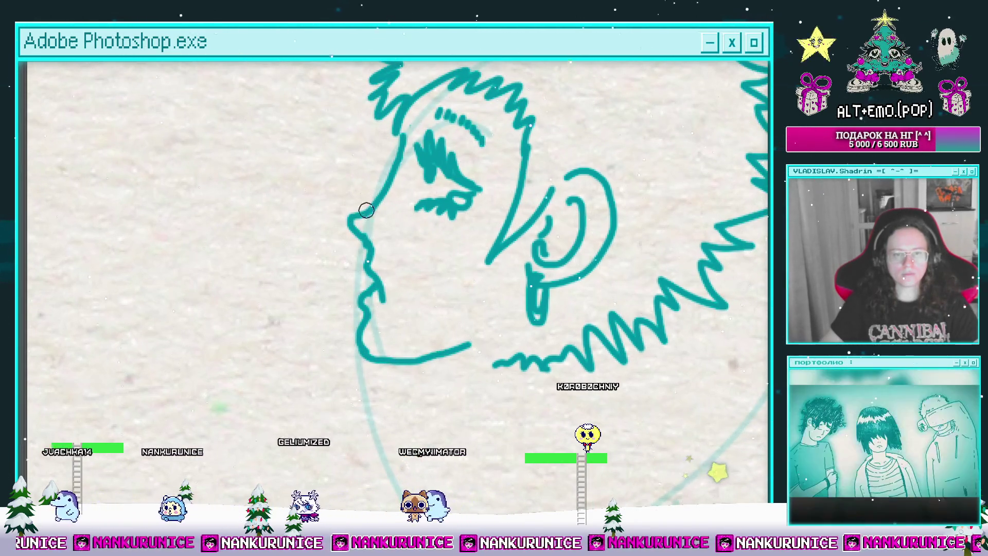
pyautogui.hotkey('ctrl', 'z')
pyautogui.press('[')
pyautogui.press('[')
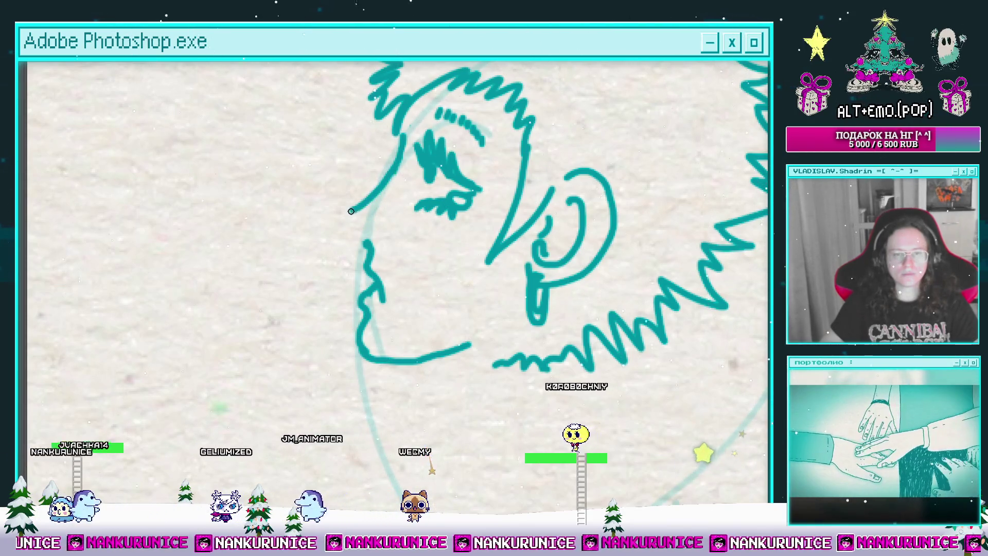
pyautogui.scroll(1, 351, 211)
pyautogui.moveTo(346, 238); pyautogui.dragTo(349, 258)
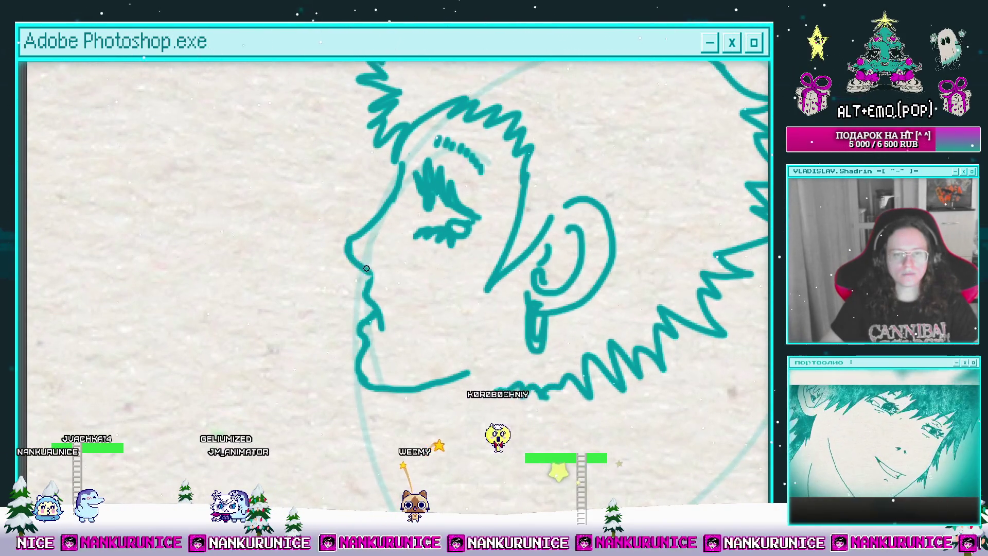
pyautogui.scroll(1, 366, 268)
pyautogui.moveTo(379, 285)
pyautogui.mouseDown()
pyautogui.moveTo(331, 297)
pyautogui.moveTo(418, 280)
pyautogui.mouseUp()
# Extend the chin line downward and add vertical lines for the beard's left edge.
pyautogui.moveTo(499, 379)
pyautogui.mouseDown()
pyautogui.moveTo(515, 393)
pyautogui.moveTo(415, 265)
pyautogui.moveTo(409, 284)
pyautogui.moveTo(296, 367)
pyautogui.mouseUp()
pyautogui.moveTo(504, 184); pyautogui.dragTo(564, 132)
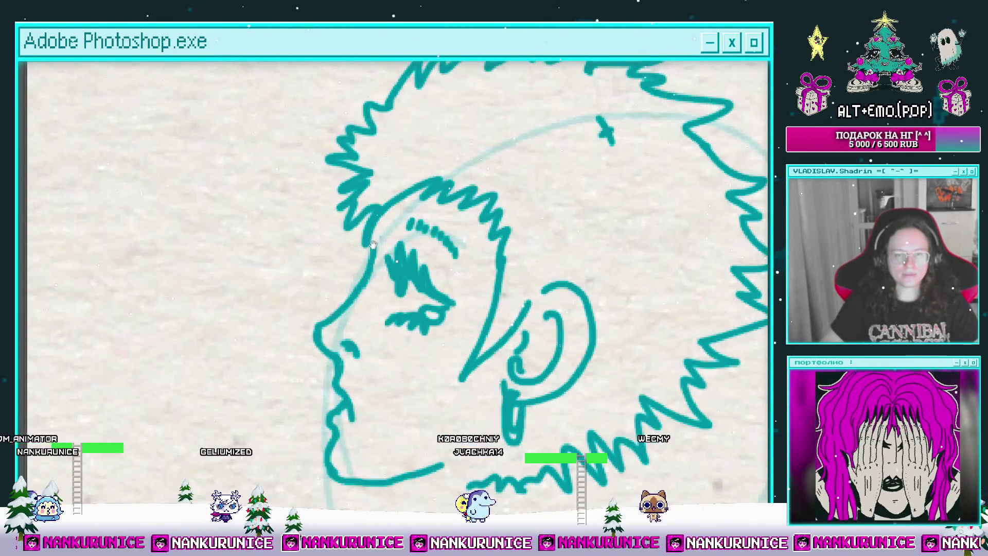
pyautogui.moveTo(383, 235); pyautogui.dragTo(388, 129)
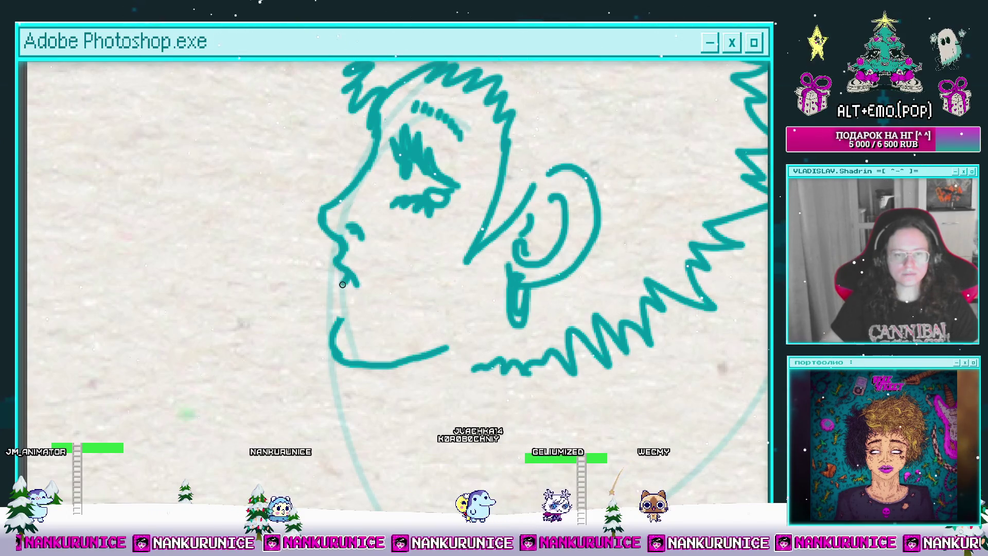
pyautogui.moveTo(342, 301)
pyautogui.mouseDown()
pyautogui.moveTo(361, 300)
pyautogui.moveTo(352, 305)
pyautogui.moveTo(384, 280)
pyautogui.mouseUp()
pyautogui.press('[')
pyautogui.press('[')
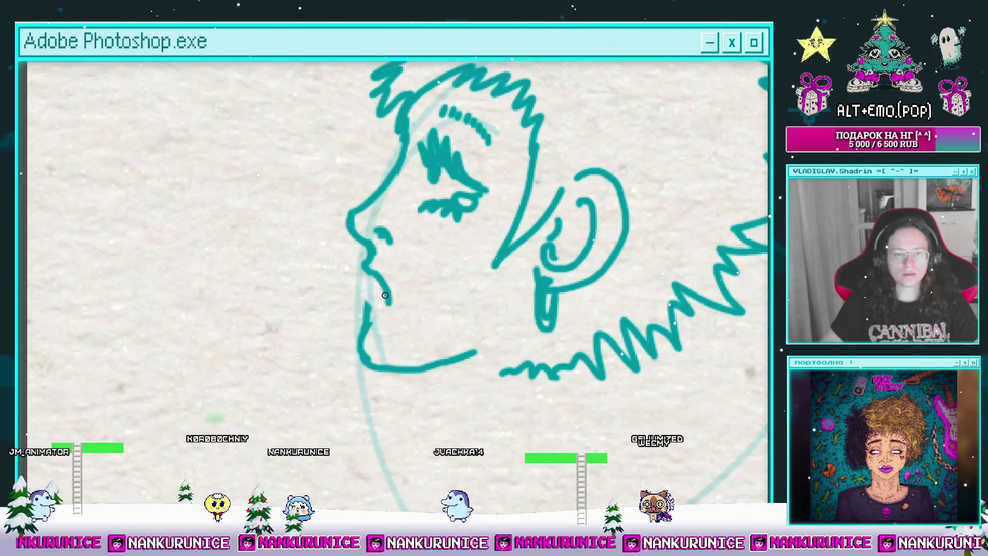
pyautogui.moveTo(379, 279); pyautogui.dragTo(391, 338)
pyautogui.moveTo(400, 252); pyautogui.dragTo(379, 303)
pyautogui.moveTo(437, 308); pyautogui.dragTo(407, 352)
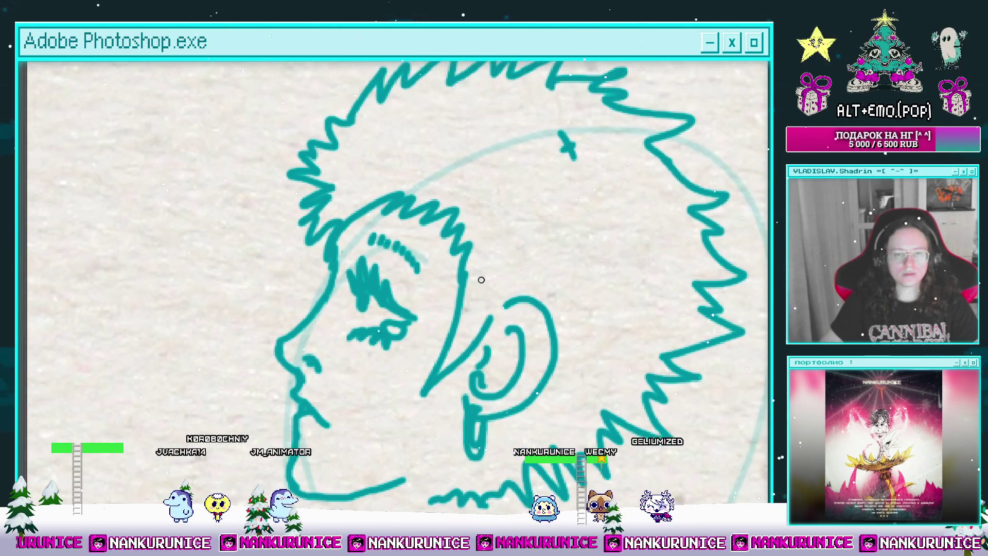
pyautogui.moveTo(504, 284); pyautogui.dragTo(482, 212)
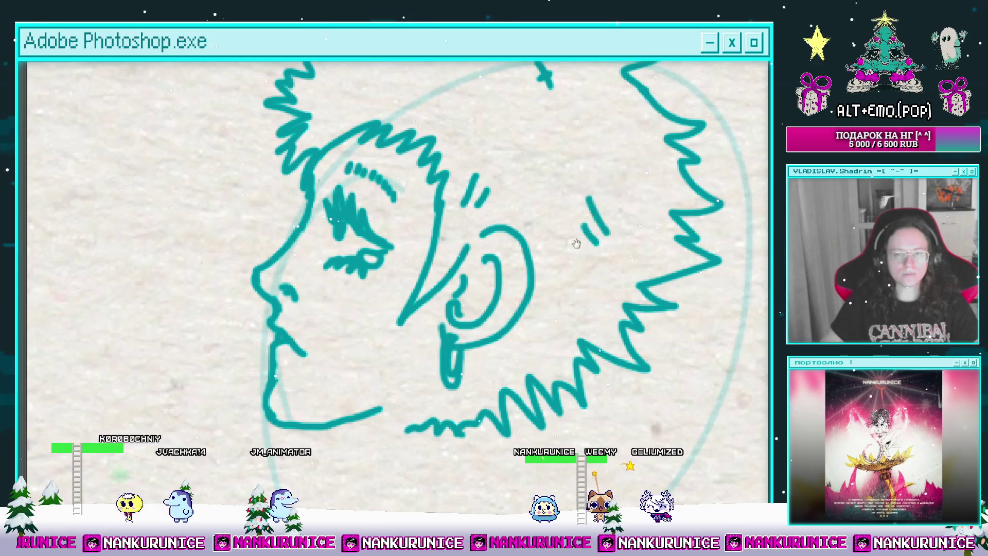
pyautogui.moveTo(576, 244); pyautogui.dragTo(578, 195)
pyautogui.moveTo(545, 265)
pyautogui.mouseDown()
pyautogui.moveTo(596, 254)
pyautogui.moveTo(607, 203)
pyautogui.mouseUp()
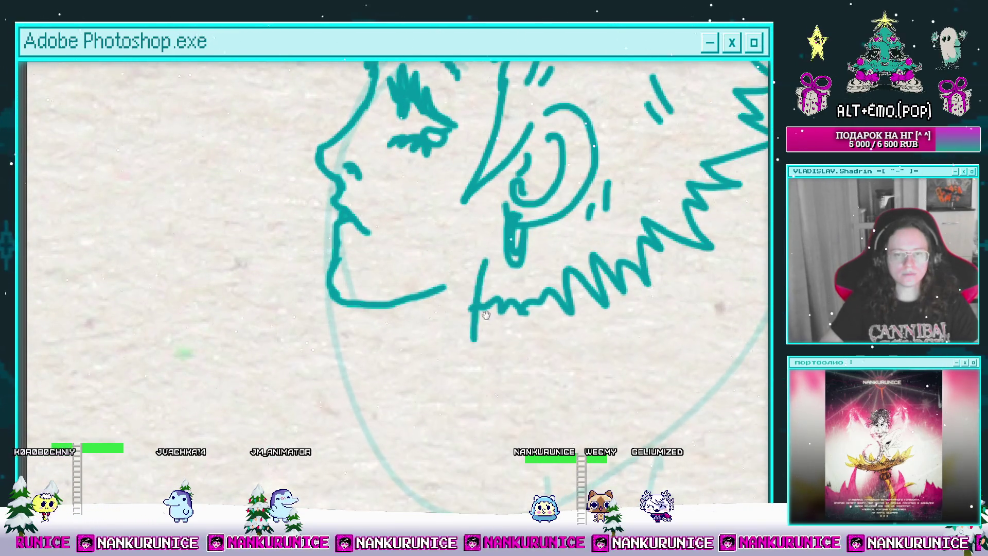
pyautogui.moveTo(486, 315); pyautogui.dragTo(534, 248)
pyautogui.moveTo(421, 252); pyautogui.dragTo(433, 303)
pyautogui.moveTo(508, 276); pyautogui.dragTo(457, 275)
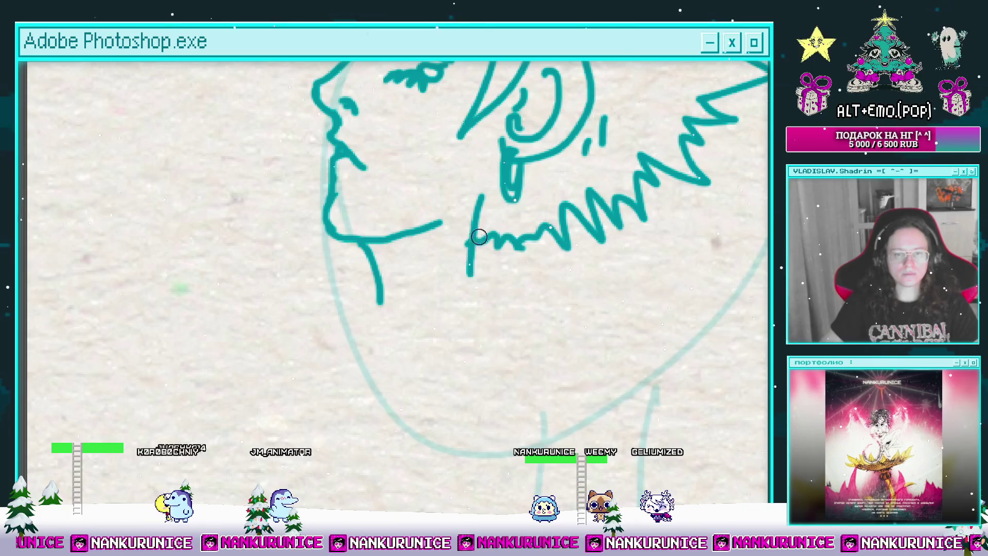
pyautogui.moveTo(481, 200); pyautogui.dragTo(477, 288)
pyautogui.moveTo(490, 188); pyautogui.dragTo(487, 266)
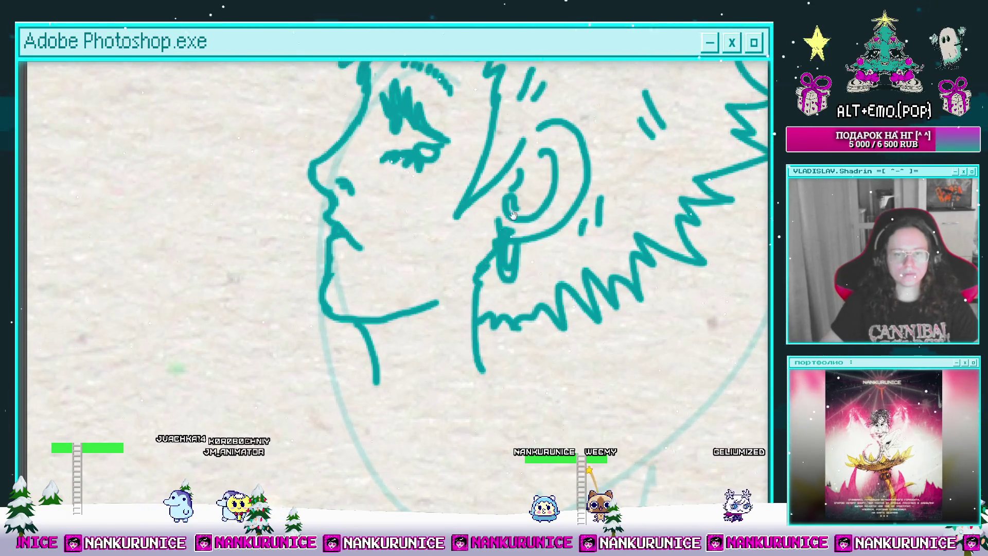
# Replace the short neck stroke below the jaw with a new stroke down from the chin.
pyautogui.moveTo(513, 215)
pyautogui.mouseDown()
pyautogui.moveTo(498, 150)
pyautogui.moveTo(418, 177)
pyautogui.mouseUp()
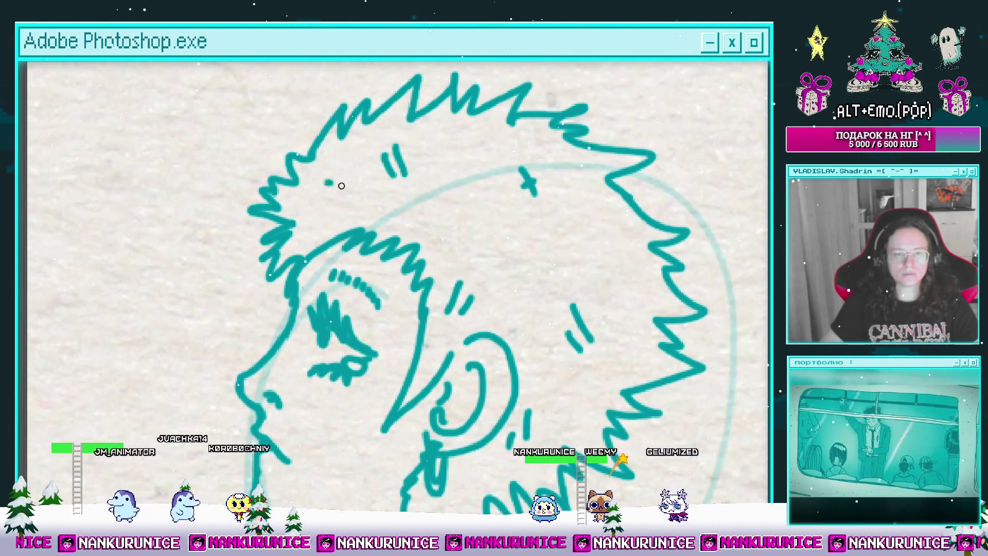
pyautogui.moveTo(480, 206); pyautogui.dragTo(471, 247)
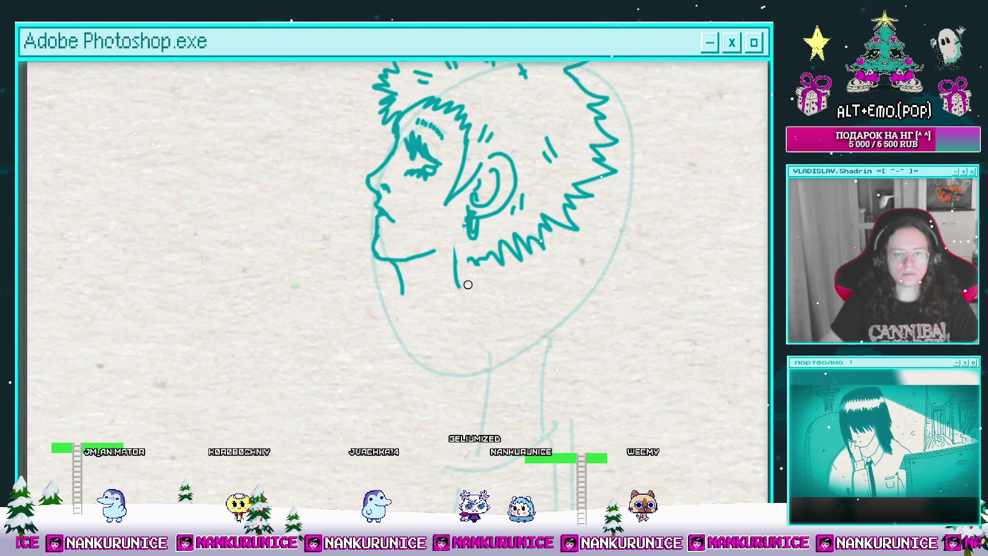
pyautogui.moveTo(461, 292); pyautogui.dragTo(468, 212)
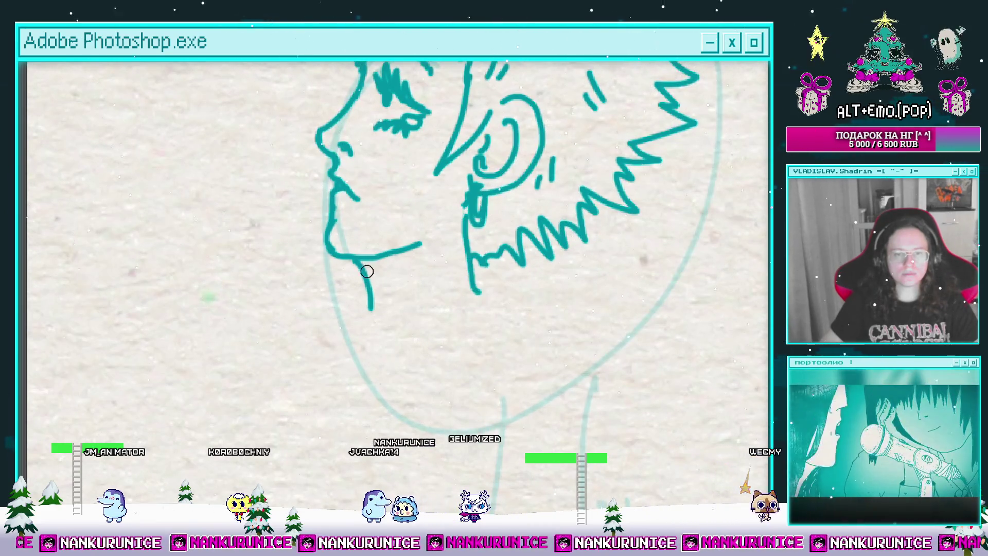
pyautogui.hotkey('ctrl', 'z')
pyautogui.moveTo(372, 271); pyautogui.dragTo(384, 307)
# Fit the whole page in view and take the Move tool to reposition the inked head.
pyautogui.hotkey('ctrl', '-')
pyautogui.hotkey('ctrl', '-')
pyautogui.hotkey('ctrl', '-')
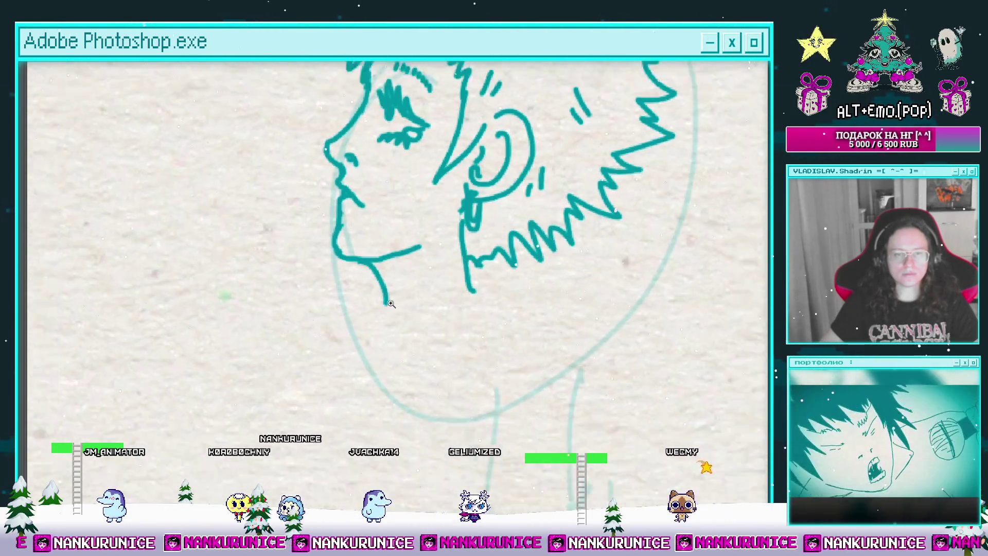
pyautogui.moveTo(450, 241); pyautogui.dragTo(457, 295)
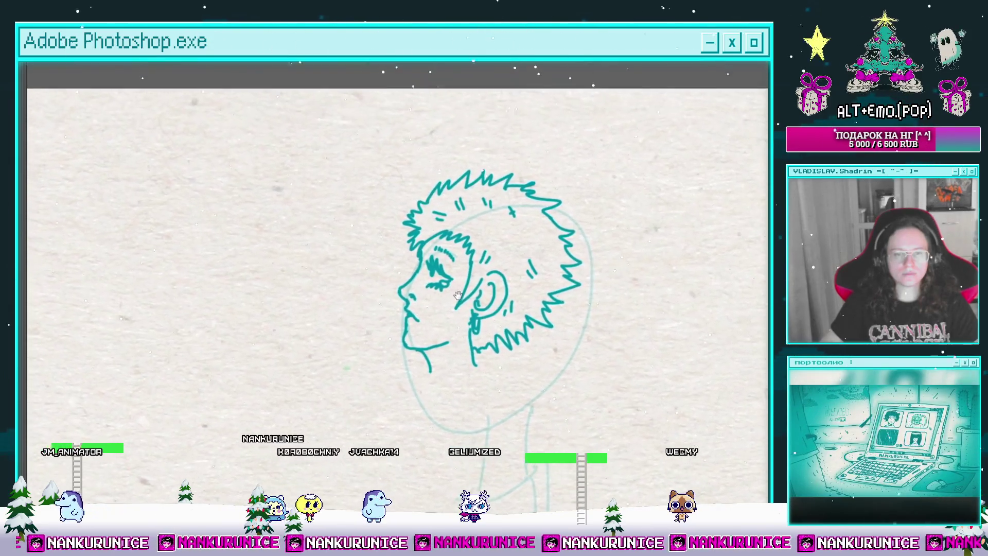
pyautogui.hotkey('ctrl', '0')
pyautogui.moveTo(517, 242)
pyautogui.mouseDown()
pyautogui.moveTo(560, 228)
pyautogui.moveTo(571, 271)
pyautogui.mouseUp()
pyautogui.press('v')
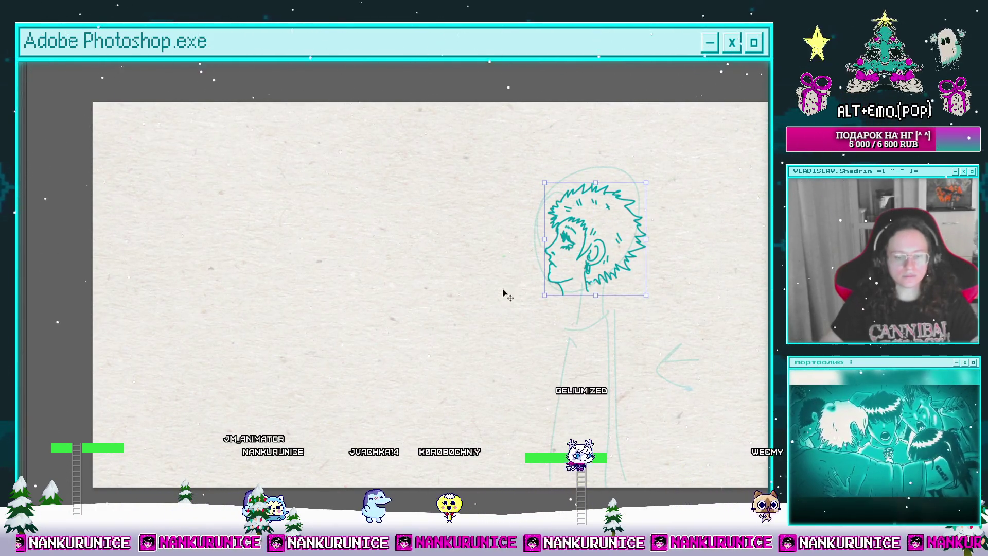
# Ink the neck down from the chin, joined along the jaw, with a short inner chin line.
pyautogui.press('z')
pyautogui.moveTo(520, 300); pyautogui.dragTo(538, 237)
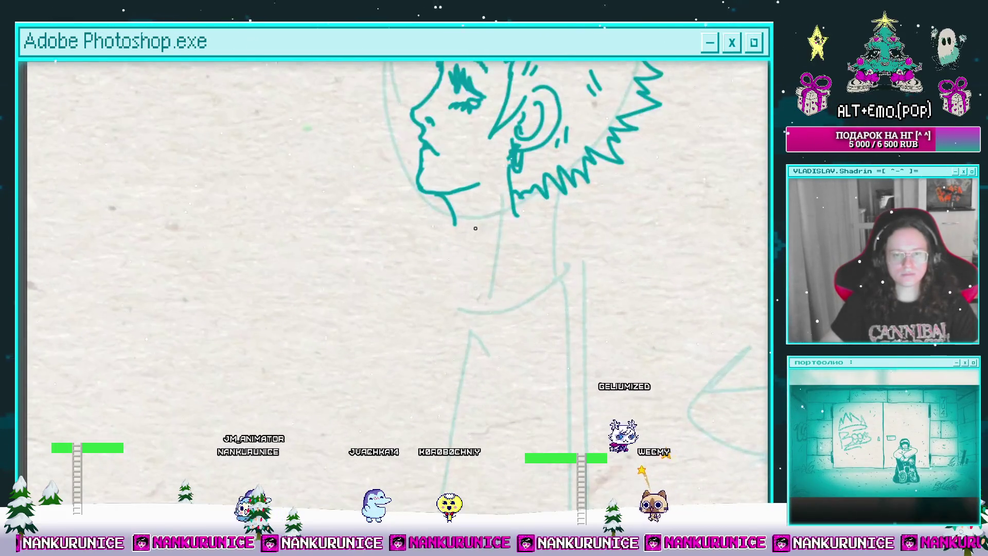
pyautogui.press('b')
pyautogui.moveTo(453, 221); pyautogui.dragTo(455, 257)
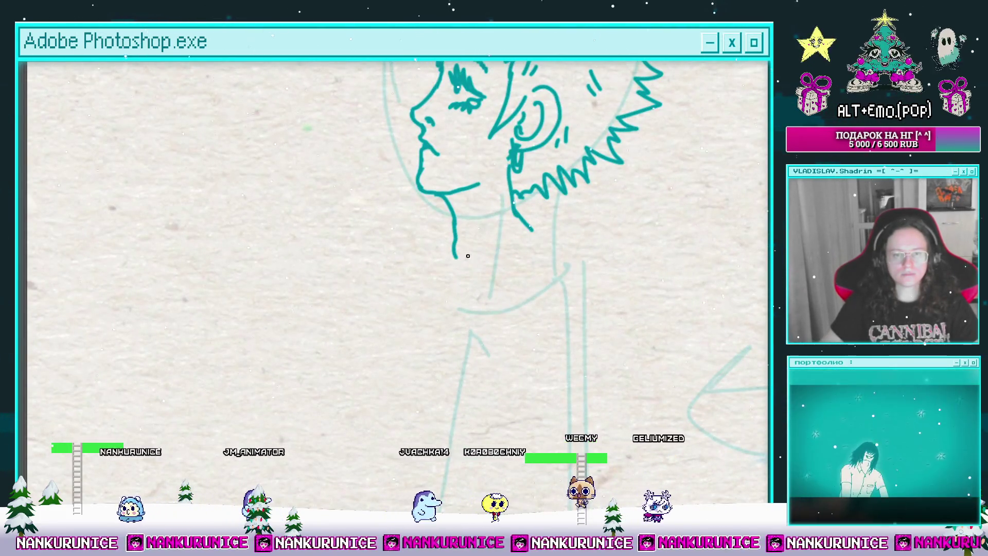
pyautogui.moveTo(533, 231)
pyautogui.mouseDown()
pyautogui.moveTo(489, 274)
pyautogui.moveTo(453, 255)
pyautogui.mouseUp()
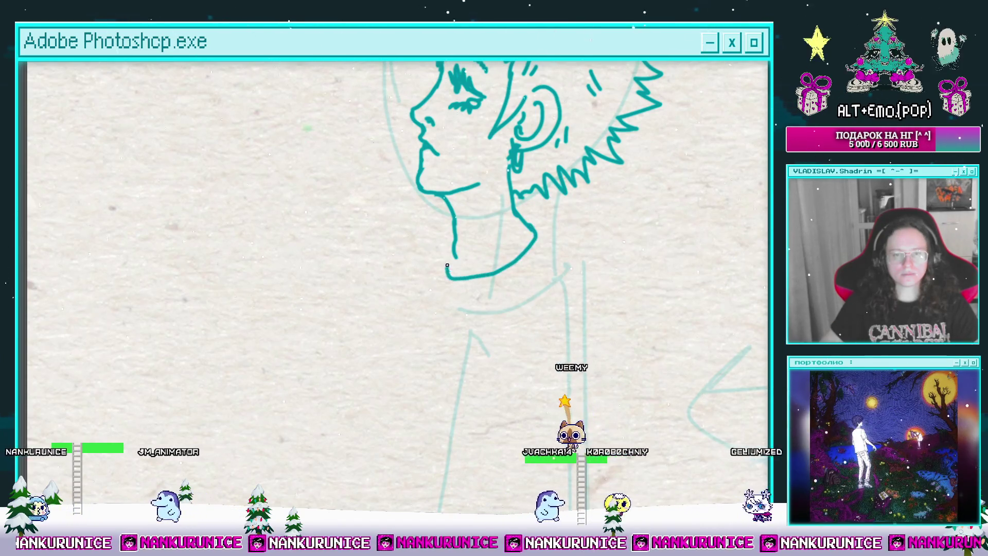
pyautogui.moveTo(472, 208); pyautogui.dragTo(472, 265)
pyautogui.moveTo(482, 228); pyautogui.dragTo(482, 251)
pyautogui.moveTo(533, 229); pyautogui.dragTo(491, 164)
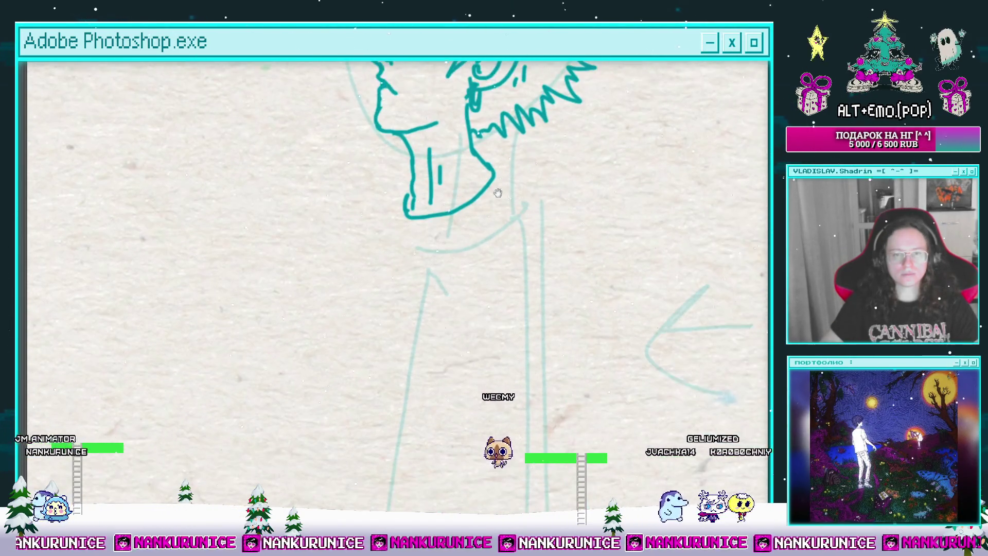
pyautogui.moveTo(522, 210)
pyautogui.mouseDown()
pyautogui.moveTo(536, 179)
pyautogui.moveTo(555, 203)
pyautogui.mouseUp()
pyautogui.moveTo(558, 213); pyautogui.dragTo(549, 173)
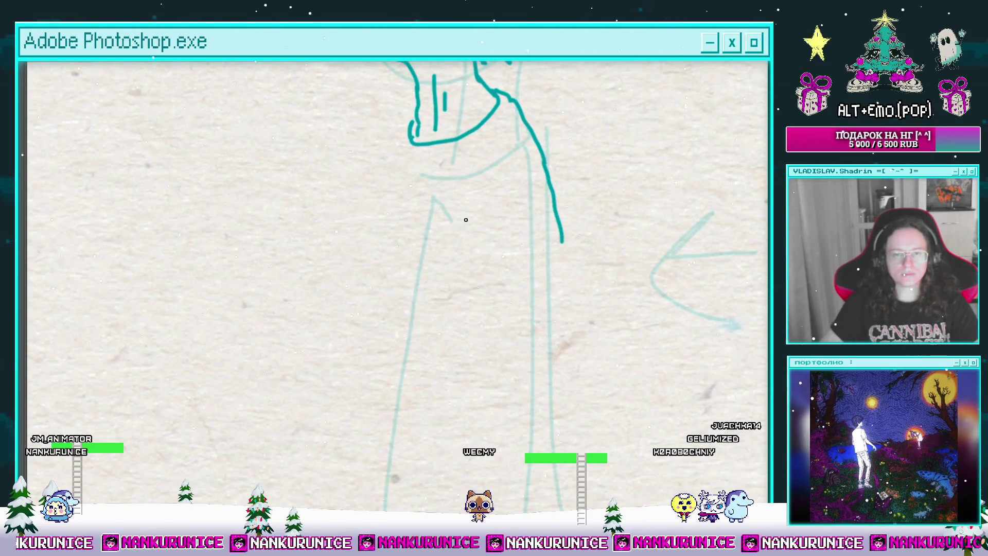
# Close the boxy shirt outline with a bottom edge.
pyautogui.moveTo(441, 338); pyautogui.dragTo(443, 264)
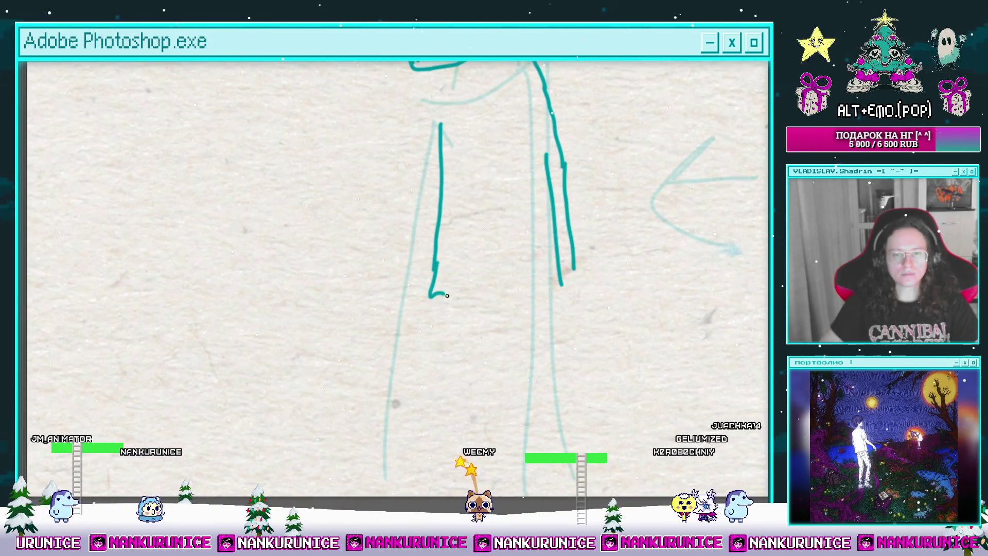
pyautogui.moveTo(447, 295); pyautogui.dragTo(561, 285)
pyautogui.moveTo(475, 95); pyautogui.dragTo(471, 142)
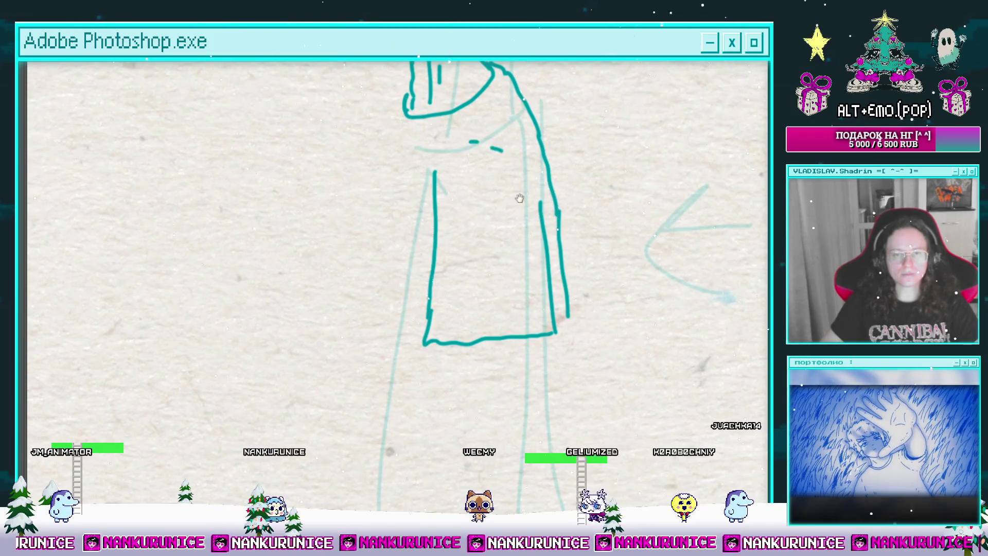
pyautogui.moveTo(519, 198); pyautogui.dragTo(560, 260)
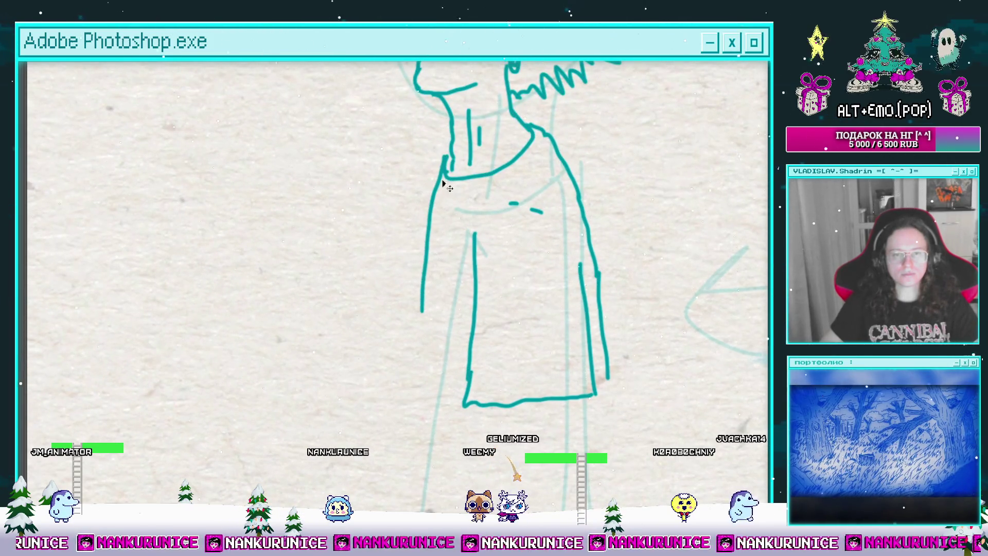
# Draw the first leg's sides and bottom below the shirt and start its horizontal stripes.
pyautogui.moveTo(442, 363); pyautogui.dragTo(431, 176)
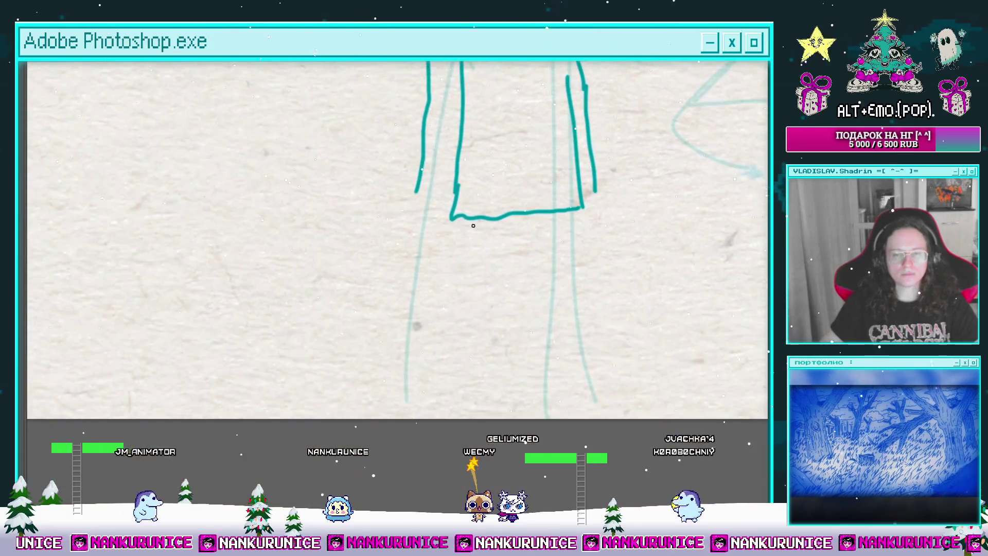
pyautogui.moveTo(466, 220); pyautogui.dragTo(460, 418)
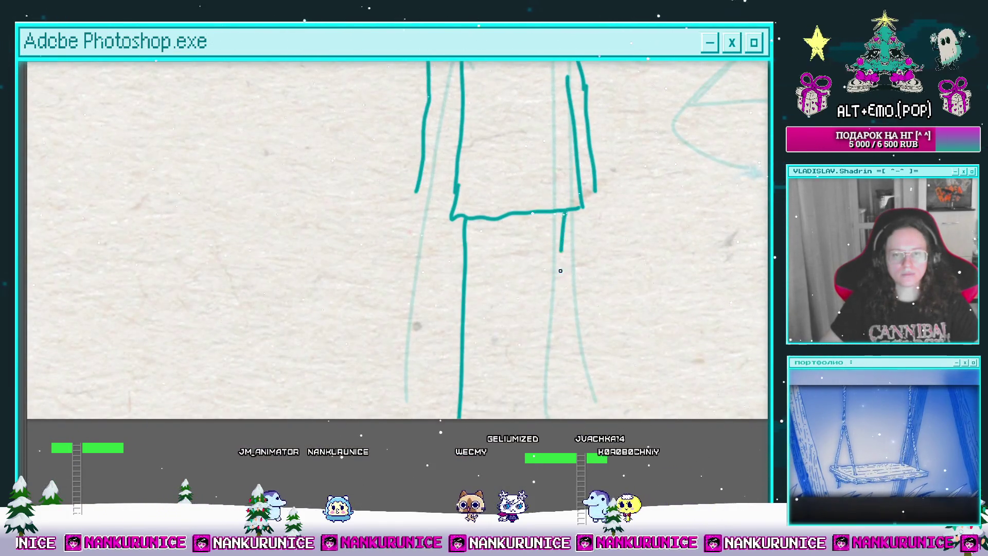
pyautogui.moveTo(561, 251); pyautogui.dragTo(545, 418)
pyautogui.moveTo(523, 288); pyautogui.dragTo(502, 235)
pyautogui.moveTo(436, 355); pyautogui.dragTo(526, 353)
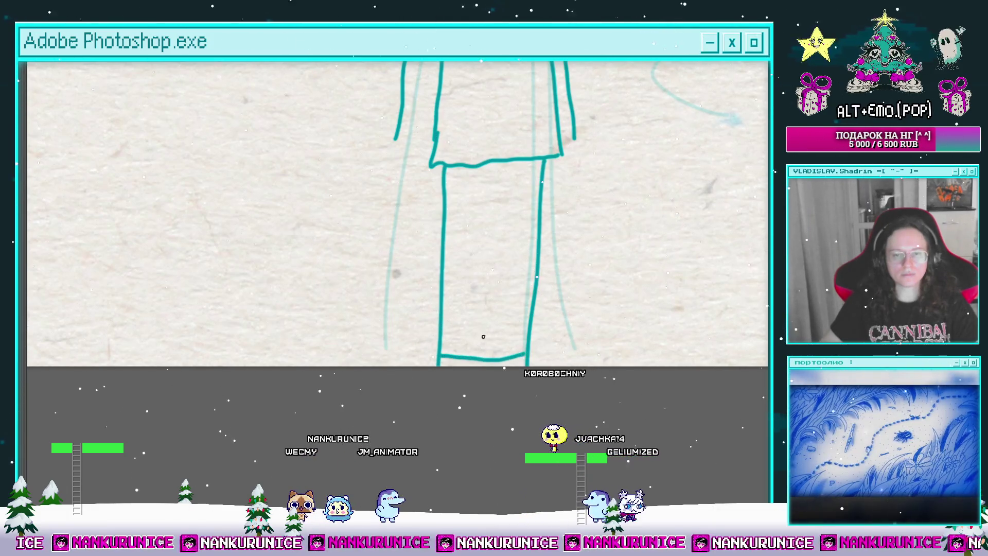
pyautogui.moveTo(438, 332); pyautogui.dragTo(527, 335)
# Add more leg stripes, a foot on the left leg line, and extend the right leg contour.
pyautogui.moveTo(440, 311)
pyautogui.mouseDown()
pyautogui.moveTo(529, 317)
pyautogui.moveTo(513, 332)
pyautogui.mouseUp()
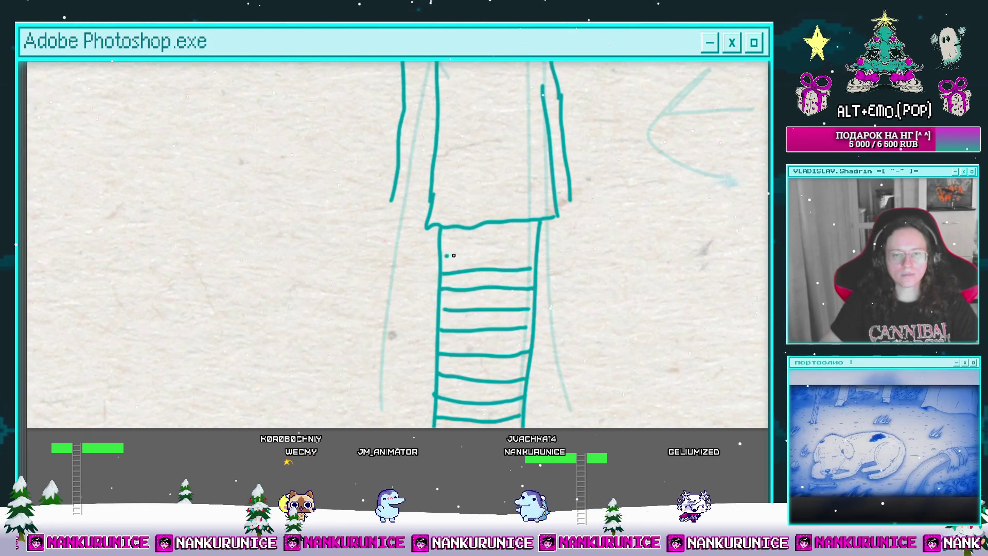
pyautogui.moveTo(531, 234); pyautogui.dragTo(573, 226)
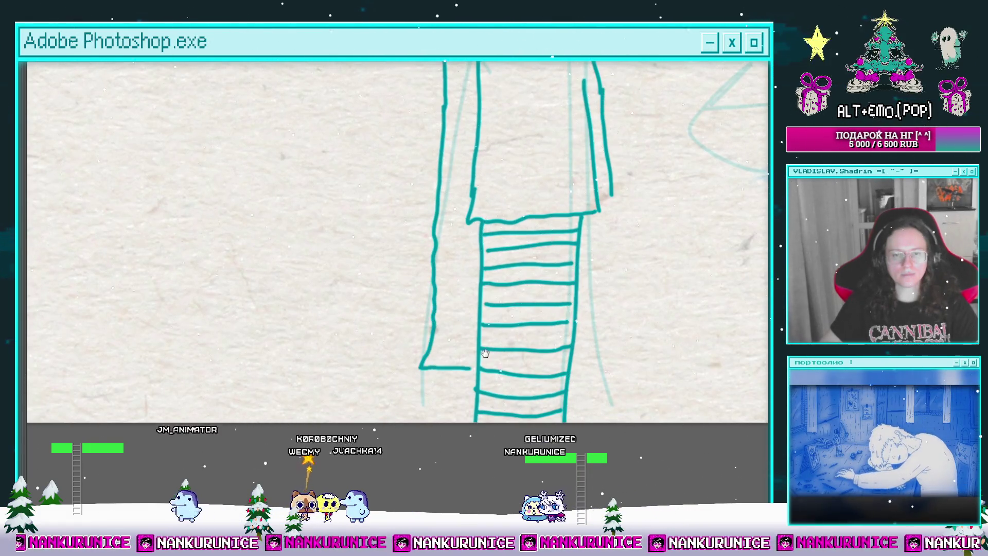
pyautogui.moveTo(431, 368); pyautogui.dragTo(383, 406)
pyautogui.moveTo(384, 406); pyautogui.dragTo(421, 406)
pyautogui.moveTo(562, 276); pyautogui.dragTo(565, 388)
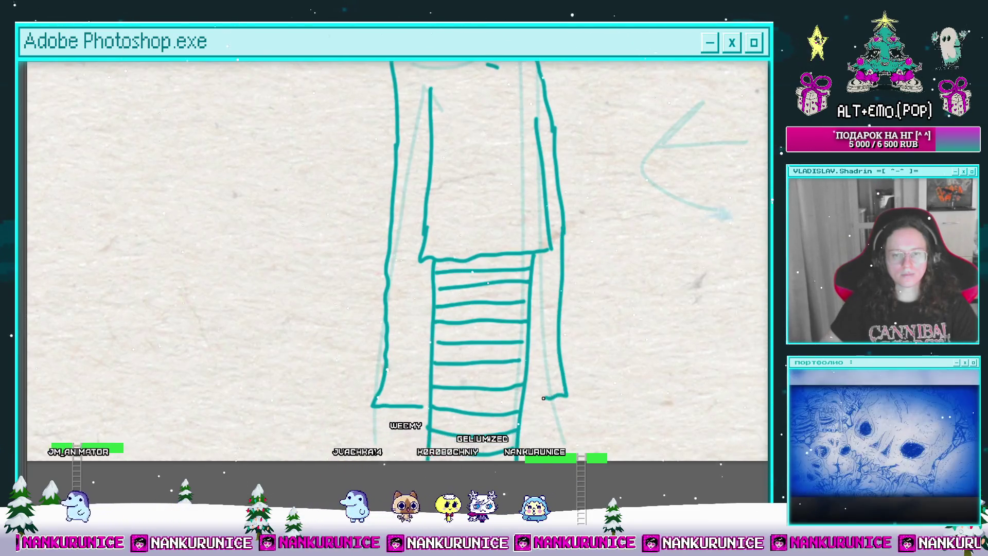
# Draw two more vertical leg lines below the shirt.
pyautogui.scroll(3, 408, 215)
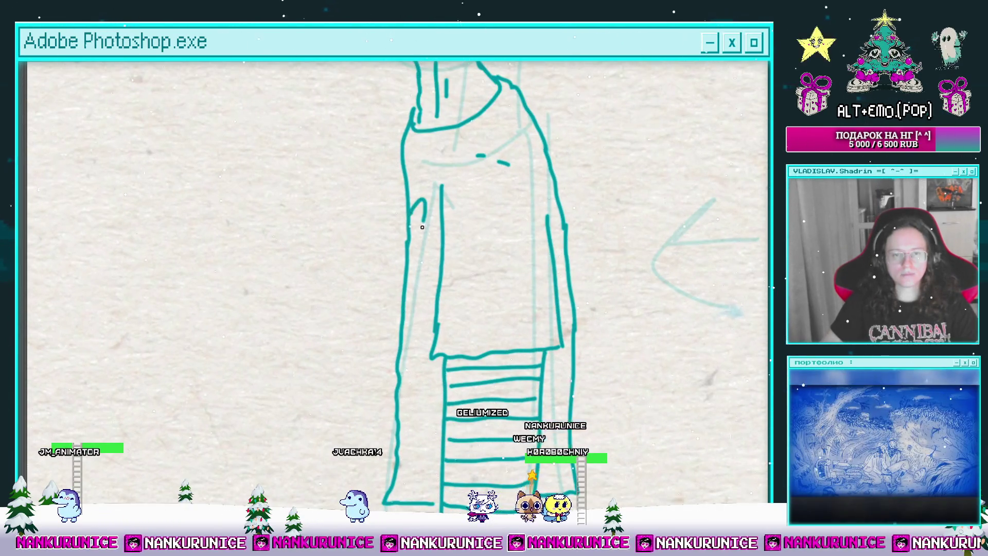
pyautogui.scroll(-2, 431, 246)
pyautogui.scroll(-5, 435, 257)
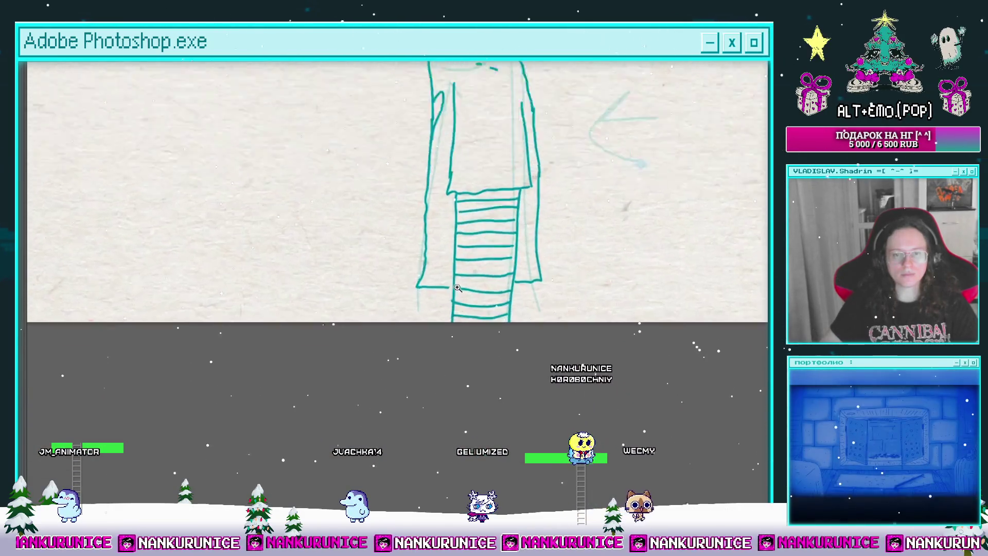
pyautogui.scroll(3, 439, 275)
pyautogui.moveTo(427, 269); pyautogui.dragTo(438, 349)
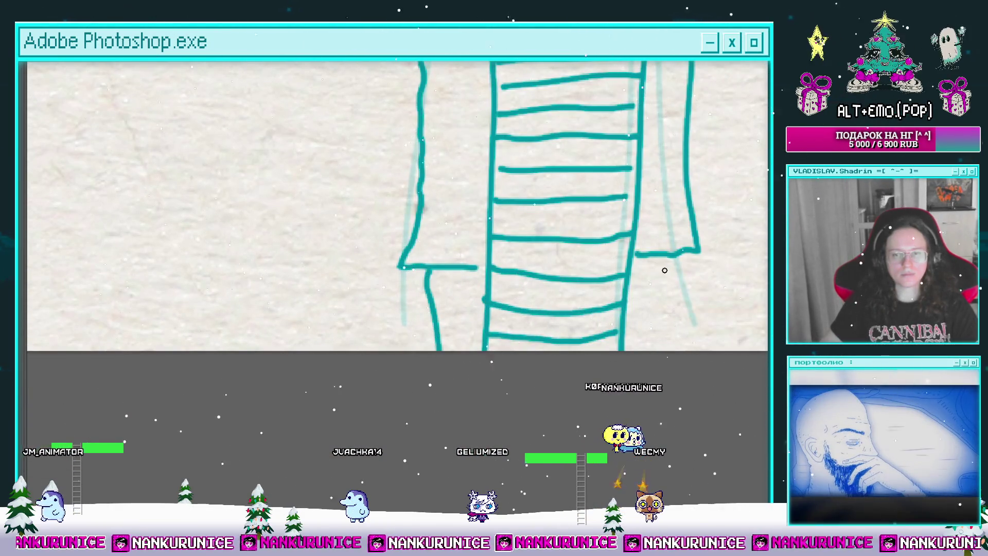
pyautogui.moveTo(666, 261); pyautogui.dragTo(664, 349)
pyautogui.scroll(-3, 662, 358)
pyautogui.scroll(5, 531, 171)
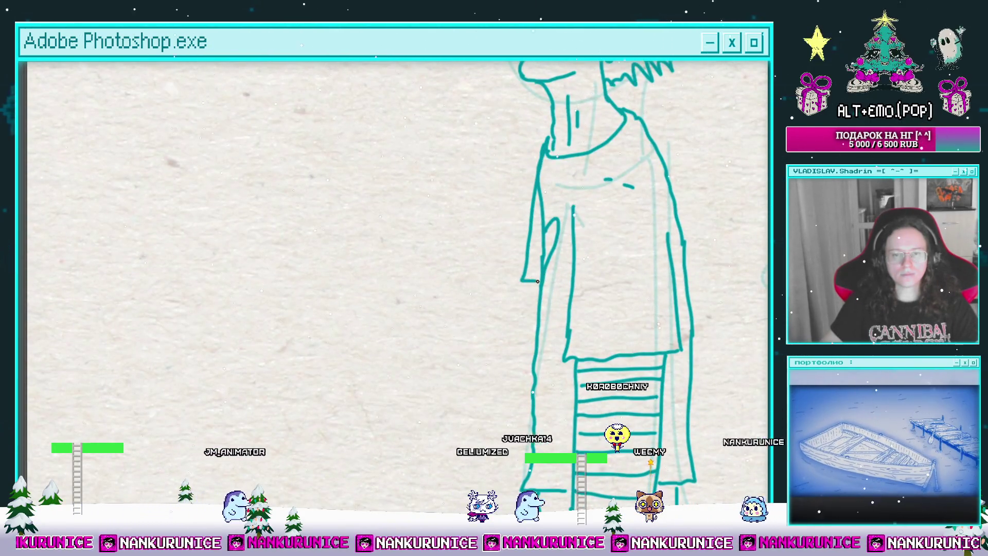
pyautogui.moveTo(536, 273); pyautogui.dragTo(509, 274)
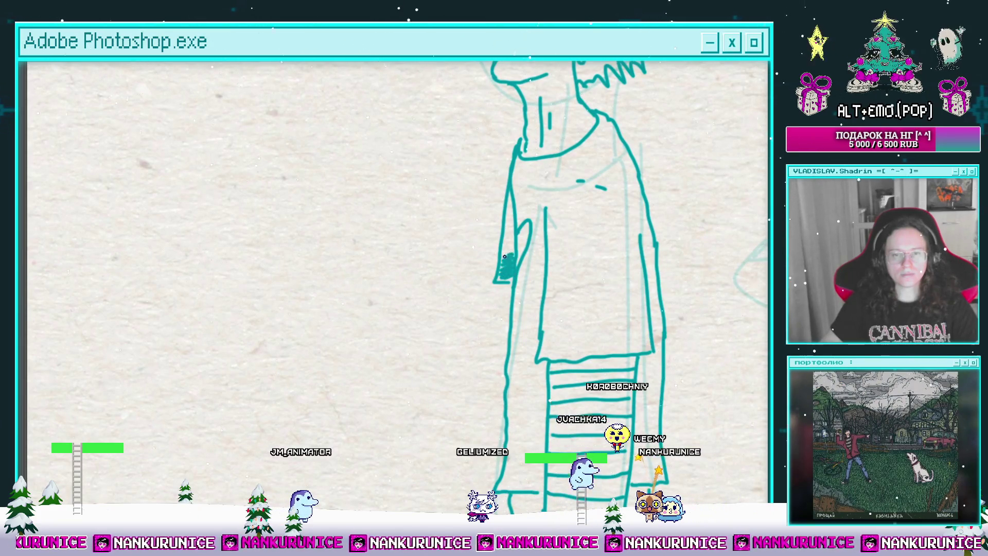
# Zoom into the striped legs and partially erase the extra line along their right edge.
pyautogui.scroll(-2, 512, 203)
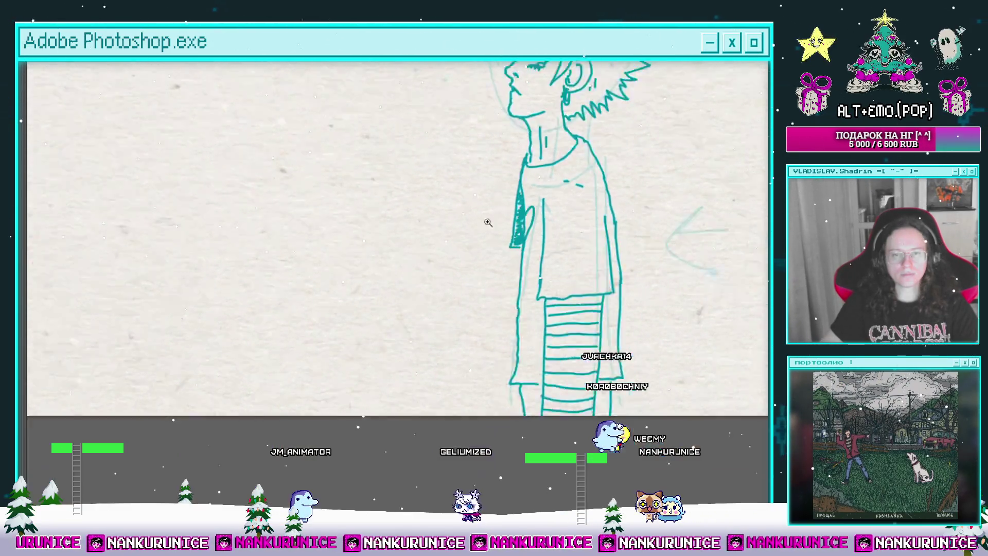
pyautogui.click(516, 243)
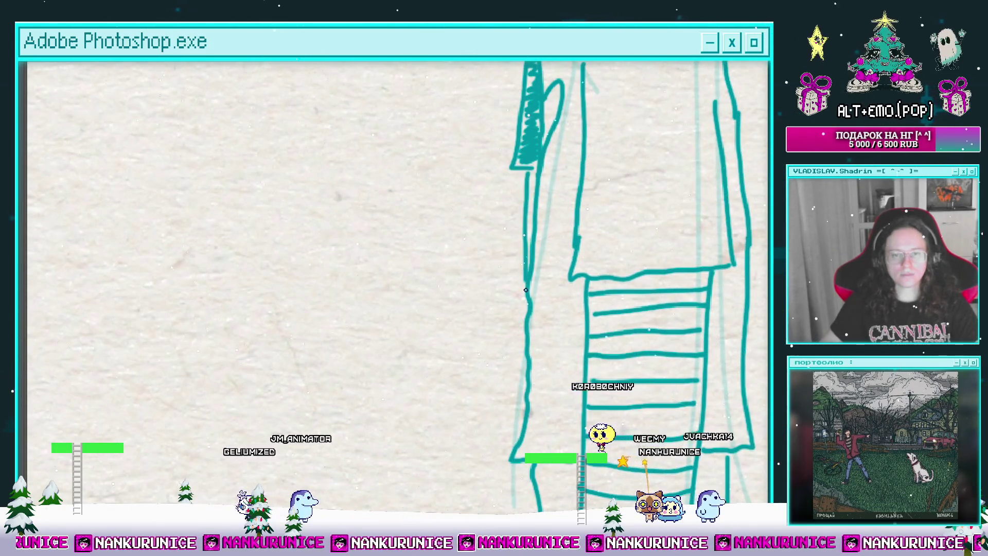
pyautogui.scroll(-2, 469, 320)
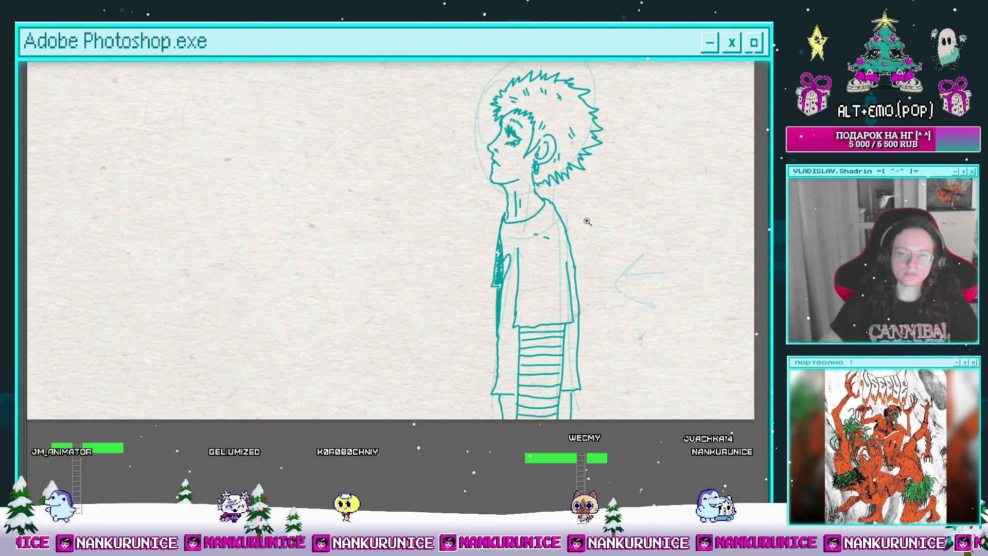
pyautogui.scroll(-1, 553, 290)
pyautogui.moveTo(553, 289); pyautogui.dragTo(550, 284)
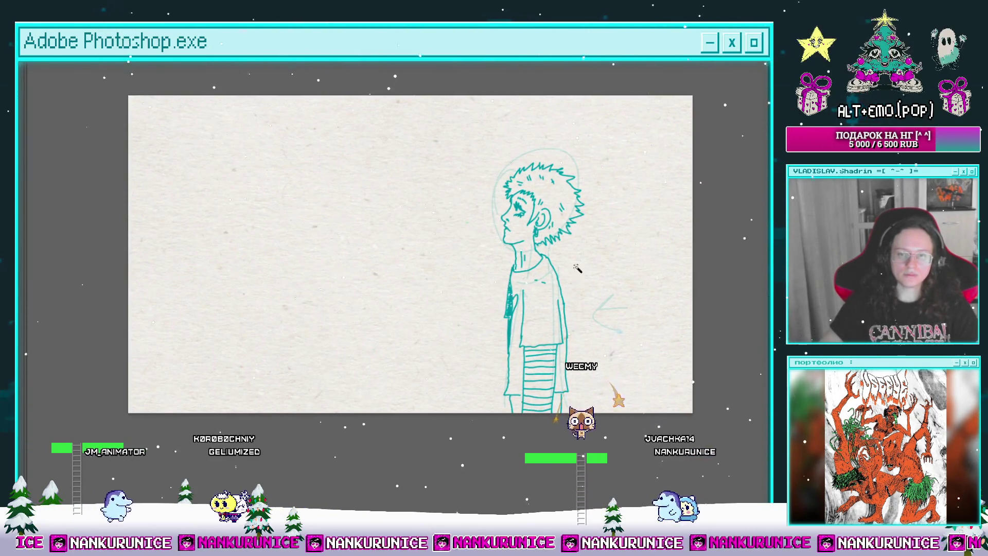
pyautogui.scroll(1, 550, 331)
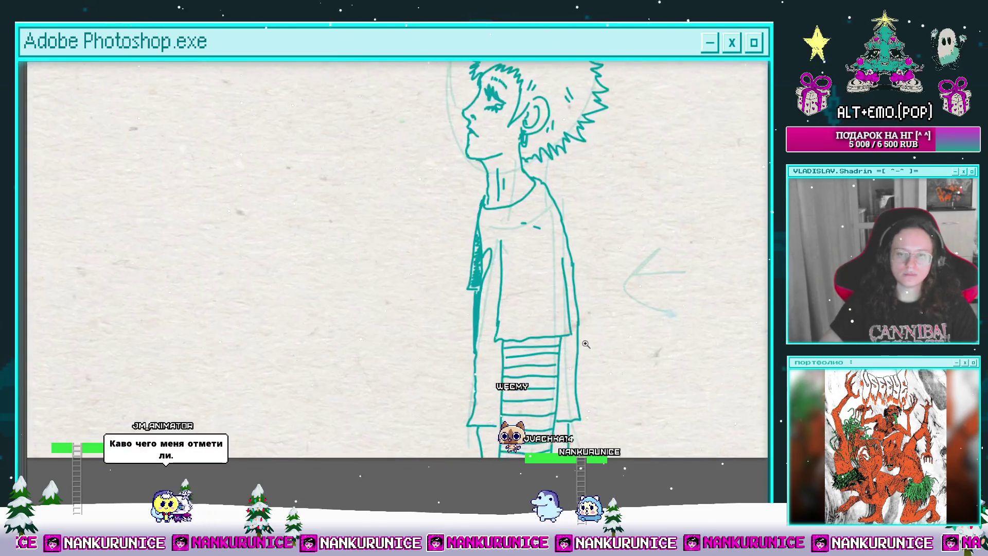
pyautogui.moveTo(551, 330)
pyautogui.mouseDown()
pyautogui.moveTo(550, 206)
pyautogui.moveTo(577, 210)
pyautogui.mouseUp()
pyautogui.scroll(1, 553, 307)
pyautogui.scroll(1, 551, 225)
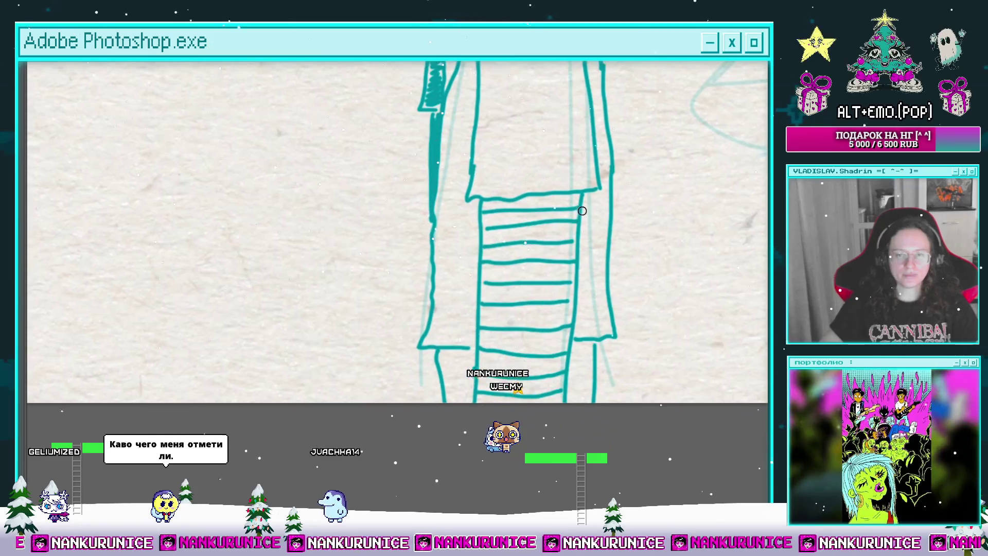
pyautogui.moveTo(575, 249); pyautogui.dragTo(576, 262)
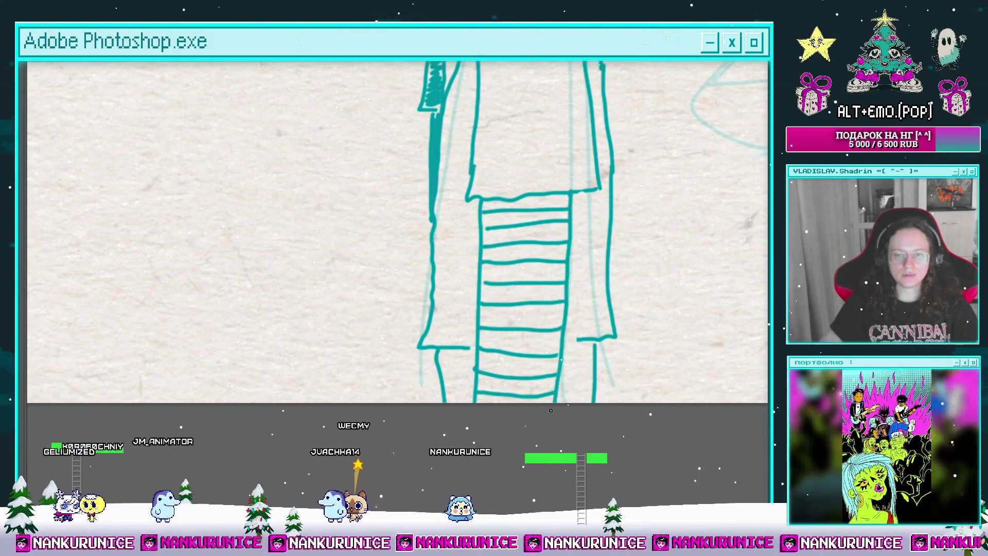
pyautogui.scroll(-3, 551, 410)
pyautogui.scroll(3, 551, 333)
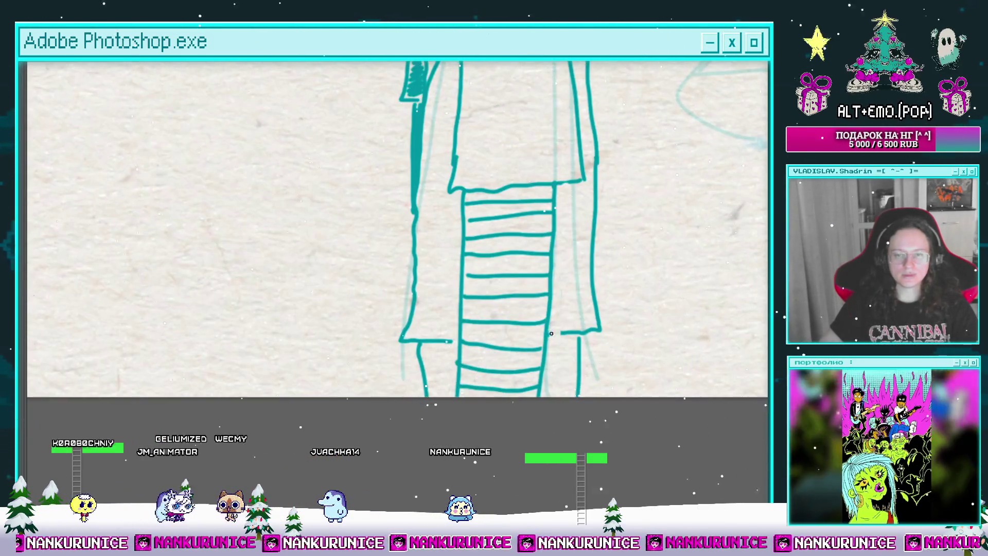
pyautogui.scroll(-4, 551, 333)
pyautogui.scroll(2, 551, 216)
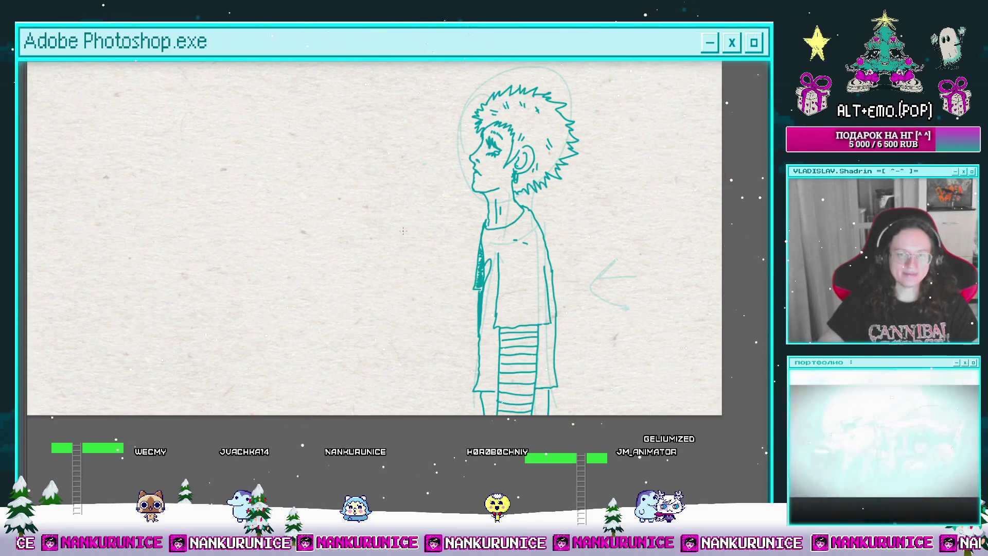
# Split the animation clip just after the inked frame and clear the new frame's drawing.
pyautogui.hotkey('ctrl', '0')
pyautogui.press('Tab')
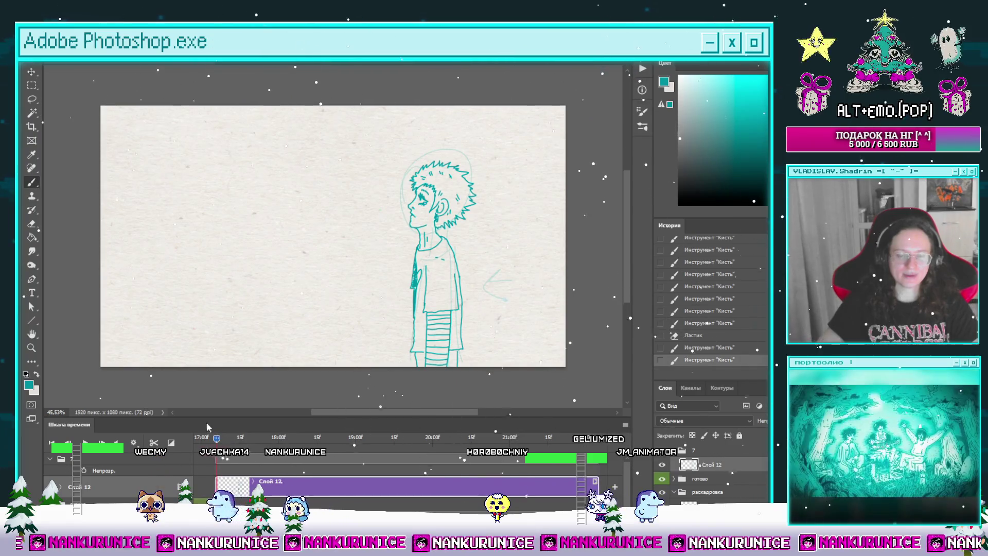
pyautogui.click(220, 437)
pyautogui.click(215, 438)
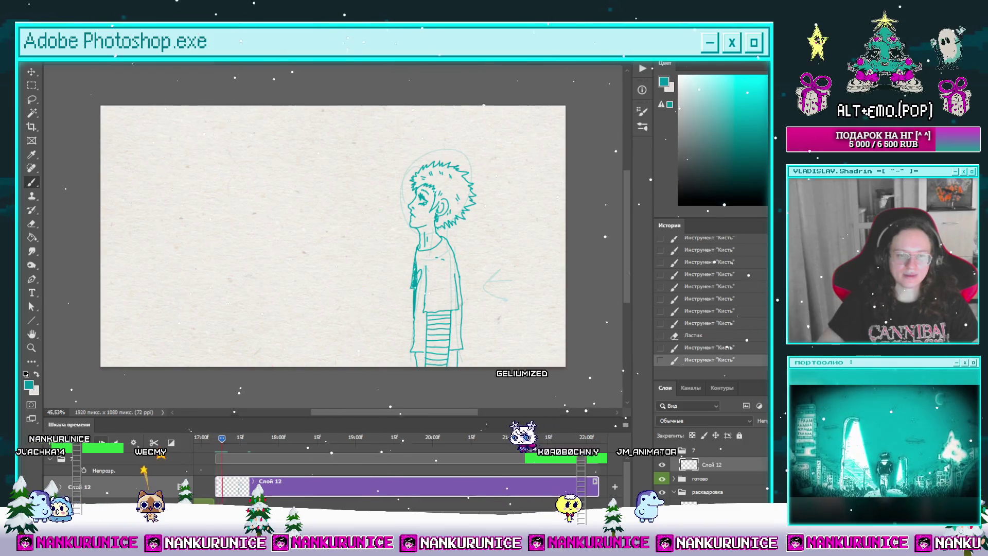
pyautogui.click(224, 438)
pyautogui.click(227, 438)
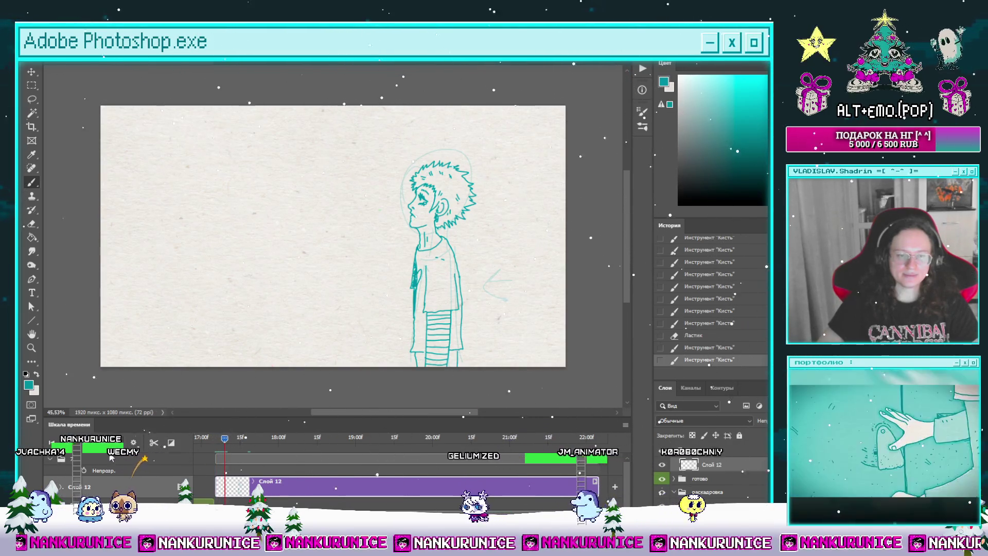
pyautogui.click(154, 443)
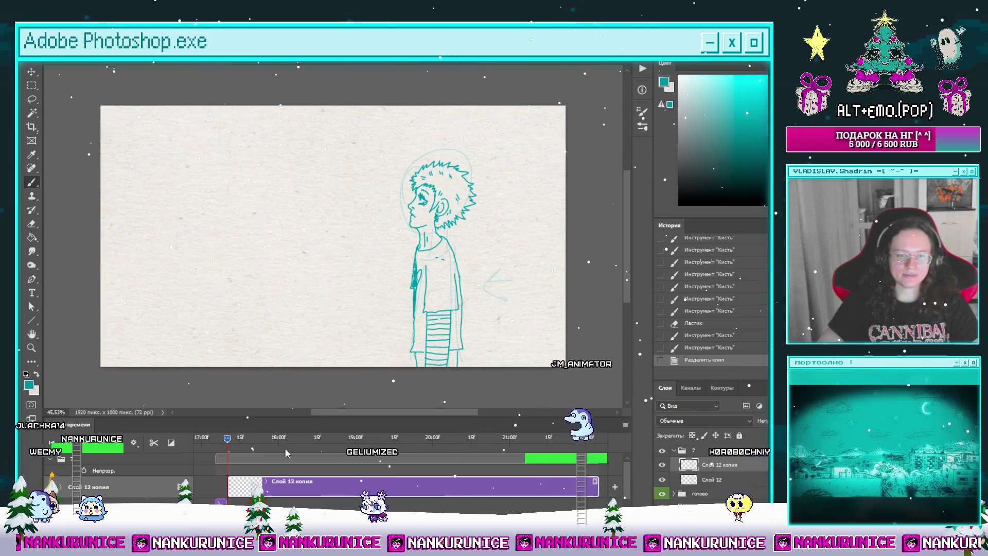
pyautogui.hotkey('ctrl', 'a')
pyautogui.press('Delete')
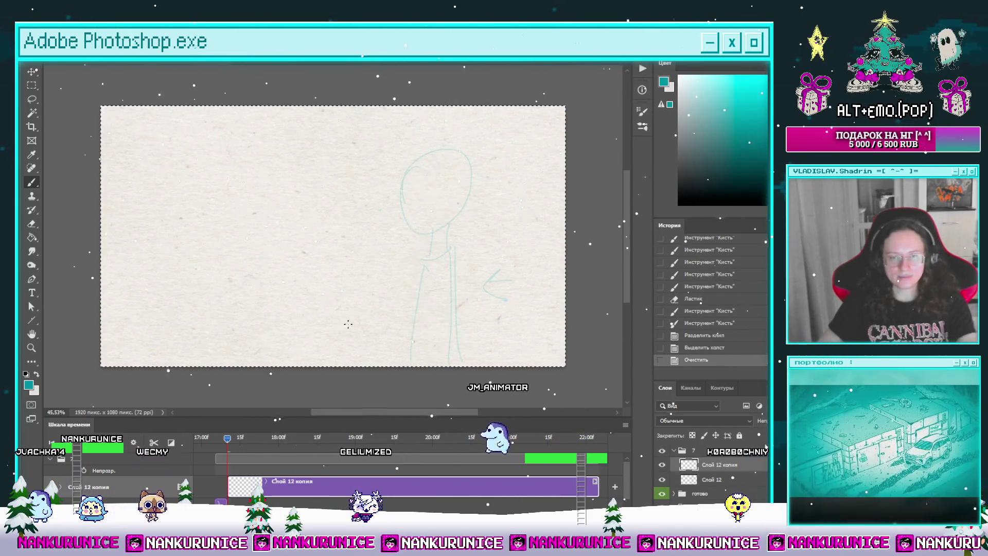
# Magic Wand the background, invert to select the inked figure, then paste it and merge into Слой 12.
pyautogui.click(219, 438)
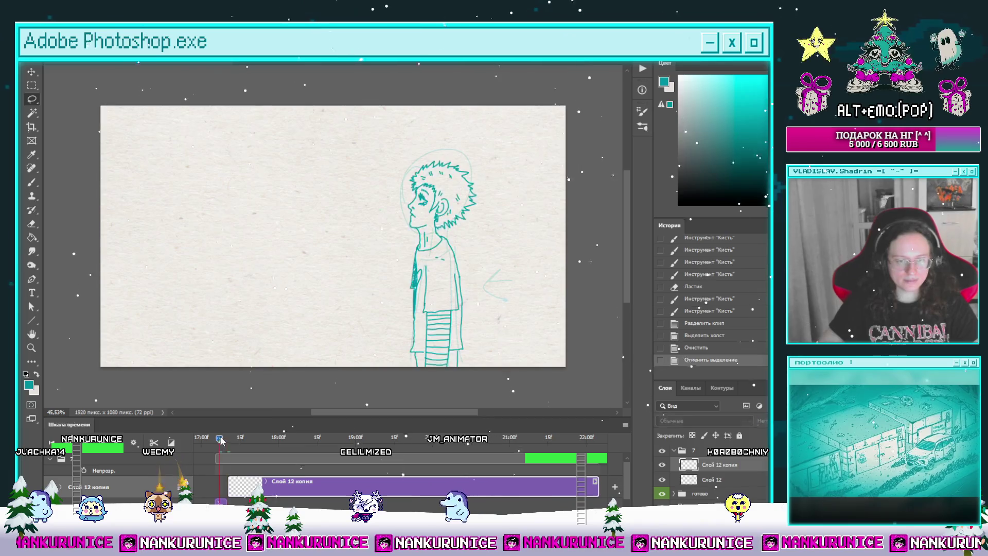
pyautogui.press('w')
pyautogui.click(360, 289)
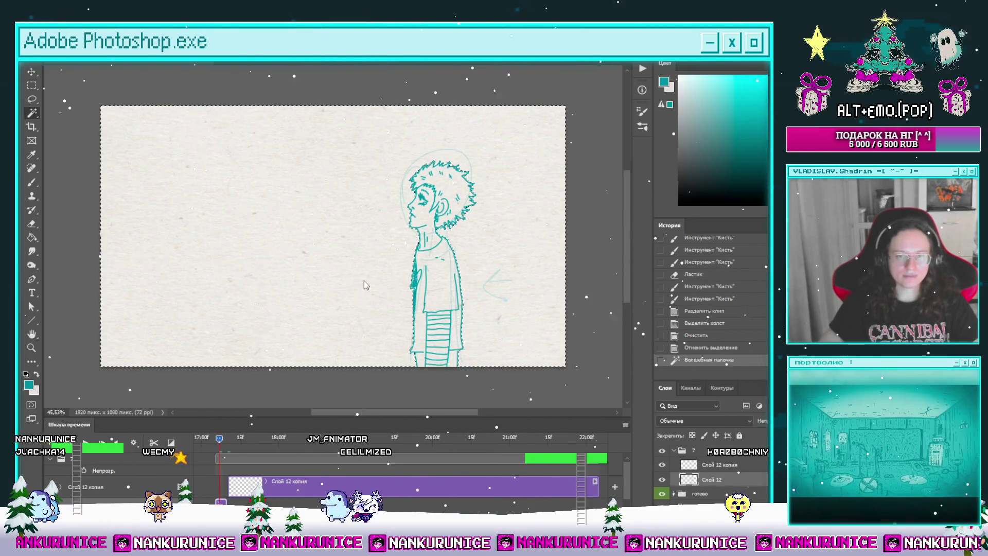
pyautogui.hotkey('ctrl', 'shift', 'i')
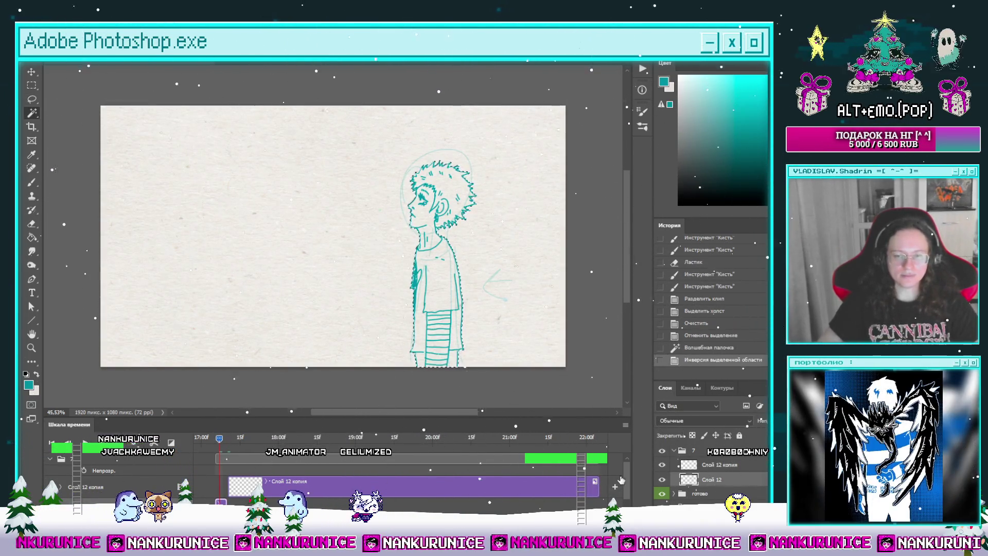
pyautogui.scroll(-3, 273, 471)
pyautogui.hotkey('ctrl', 'c')
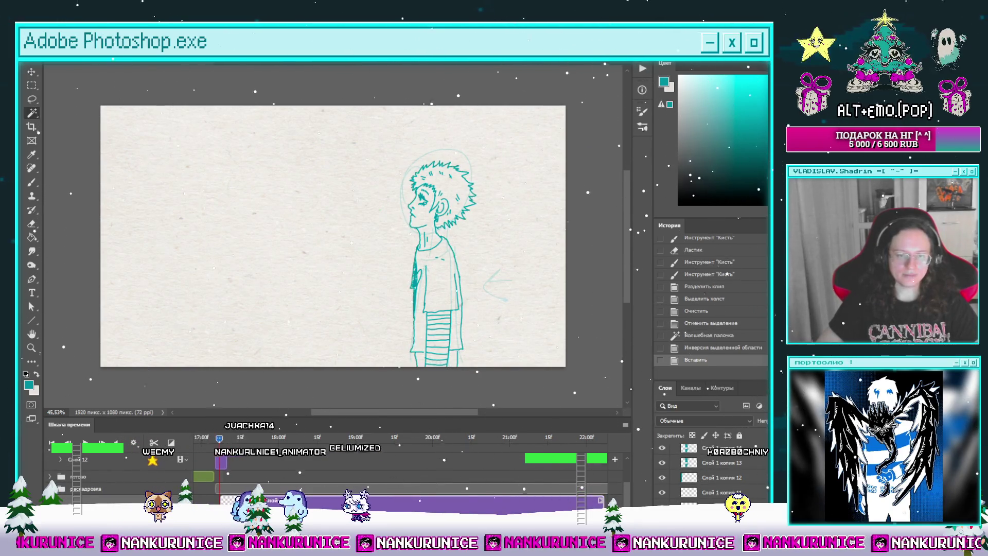
pyautogui.hotkey('ctrl', 'v')
pyautogui.hotkey('ctrl', '[')
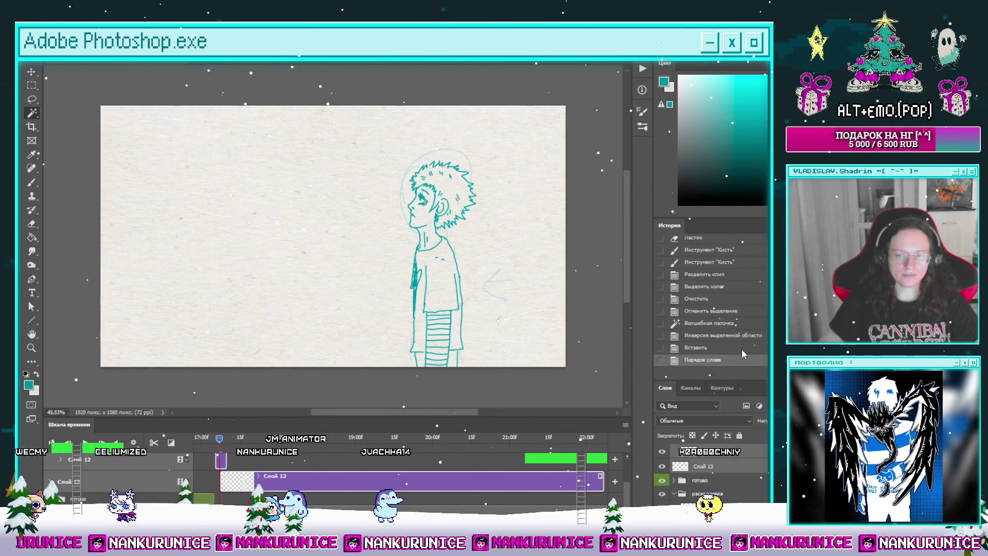
pyautogui.hotkey('ctrl', 'e')
# Advance to the blank sketch-only frame after the Слой 12 копия clip and hide the panels.
pyautogui.scroll(1, 631, 490)
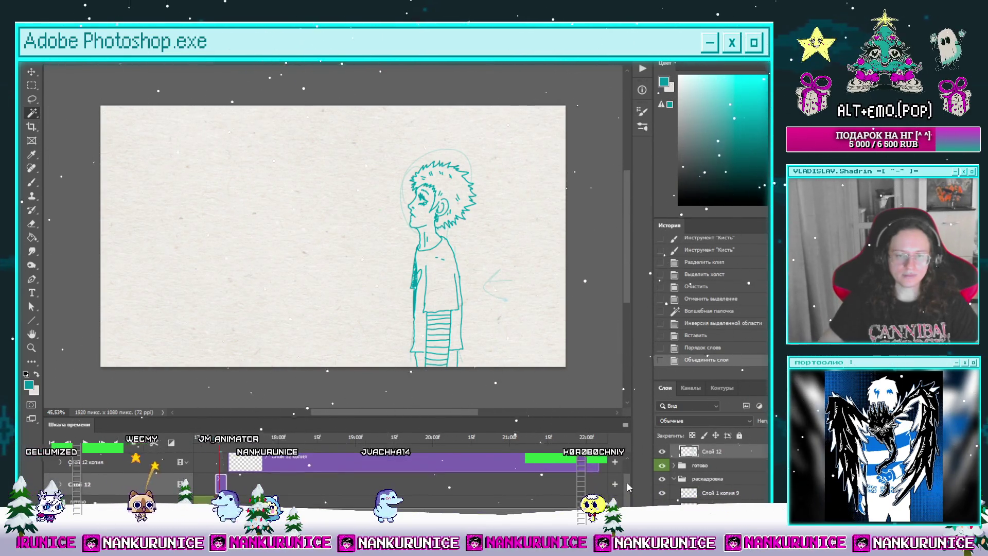
pyautogui.click(238, 471)
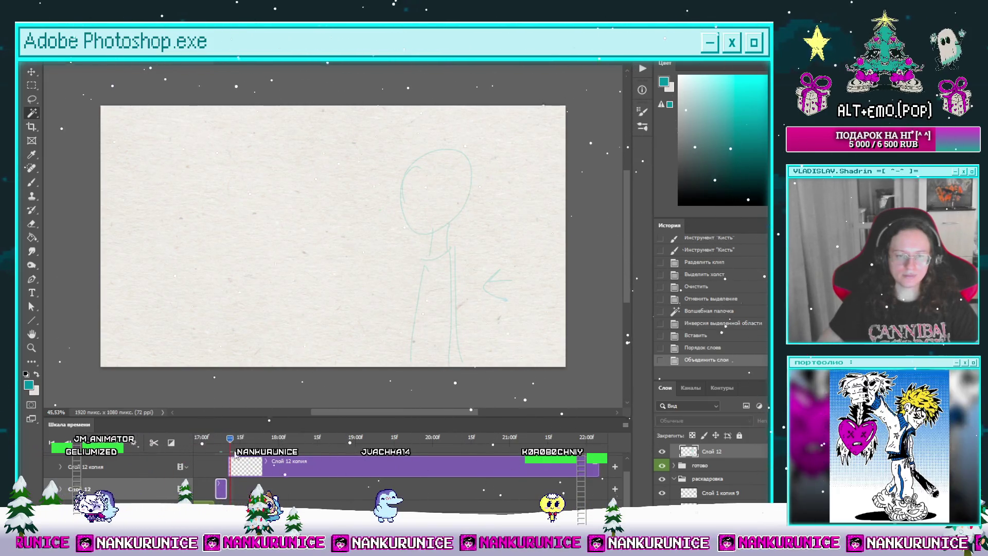
pyautogui.click(225, 438)
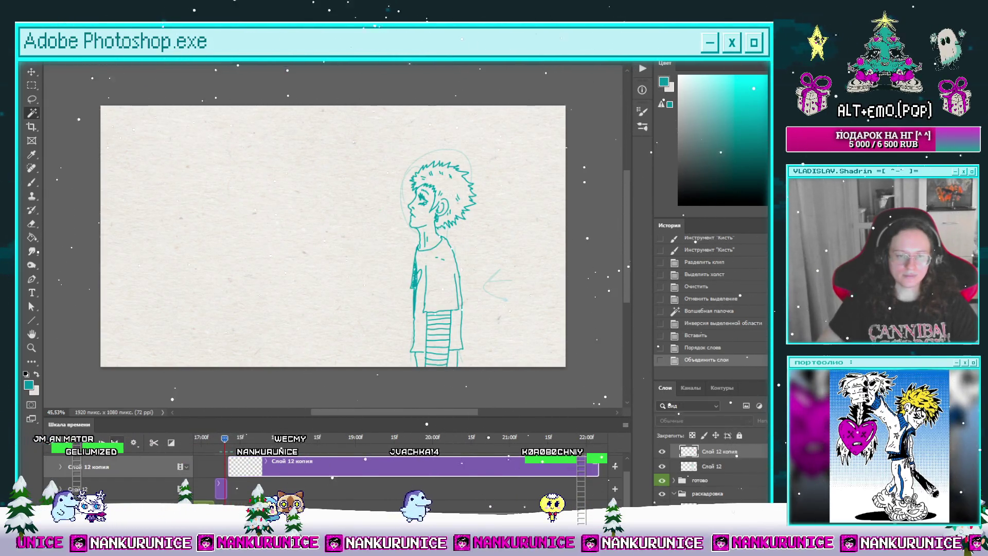
pyautogui.press('Right')
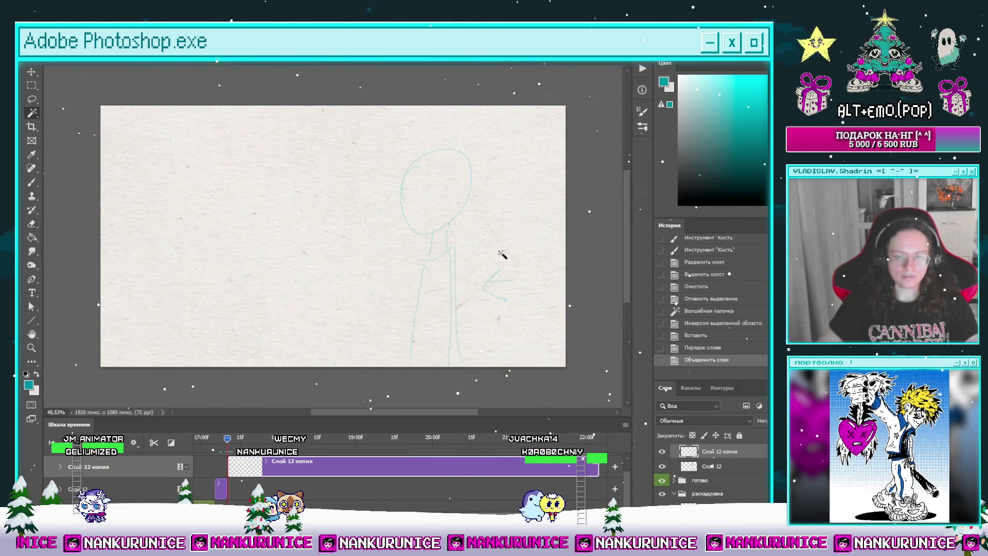
pyautogui.press('Tab')
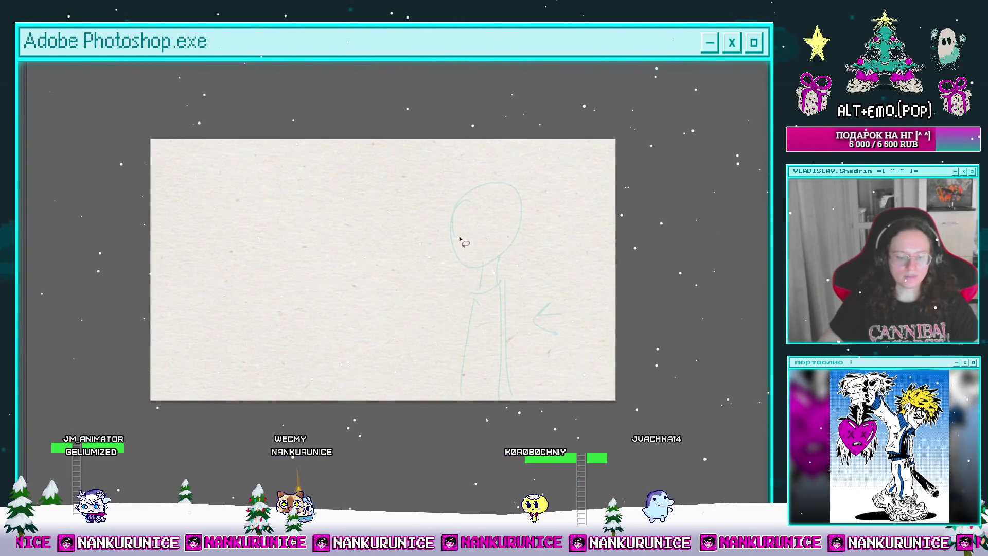
# Zoom in on the character's head and center the view on the face for inking.
pyautogui.moveTo(476, 264)
pyautogui.mouseDown()
pyautogui.moveTo(490, 260)
pyautogui.moveTo(476, 274)
pyautogui.mouseUp()
pyautogui.press('Tab')
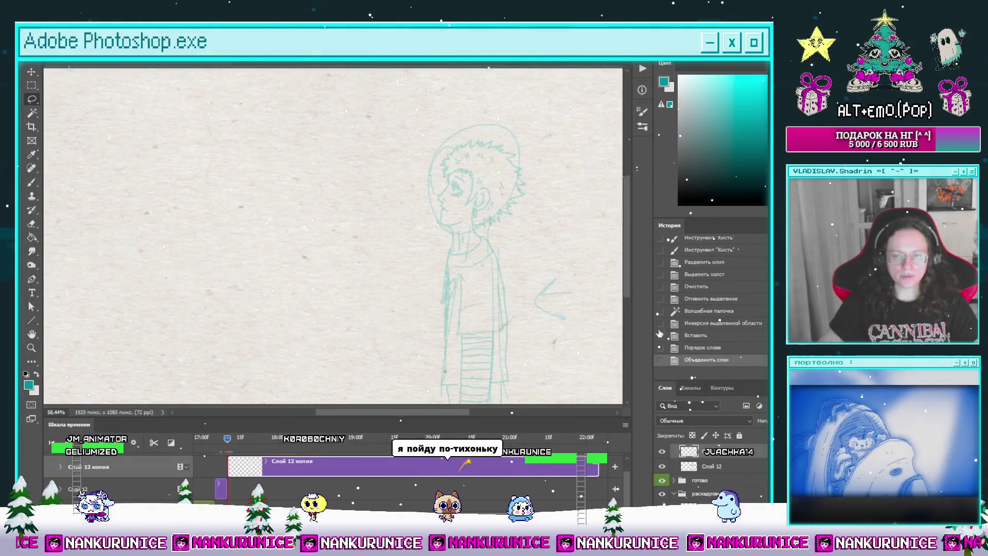
pyautogui.hscroll(3, 481, 226)
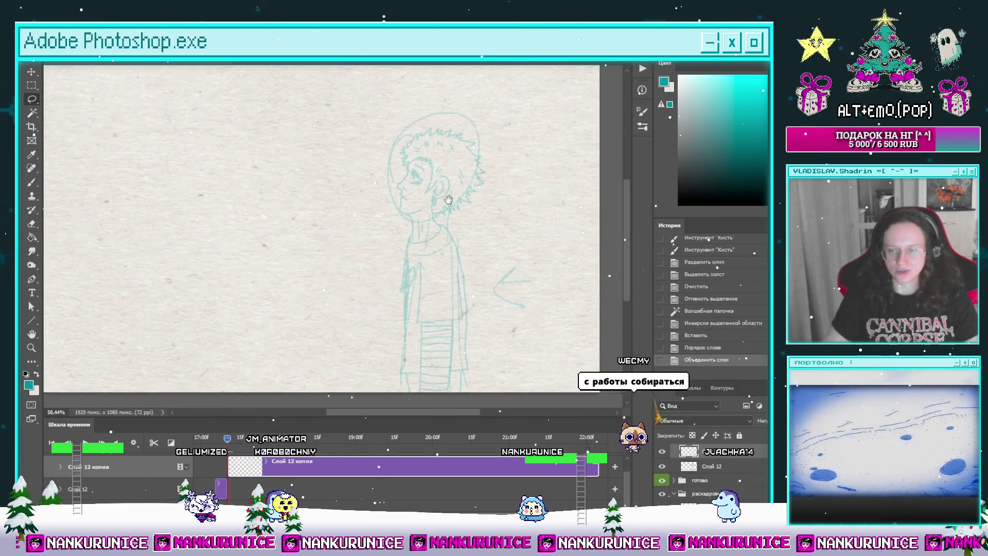
pyautogui.press('Tab')
pyautogui.scroll(-2, 450, 225)
pyautogui.hscroll(2, 450, 225)
pyautogui.hscroll(2, 450, 224)
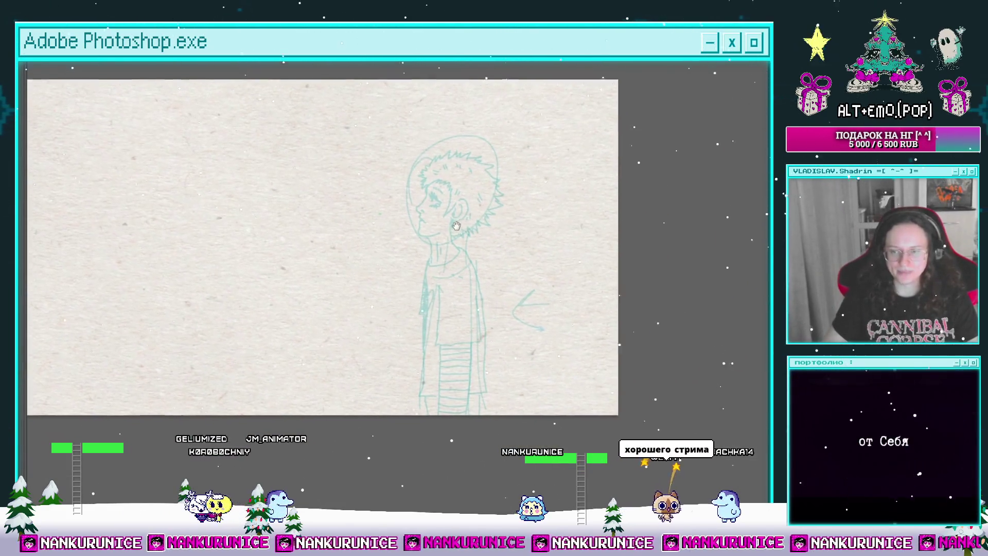
pyautogui.click(449, 223)
pyautogui.click(448, 223)
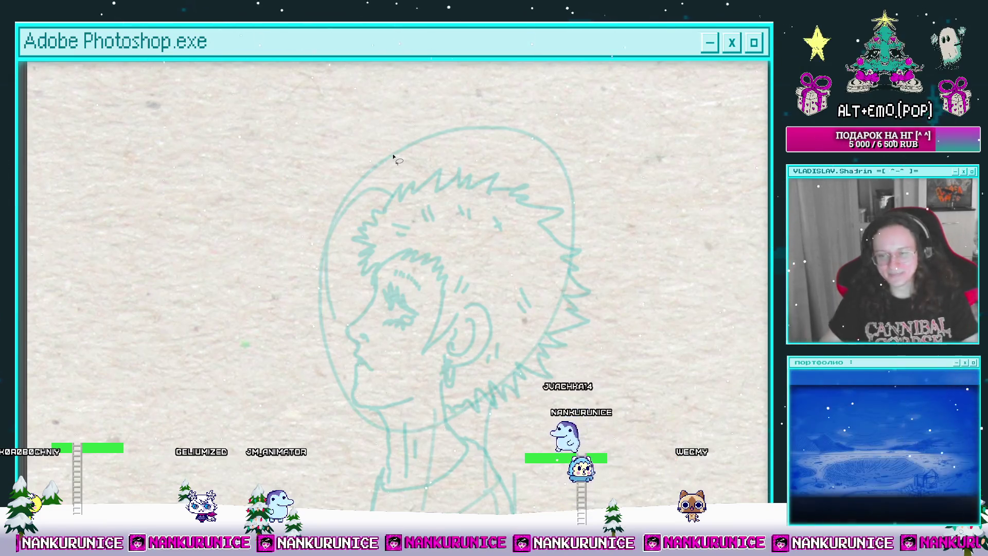
pyautogui.scroll(3, 412, 203)
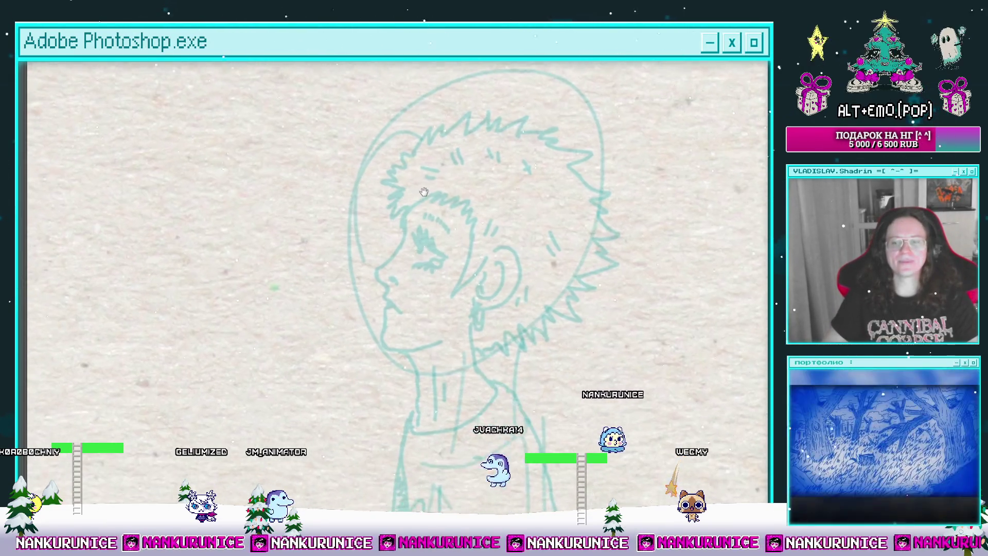
pyautogui.moveTo(392, 257)
pyautogui.mouseDown()
pyautogui.moveTo(417, 146)
pyautogui.moveTo(423, 215)
pyautogui.moveTo(386, 260)
pyautogui.moveTo(380, 296)
pyautogui.moveTo(400, 223)
pyautogui.moveTo(436, 163)
pyautogui.moveTo(416, 224)
pyautogui.moveTo(407, 206)
pyautogui.mouseUp()
pyautogui.scroll(2, 432, 154)
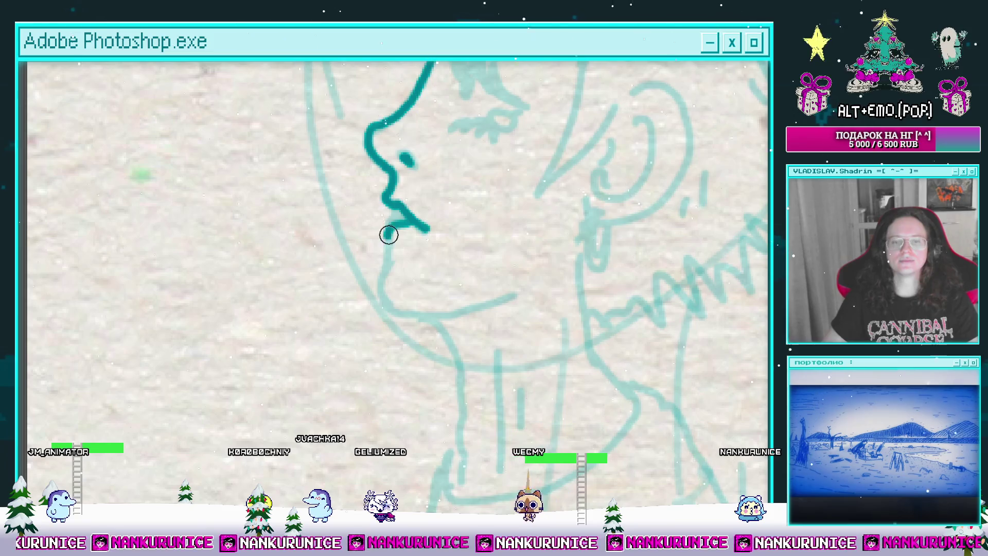
# Ink the chin and continue the jawline rightward in teal.
pyautogui.moveTo(391, 255)
pyautogui.mouseDown()
pyautogui.moveTo(386, 232)
pyautogui.moveTo(393, 250)
pyautogui.mouseUp()
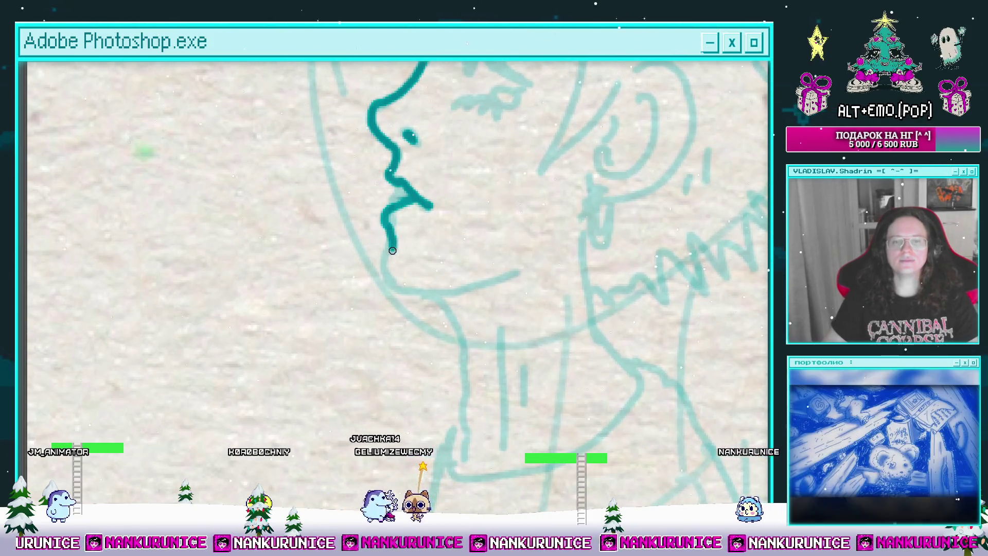
pyautogui.moveTo(409, 300); pyautogui.dragTo(468, 291)
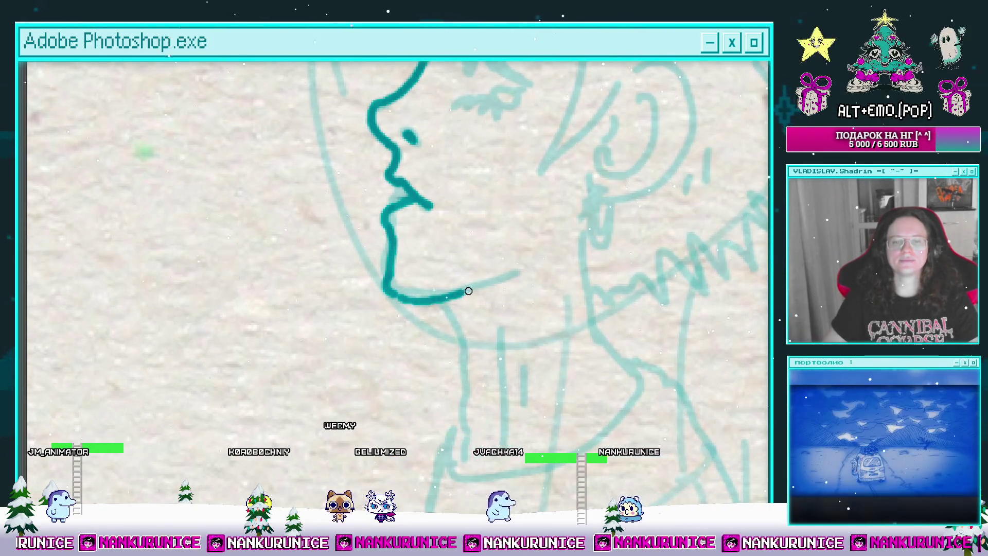
pyautogui.moveTo(521, 227); pyautogui.dragTo(510, 311)
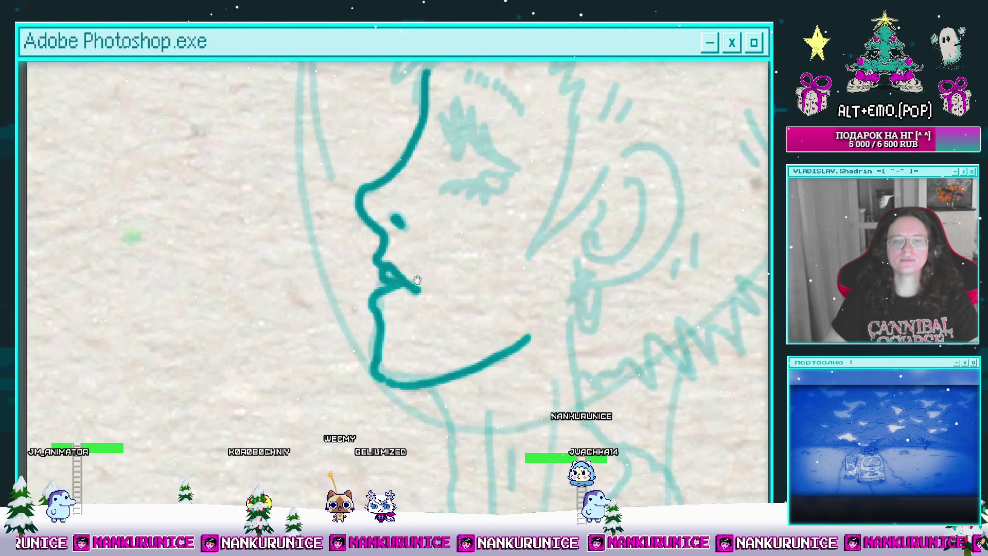
pyautogui.moveTo(385, 267); pyautogui.dragTo(353, 343)
pyautogui.moveTo(443, 170)
pyautogui.mouseDown()
pyautogui.moveTo(419, 208)
pyautogui.moveTo(470, 258)
pyautogui.mouseUp()
# Dot six short teal dashes along the brow, then draw the brow line arcing up from the nose.
pyautogui.click(420, 196)
pyautogui.click(429, 201)
pyautogui.click(437, 204)
pyautogui.click(446, 211)
pyautogui.click(455, 219)
pyautogui.click(459, 226)
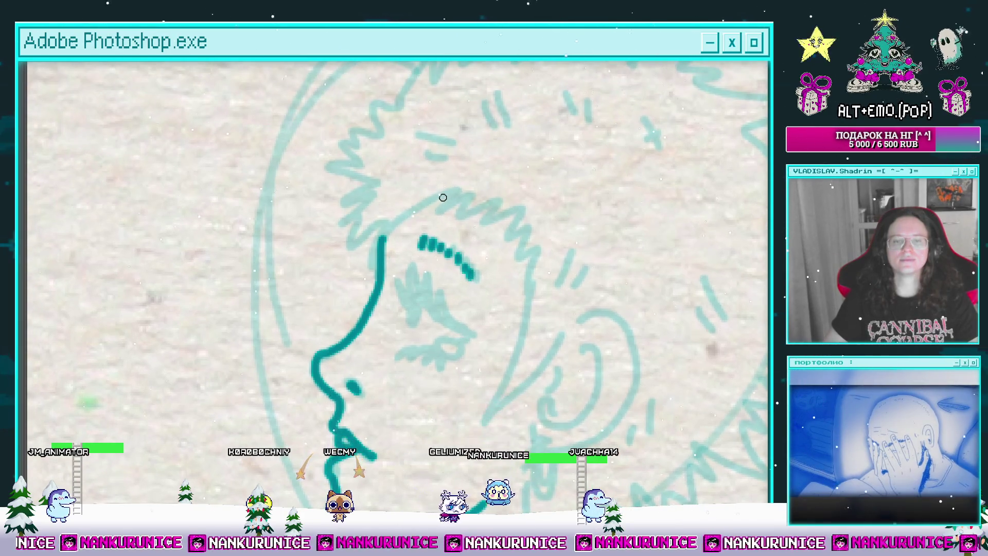
pyautogui.moveTo(450, 191)
pyautogui.mouseDown()
pyautogui.moveTo(371, 244)
pyautogui.moveTo(402, 235)
pyautogui.moveTo(362, 198)
pyautogui.moveTo(404, 129)
pyautogui.moveTo(416, 149)
pyautogui.moveTo(441, 121)
pyautogui.moveTo(517, 125)
pyautogui.moveTo(476, 97)
pyautogui.mouseUp()
# Add jagged hair spikes down the back of the head and give the brow stroke a pointed tip.
pyautogui.scroll(-3, 353, 241)
pyautogui.moveTo(533, 132)
pyautogui.mouseDown()
pyautogui.moveTo(497, 115)
pyautogui.moveTo(519, 135)
pyautogui.moveTo(535, 180)
pyautogui.moveTo(519, 139)
pyautogui.mouseUp()
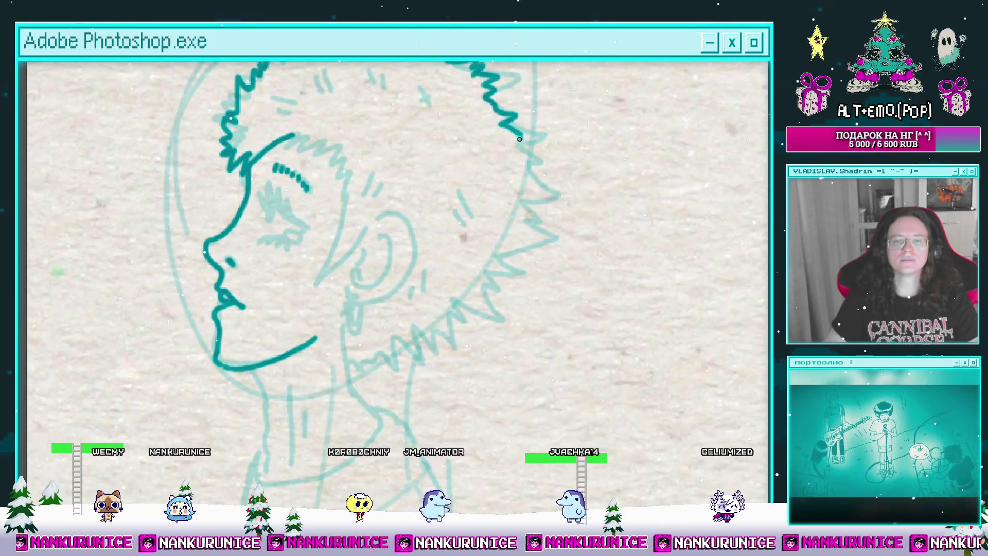
pyautogui.moveTo(509, 213); pyautogui.dragTo(543, 187)
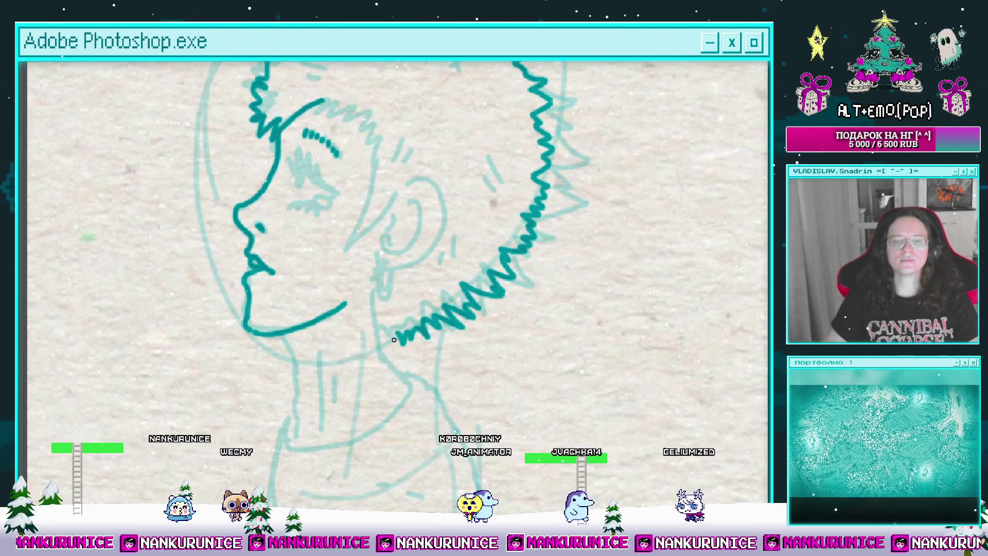
pyautogui.moveTo(401, 278); pyautogui.dragTo(418, 332)
pyautogui.moveTo(342, 156)
pyautogui.mouseDown()
pyautogui.moveTo(332, 173)
pyautogui.moveTo(394, 206)
pyautogui.moveTo(355, 311)
pyautogui.mouseUp()
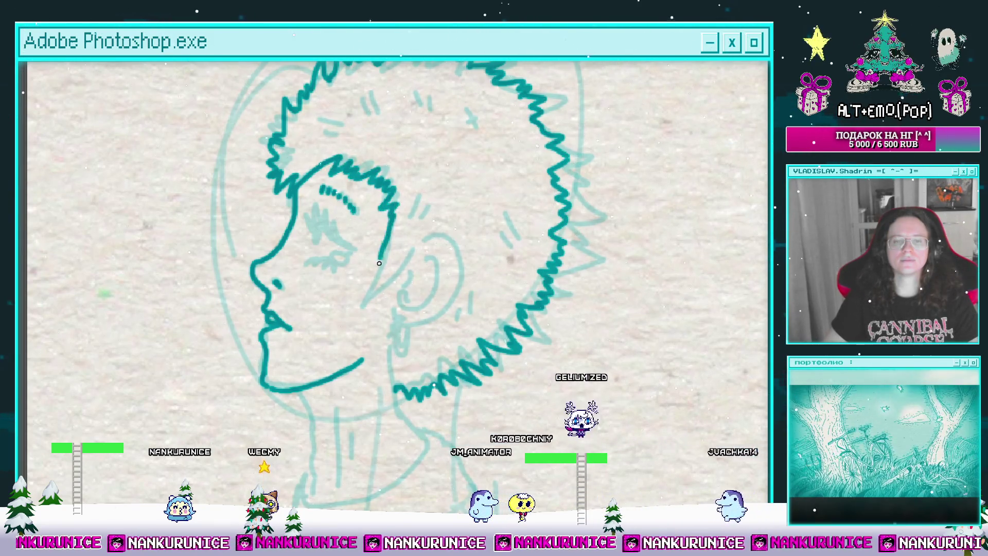
# Draw the small teal eye with its lash and pupil strokes.
pyautogui.scroll(3, 277, 242)
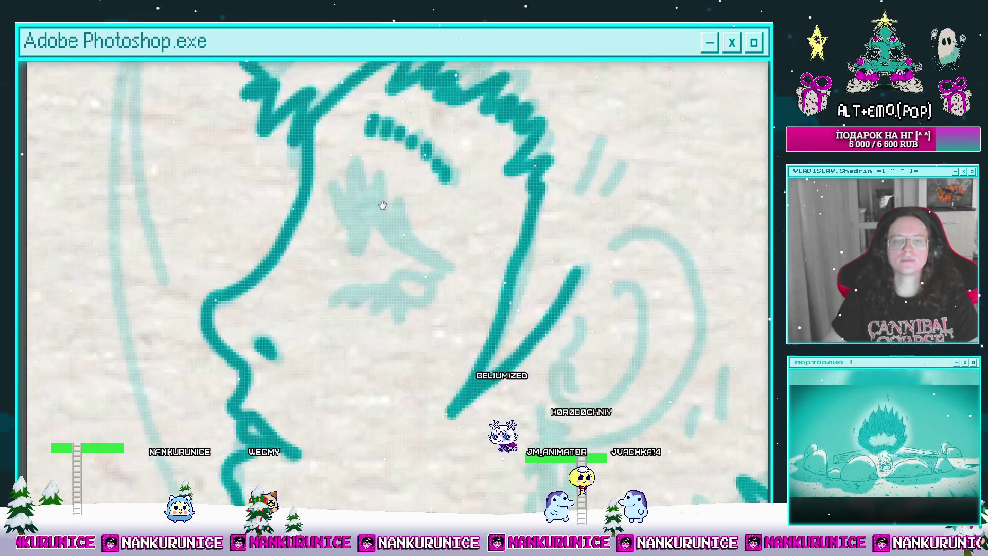
pyautogui.moveTo(426, 280); pyautogui.dragTo(430, 282)
pyautogui.moveTo(359, 285); pyautogui.dragTo(446, 270)
pyautogui.moveTo(394, 170)
pyautogui.mouseDown()
pyautogui.moveTo(414, 234)
pyautogui.moveTo(427, 149)
pyautogui.moveTo(452, 216)
pyautogui.moveTo(498, 247)
pyautogui.moveTo(496, 181)
pyautogui.moveTo(496, 209)
pyautogui.mouseUp()
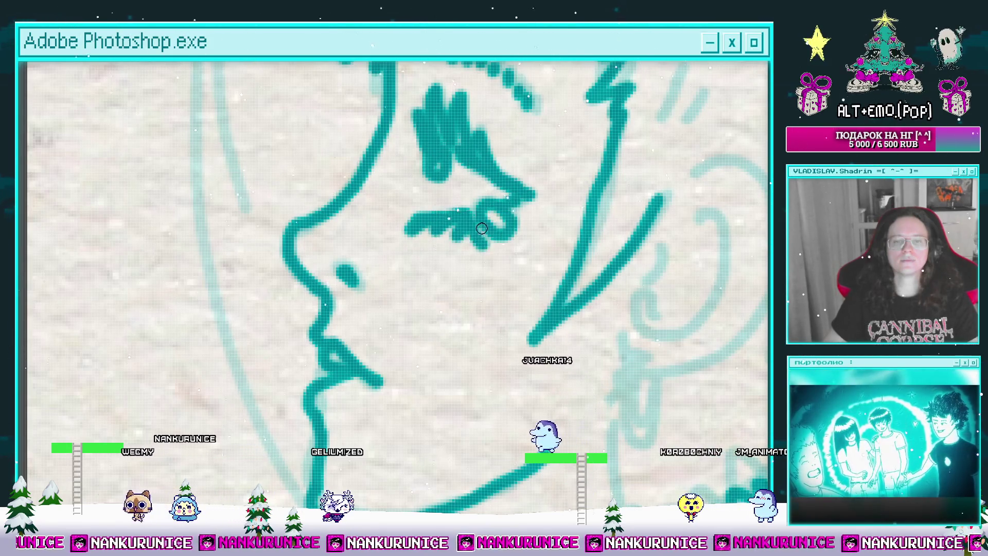
# Touch up the dark eye marking and add short hatch strokes in the hair beside the eye.
pyautogui.scroll(-5, 462, 226)
pyautogui.moveTo(458, 241); pyautogui.dragTo(463, 321)
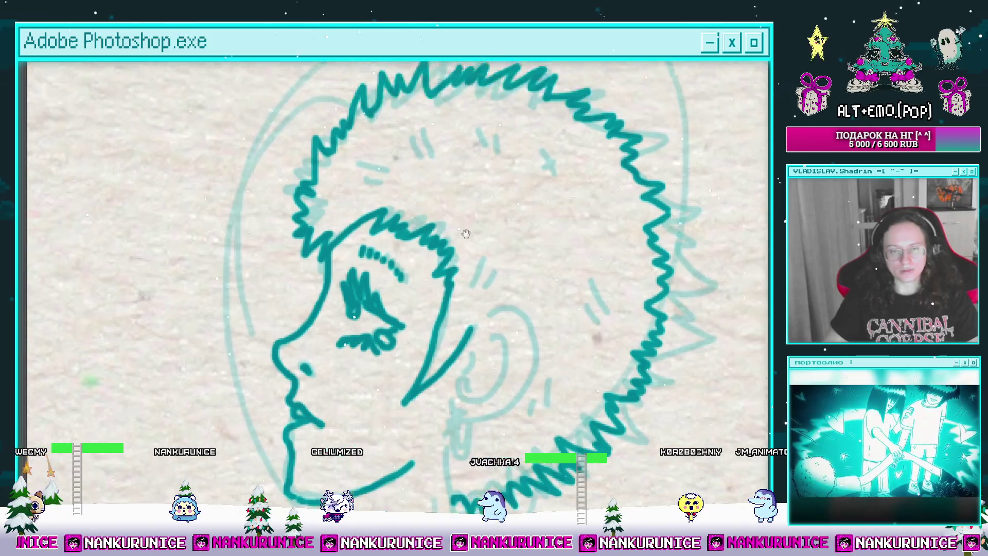
pyautogui.click(449, 186)
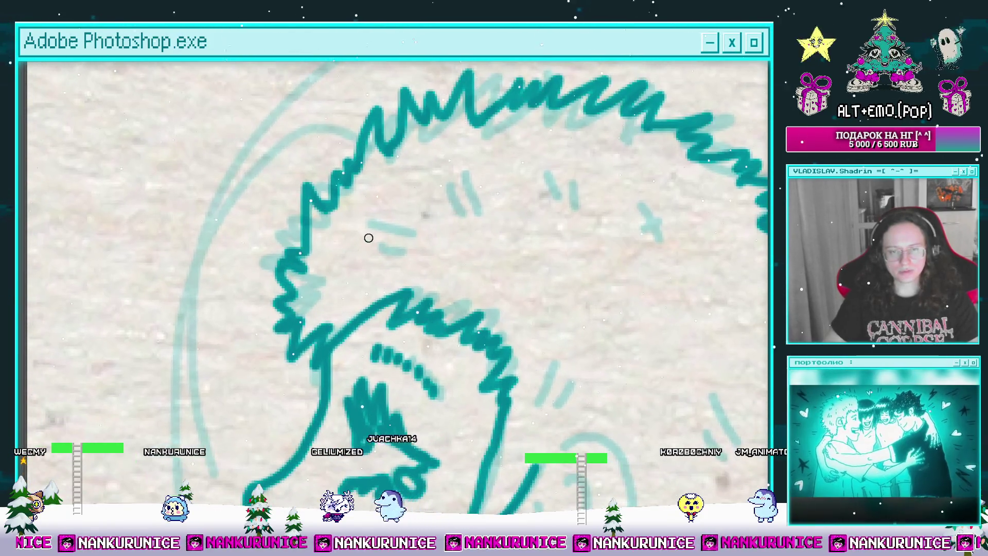
pyautogui.moveTo(377, 244); pyautogui.dragTo(406, 224)
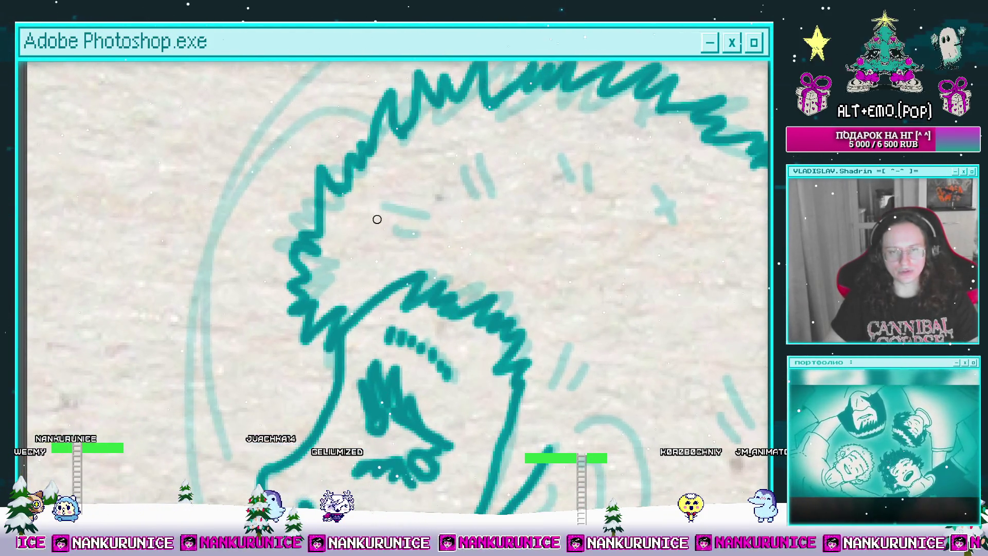
pyautogui.moveTo(488, 189); pyautogui.dragTo(398, 233)
pyautogui.moveTo(367, 193); pyautogui.dragTo(372, 224)
pyautogui.moveTo(425, 209); pyautogui.dragTo(353, 199)
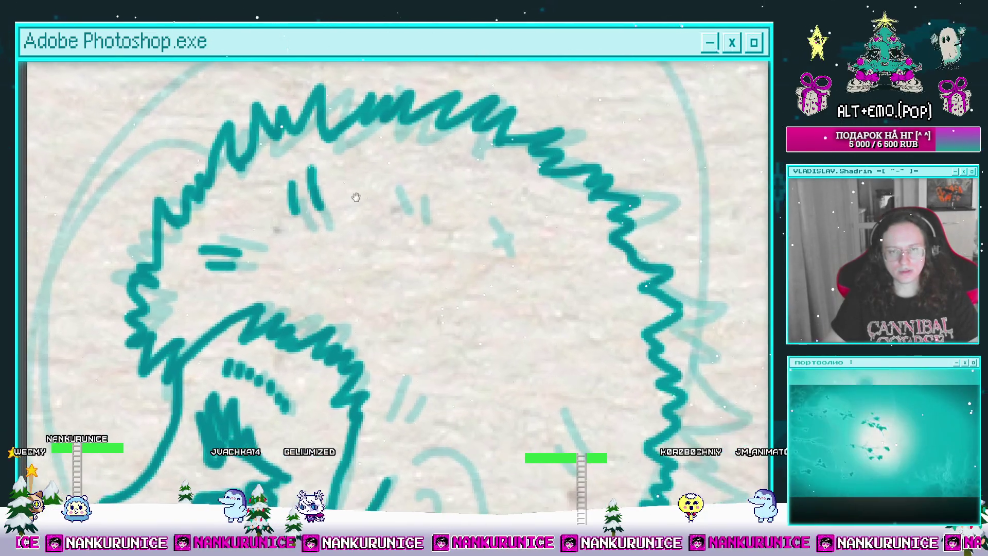
# Ink the ear, undoing a bad arc above it, and draw the neck line down from the jaw.
pyautogui.moveTo(452, 208)
pyautogui.mouseDown()
pyautogui.moveTo(436, 187)
pyautogui.moveTo(477, 91)
pyautogui.mouseUp()
pyautogui.moveTo(472, 267); pyautogui.dragTo(431, 184)
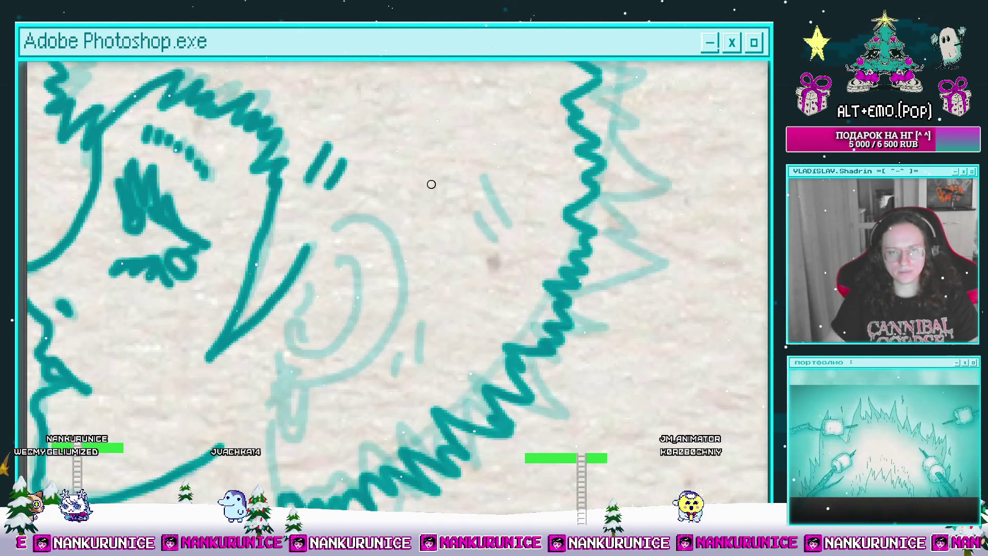
pyautogui.moveTo(346, 186)
pyautogui.mouseDown()
pyautogui.moveTo(392, 101)
pyautogui.moveTo(386, 154)
pyautogui.moveTo(365, 198)
pyautogui.moveTo(441, 154)
pyautogui.moveTo(428, 163)
pyautogui.moveTo(487, 192)
pyautogui.moveTo(514, 180)
pyautogui.moveTo(542, 137)
pyautogui.moveTo(545, 239)
pyautogui.moveTo(475, 286)
pyautogui.moveTo(463, 222)
pyautogui.mouseUp()
pyautogui.hotkey('ctrl', 'z')
pyautogui.moveTo(436, 264); pyautogui.dragTo(428, 345)
pyautogui.moveTo(465, 240); pyautogui.dragTo(444, 265)
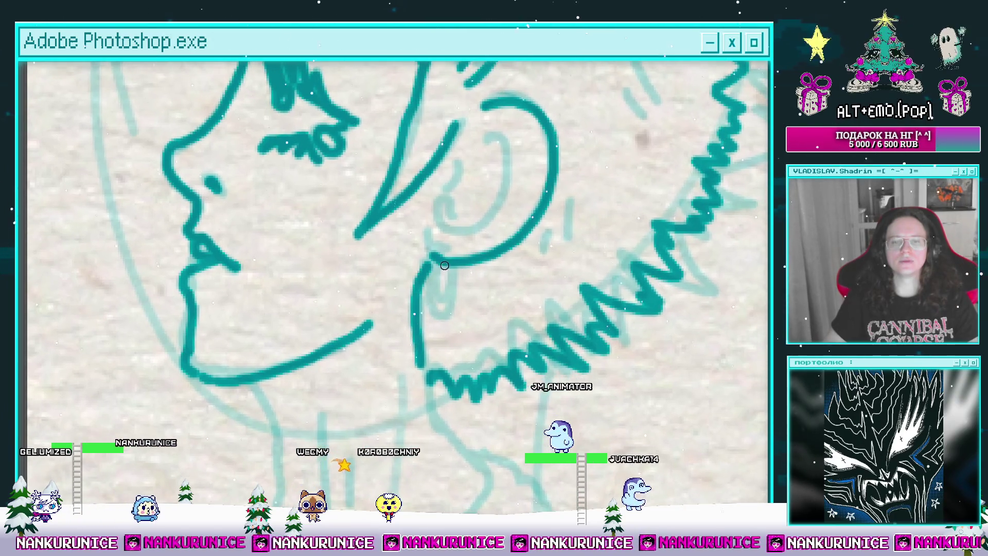
# Thicken the dangling earring drop under the ear, then bring the panels and timeline back.
pyautogui.moveTo(445, 322); pyautogui.dragTo(452, 265)
pyautogui.moveTo(447, 225); pyautogui.dragTo(455, 233)
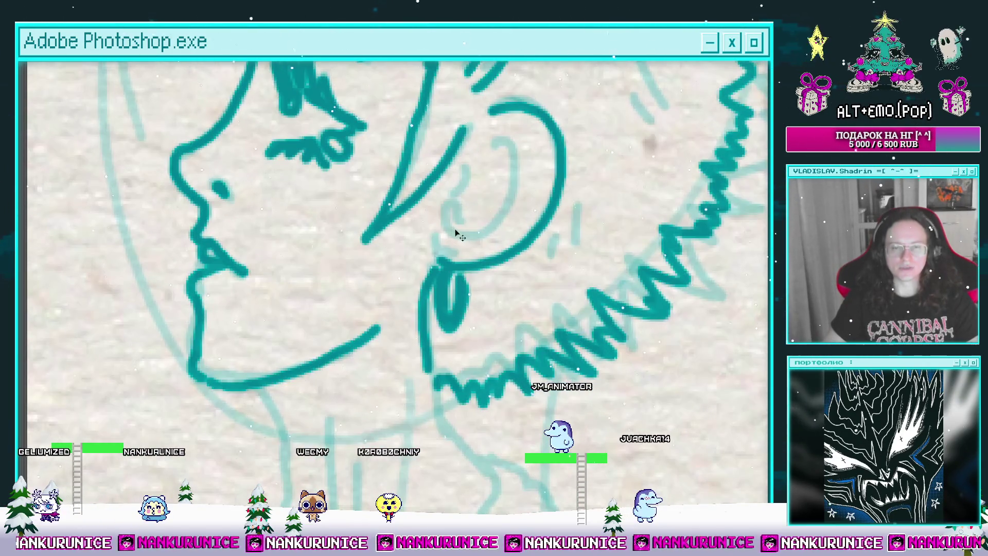
pyautogui.moveTo(443, 323); pyautogui.dragTo(450, 283)
pyautogui.moveTo(463, 189)
pyautogui.mouseDown()
pyautogui.moveTo(423, 246)
pyautogui.moveTo(408, 304)
pyautogui.mouseUp()
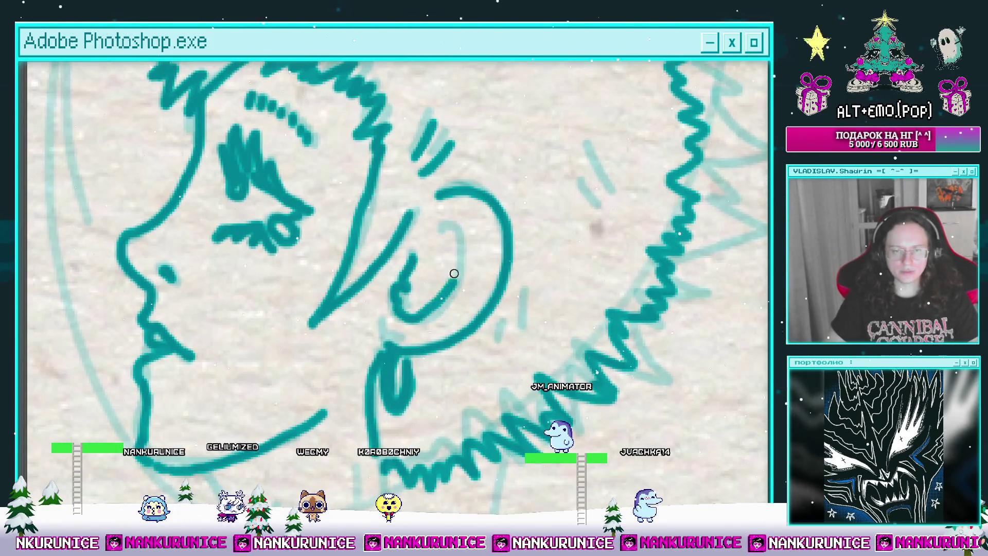
pyautogui.moveTo(448, 248); pyautogui.dragTo(434, 278)
pyautogui.moveTo(387, 325); pyautogui.dragTo(318, 347)
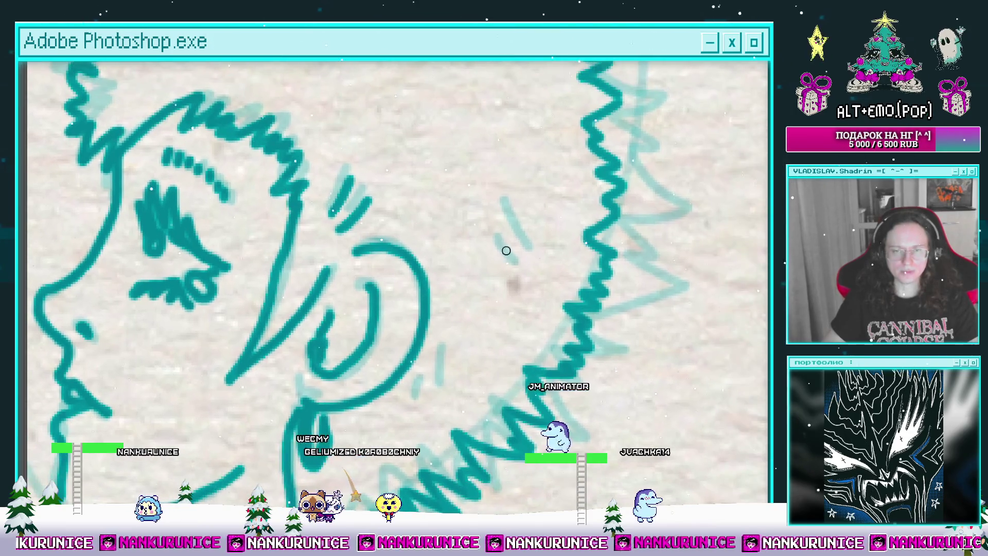
pyautogui.moveTo(509, 220)
pyautogui.mouseDown()
pyautogui.moveTo(498, 204)
pyautogui.moveTo(501, 232)
pyautogui.mouseUp()
pyautogui.press('Tab')
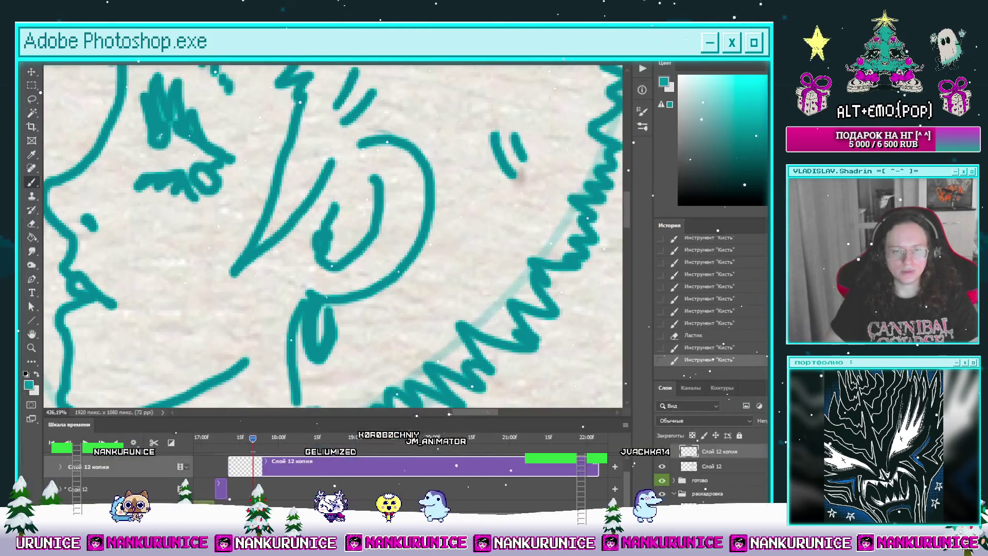
# Step back one frame, hide the panels, and zoom out to frame the whole head and neck.
pyautogui.hotkey('shift', 'Left')
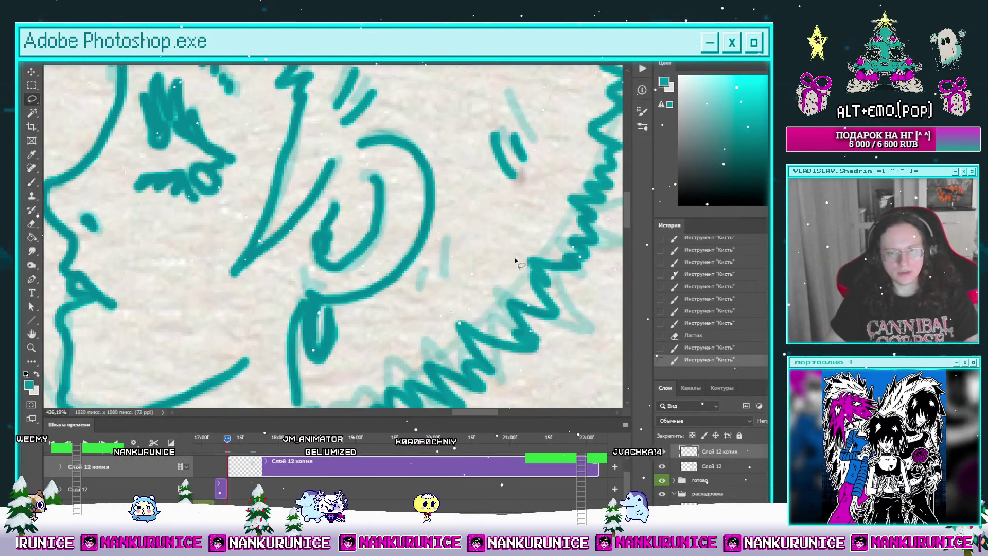
pyautogui.press('Tab')
pyautogui.press('b')
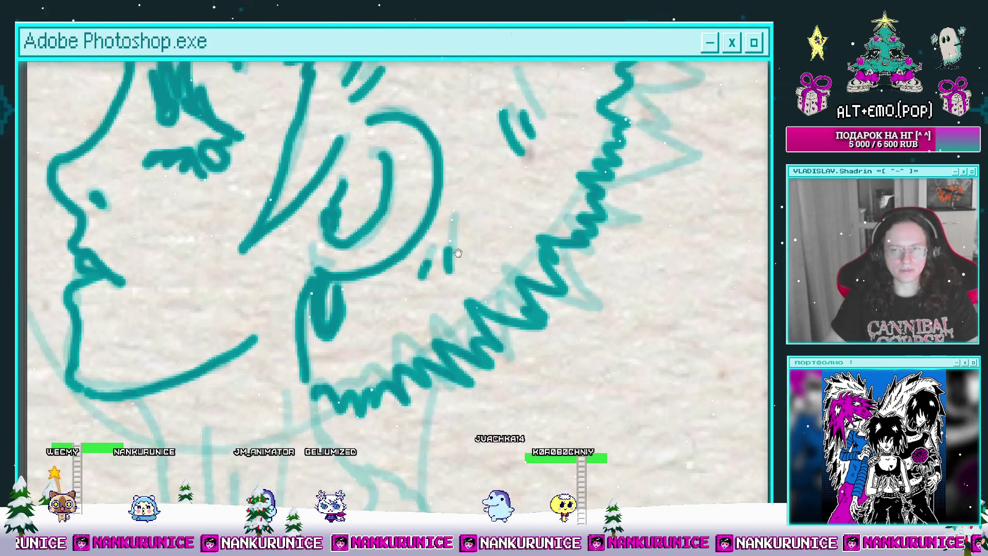
pyautogui.moveTo(465, 201)
pyautogui.mouseDown()
pyautogui.moveTo(491, 218)
pyautogui.moveTo(522, 200)
pyautogui.moveTo(533, 212)
pyautogui.moveTo(491, 189)
pyautogui.mouseUp()
pyautogui.hotkey('ctrl', '-')
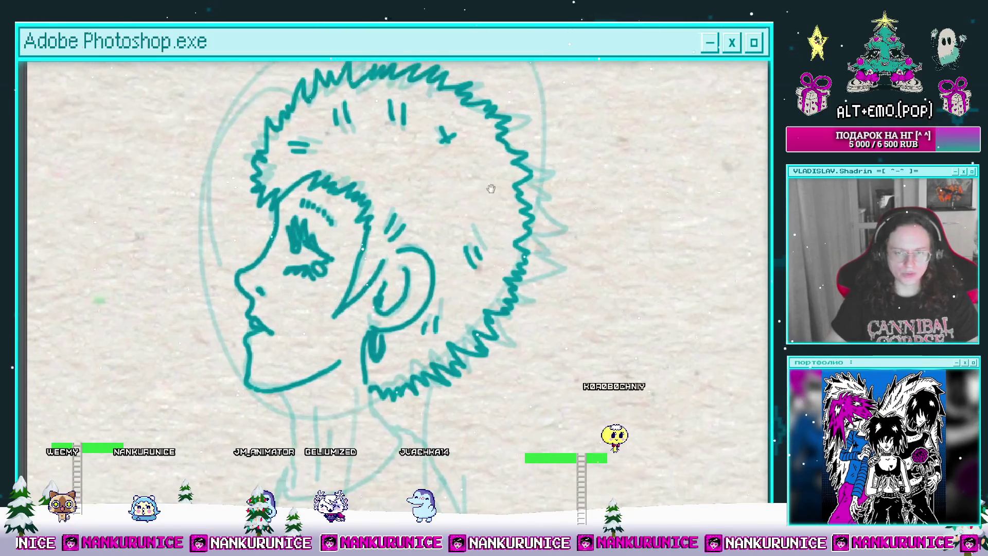
pyautogui.moveTo(523, 221)
pyautogui.mouseDown()
pyautogui.moveTo(476, 195)
pyautogui.moveTo(495, 197)
pyautogui.mouseUp()
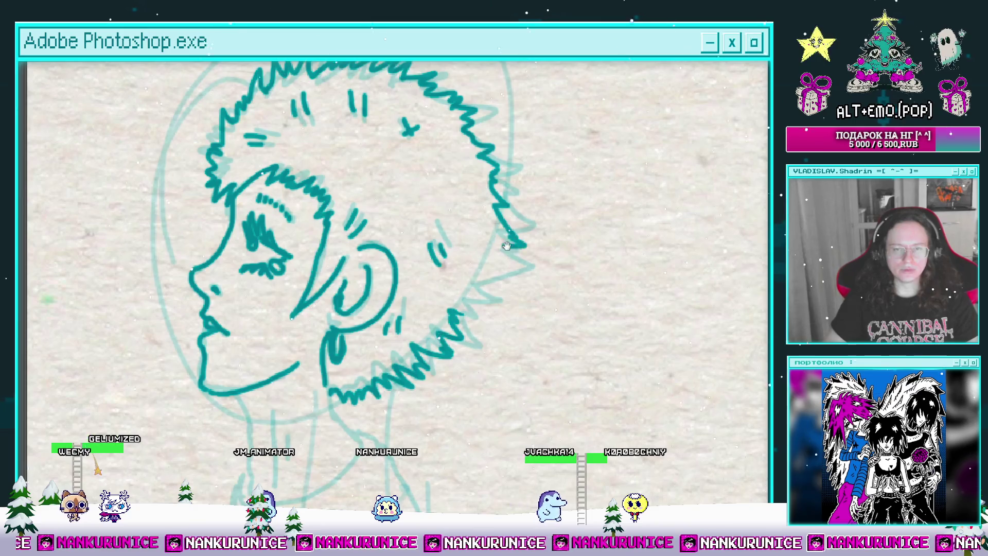
pyautogui.moveTo(507, 246); pyautogui.dragTo(514, 217)
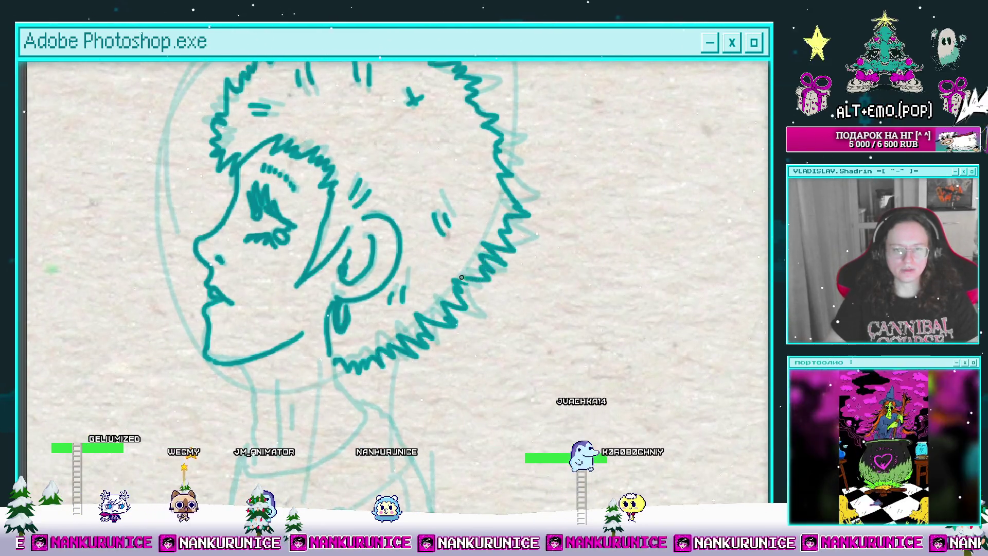
pyautogui.moveTo(364, 164)
pyautogui.mouseDown()
pyautogui.moveTo(492, 153)
pyautogui.moveTo(486, 36)
pyautogui.mouseUp()
pyautogui.moveTo(383, 247)
pyautogui.mouseDown()
pyautogui.moveTo(386, 183)
pyautogui.moveTo(399, 241)
pyautogui.mouseUp()
# Extend the neck line down from the chin and add a short vertical line inside the neck.
pyautogui.moveTo(399, 241); pyautogui.dragTo(392, 195)
pyautogui.moveTo(389, 265); pyautogui.dragTo(375, 288)
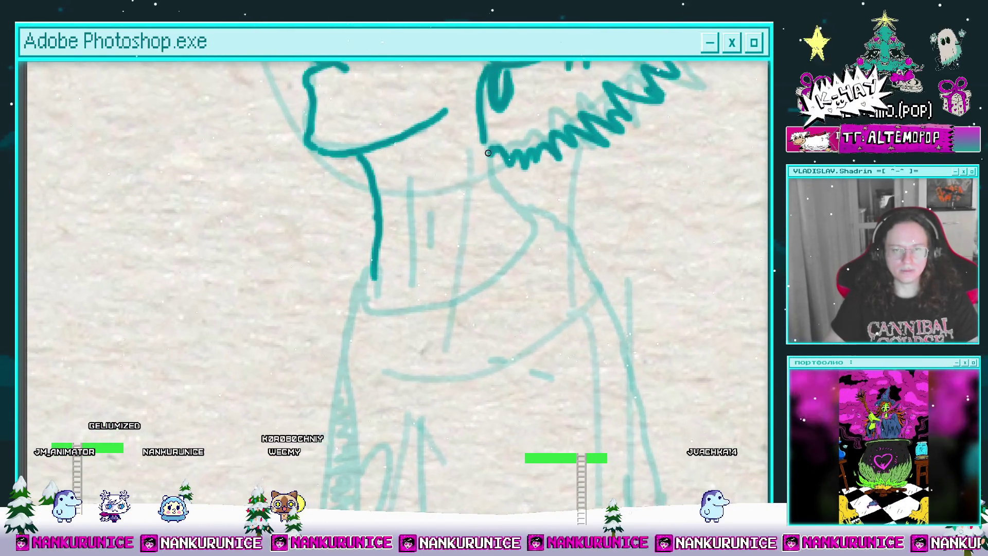
pyautogui.moveTo(515, 222)
pyautogui.mouseDown()
pyautogui.moveTo(503, 146)
pyautogui.moveTo(512, 205)
pyautogui.mouseUp()
pyautogui.moveTo(421, 190); pyautogui.dragTo(421, 247)
pyautogui.moveTo(421, 247)
pyautogui.mouseDown()
pyautogui.moveTo(419, 157)
pyautogui.moveTo(391, 131)
pyautogui.moveTo(380, 199)
pyautogui.moveTo(383, 108)
pyautogui.mouseUp()
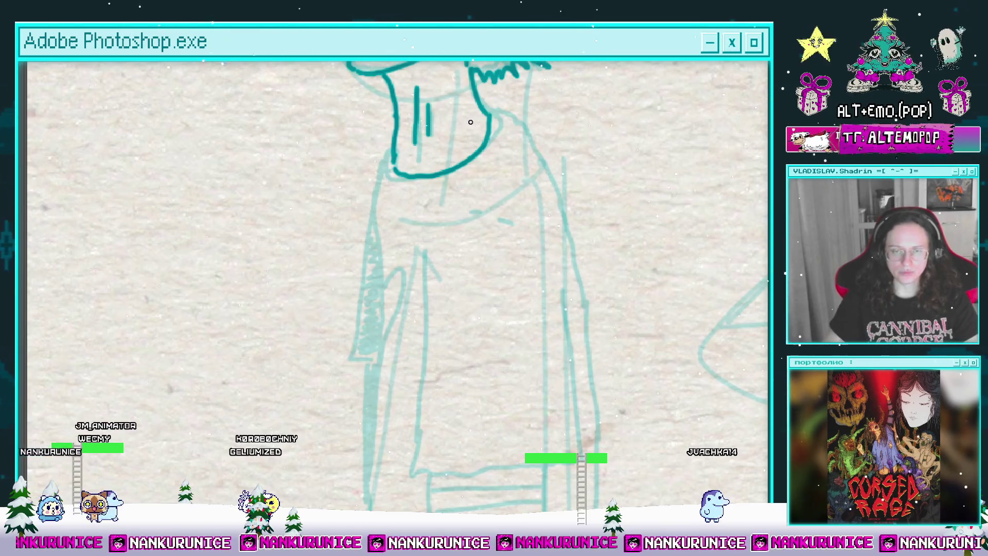
pyautogui.moveTo(487, 149)
pyautogui.mouseDown()
pyautogui.moveTo(496, 155)
pyautogui.moveTo(427, 170)
pyautogui.moveTo(400, 158)
pyautogui.mouseUp()
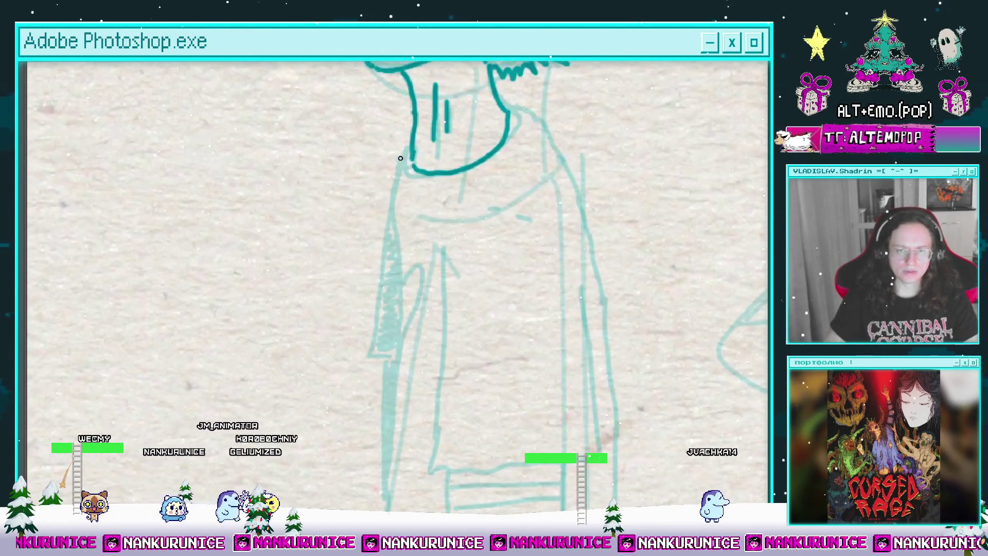
pyautogui.moveTo(399, 230)
pyautogui.mouseDown()
pyautogui.moveTo(393, 178)
pyautogui.moveTo(368, 249)
pyautogui.mouseUp()
pyautogui.moveTo(517, 157); pyautogui.dragTo(494, 130)
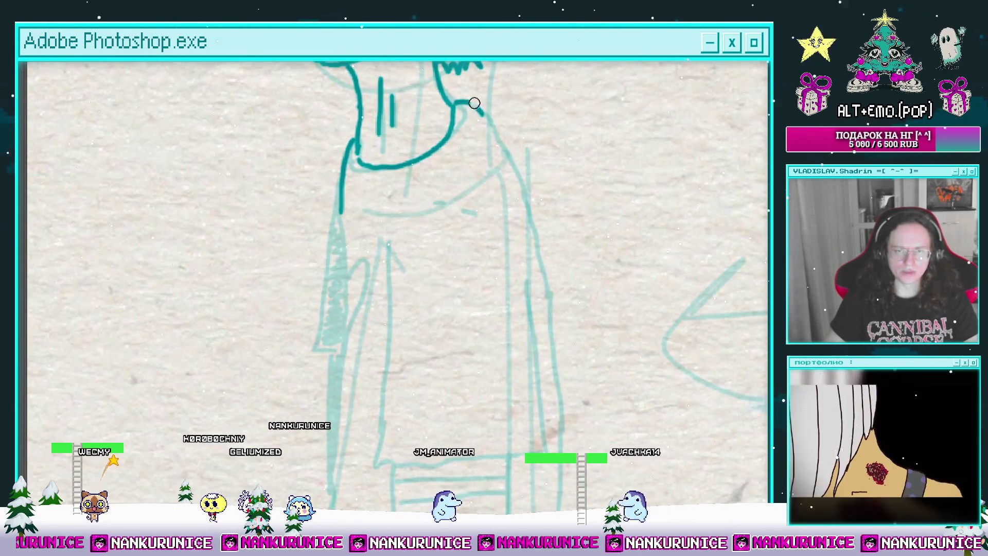
# Ink the shirt's left edge downward and start the hem toward the legs.
pyautogui.scroll(-2, 508, 137)
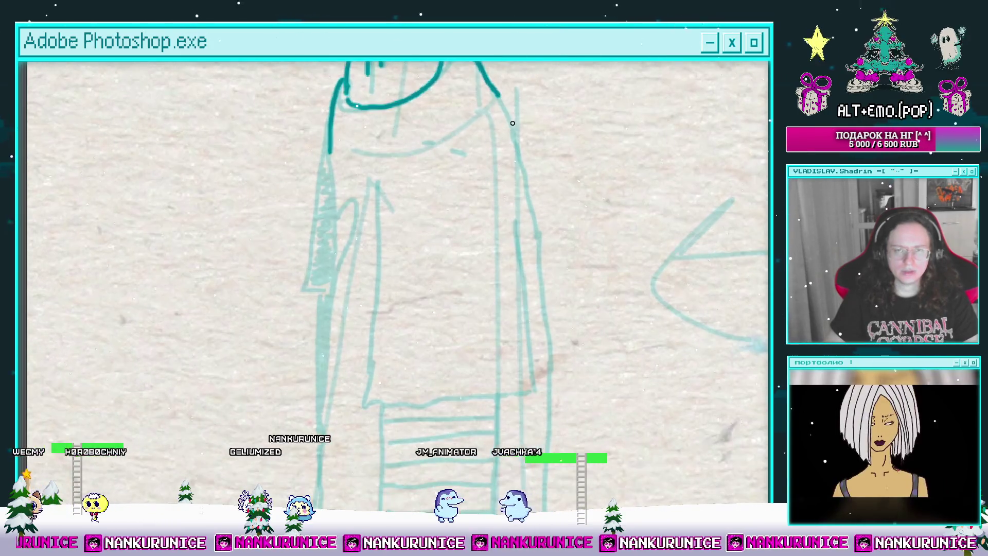
pyautogui.scroll(-2, 515, 143)
pyautogui.scroll(3, 515, 143)
pyautogui.scroll(-2, 399, 145)
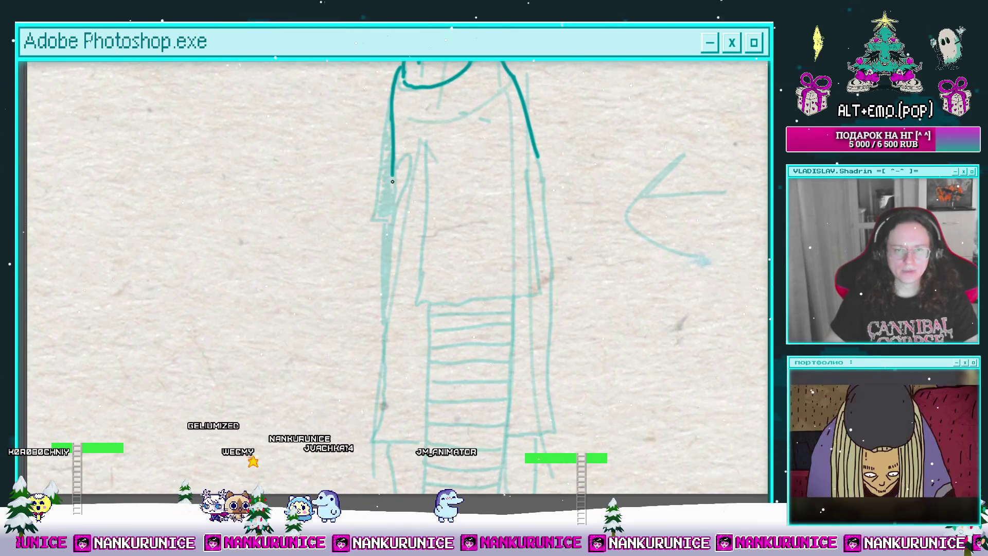
pyautogui.moveTo(392, 181)
pyautogui.mouseDown()
pyautogui.moveTo(405, 153)
pyautogui.moveTo(401, 249)
pyautogui.mouseUp()
pyautogui.moveTo(401, 249); pyautogui.dragTo(401, 194)
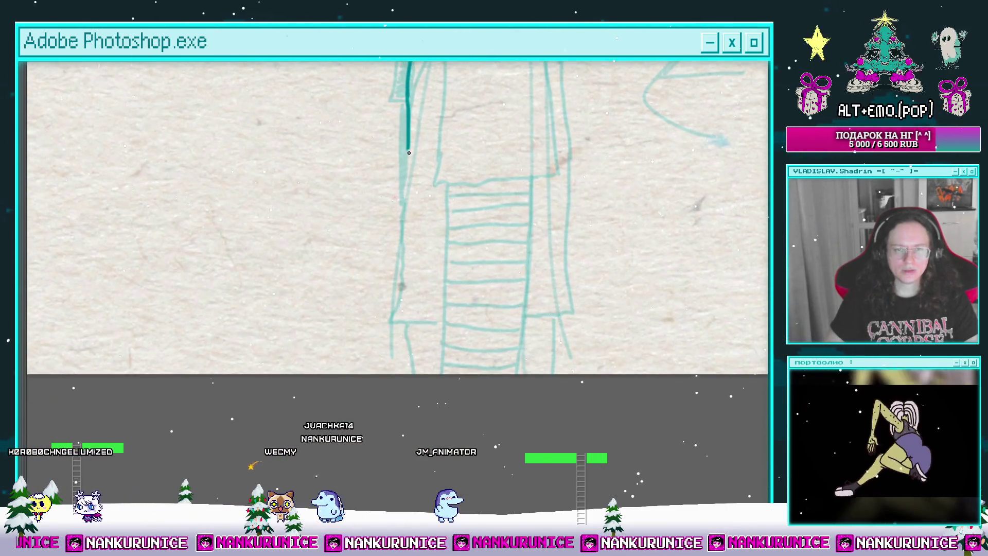
pyautogui.moveTo(429, 321); pyautogui.dragTo(443, 322)
# Draw the shirt hem from the bottom of the left edge across to the right.
pyautogui.scroll(3, 434, 288)
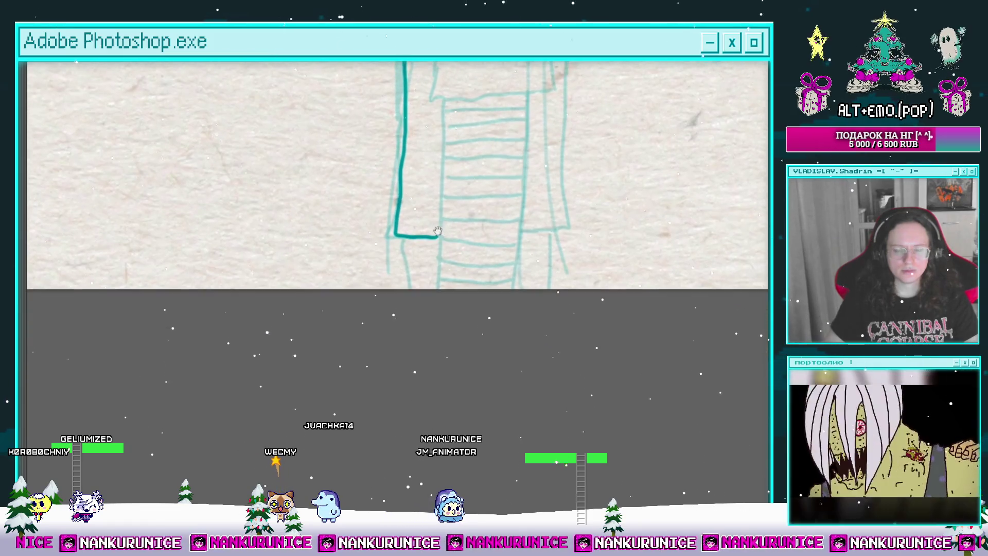
pyautogui.scroll(-2, 460, 234)
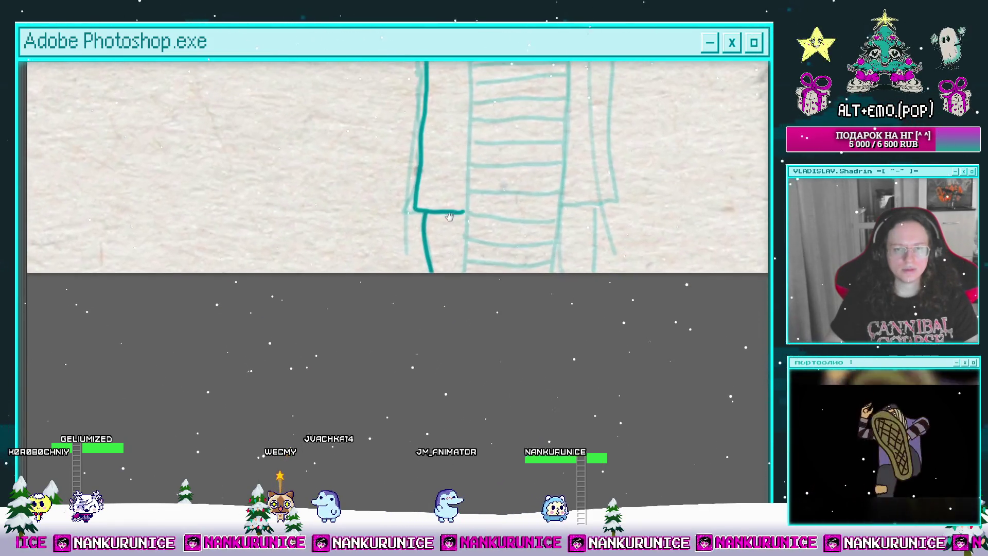
pyautogui.scroll(3, 424, 221)
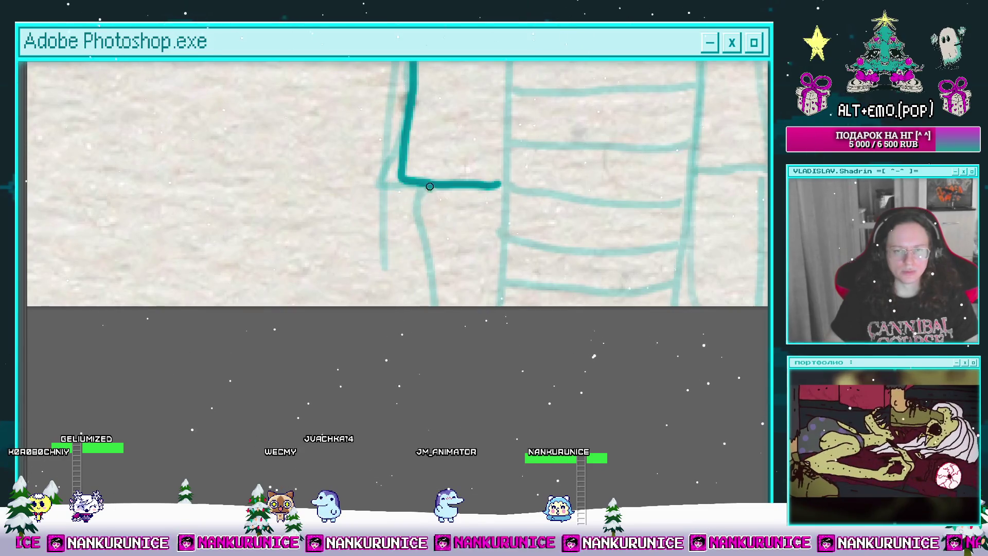
pyautogui.scroll(-2, 447, 231)
pyautogui.moveTo(439, 76)
pyautogui.mouseDown()
pyautogui.moveTo(408, 179)
pyautogui.moveTo(401, 123)
pyautogui.mouseUp()
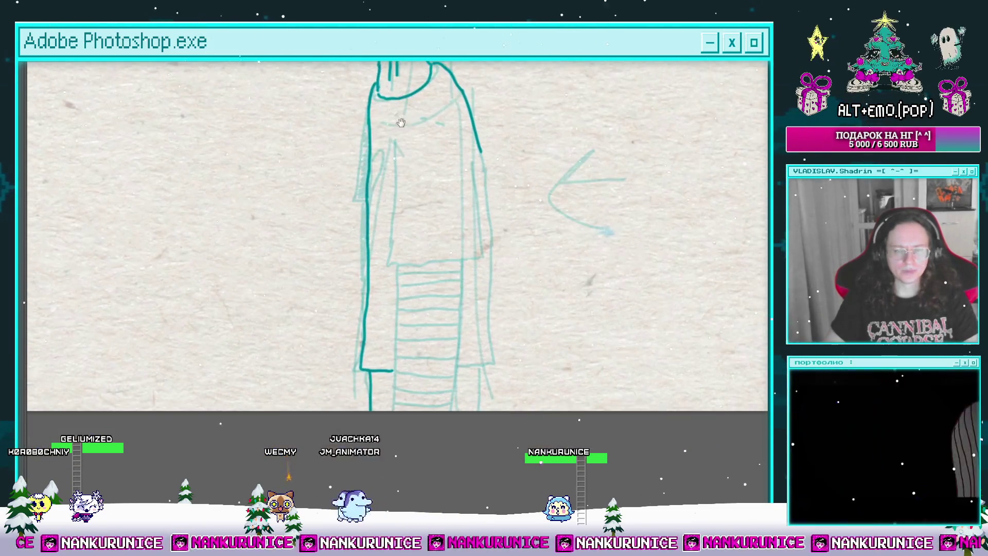
pyautogui.scroll(1, 404, 142)
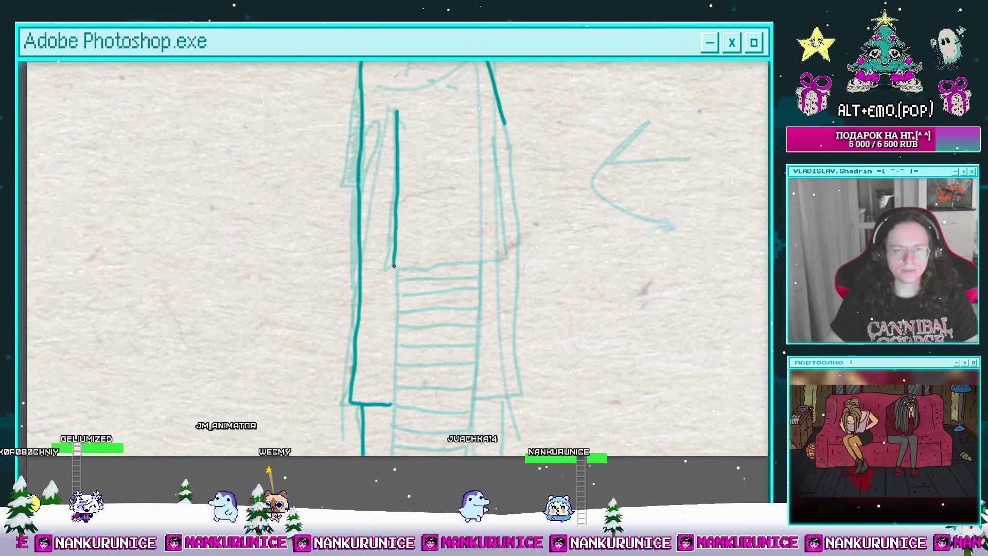
pyautogui.moveTo(394, 266); pyautogui.dragTo(500, 257)
pyautogui.moveTo(478, 170); pyautogui.dragTo(444, 198)
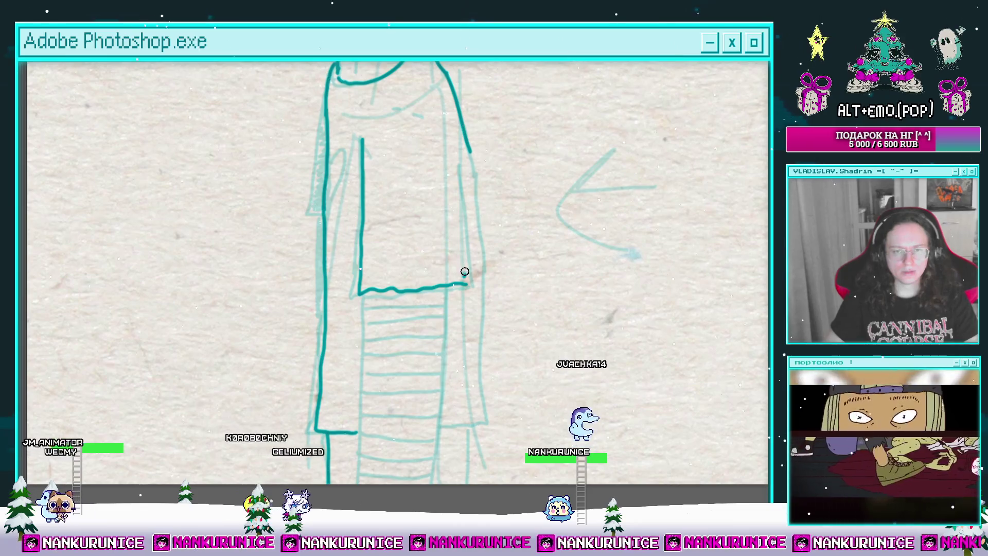
# Ink a vertical front-panel line down the shirt and redraw the left edge, undoing a wobbly stroke.
pyautogui.scroll(2, 391, 185)
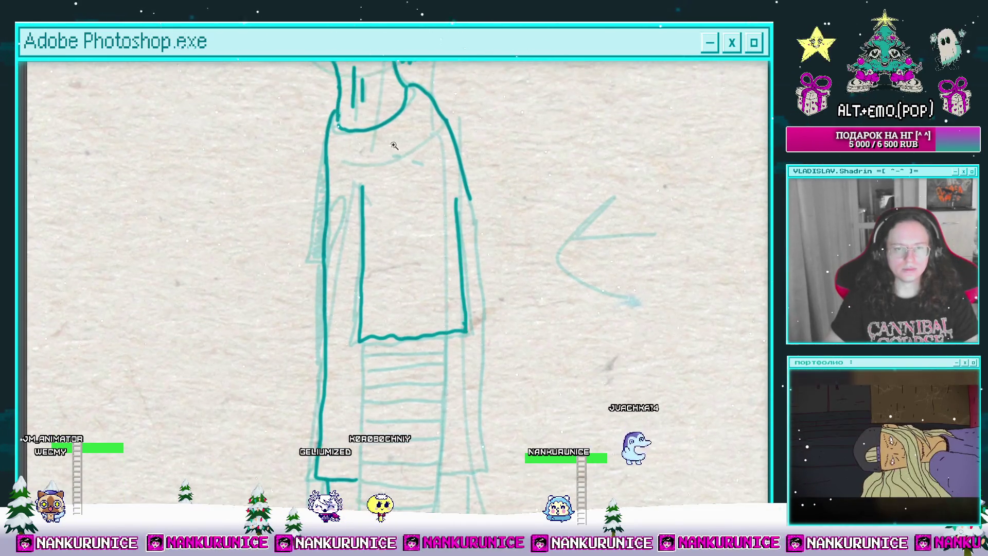
pyautogui.scroll(2, 384, 174)
pyautogui.moveTo(432, 163); pyautogui.dragTo(450, 220)
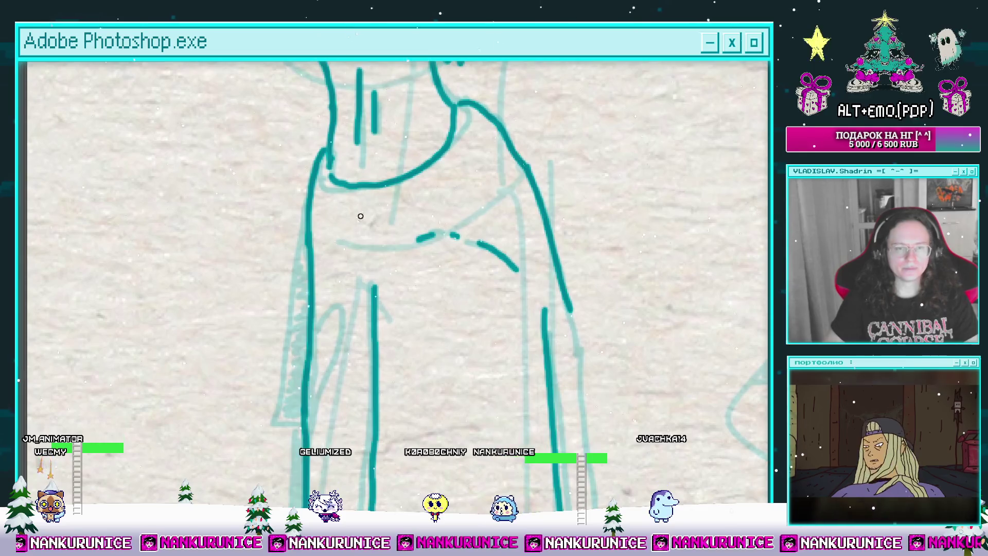
pyautogui.moveTo(304, 260); pyautogui.dragTo(402, 147)
pyautogui.moveTo(389, 97)
pyautogui.mouseDown()
pyautogui.moveTo(379, 233)
pyautogui.moveTo(418, 64)
pyautogui.mouseUp()
pyautogui.scroll(-2, 430, 104)
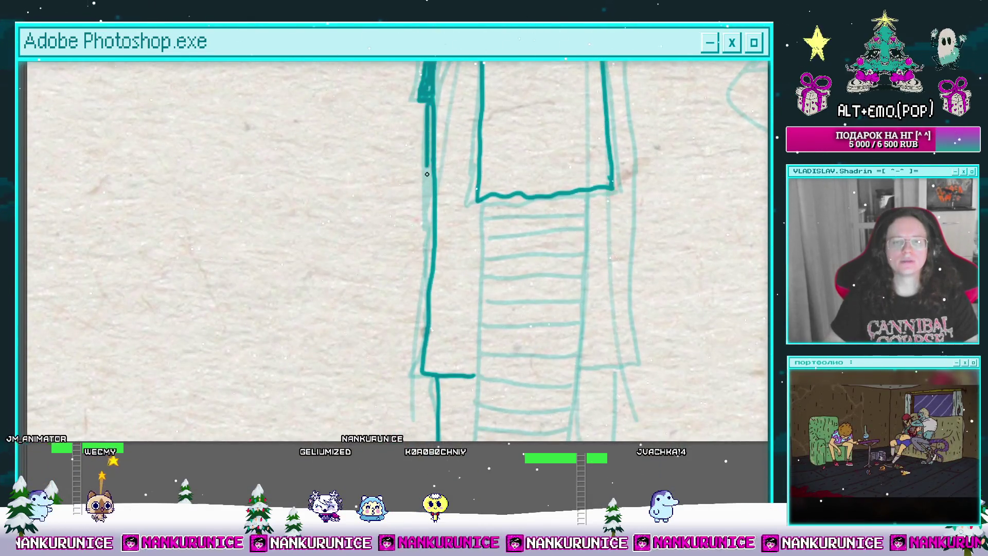
pyautogui.moveTo(426, 174); pyautogui.dragTo(420, 321)
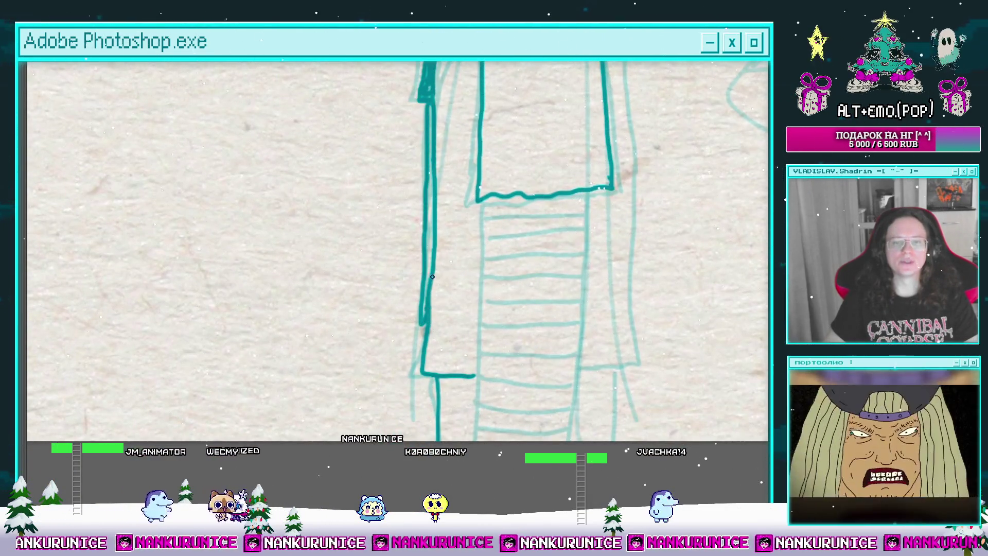
pyautogui.scroll(-1, 436, 245)
pyautogui.hotkey('ctrl', 'z')
pyautogui.scroll(2, 444, 177)
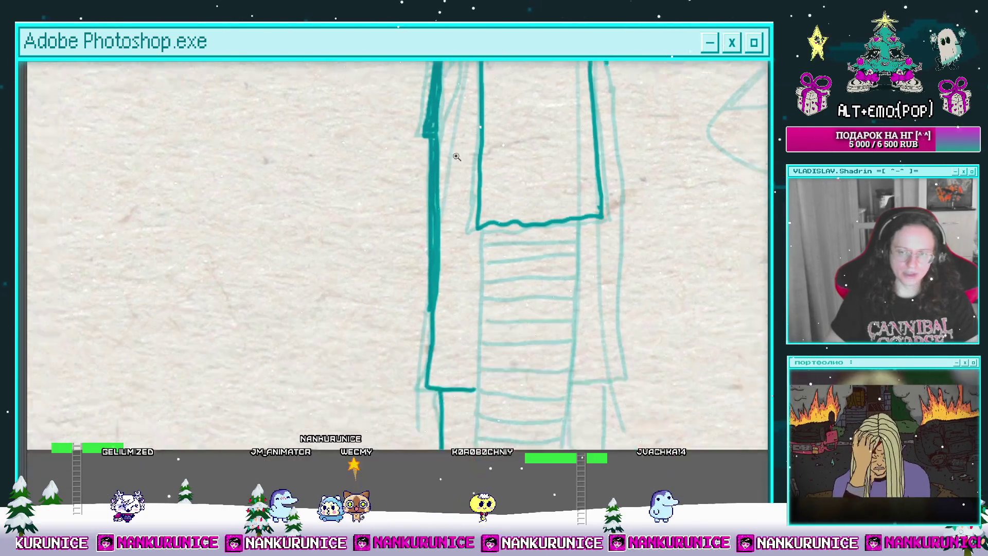
pyautogui.scroll(-2, 340, 262)
# Ink the left and right leg outlines in teal, redrawing the right one straighter.
pyautogui.scroll(-3, 494, 171)
pyautogui.scroll(-3, 494, 172)
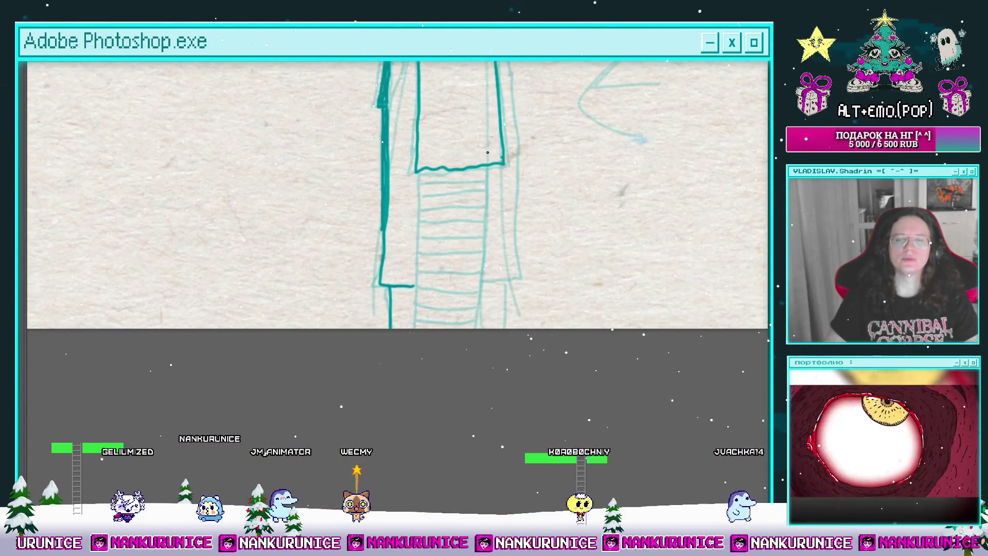
pyautogui.scroll(2, 456, 108)
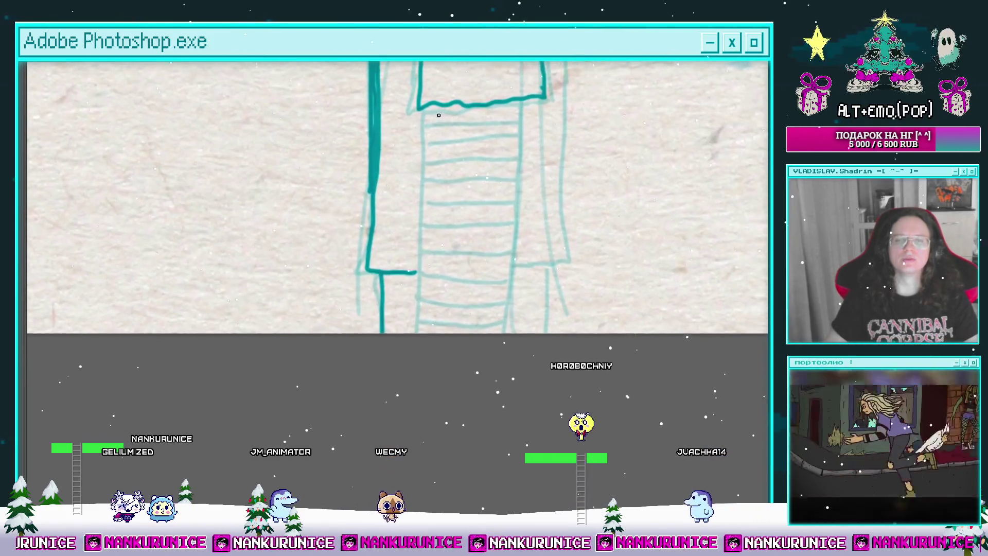
pyautogui.moveTo(430, 106); pyautogui.dragTo(416, 330)
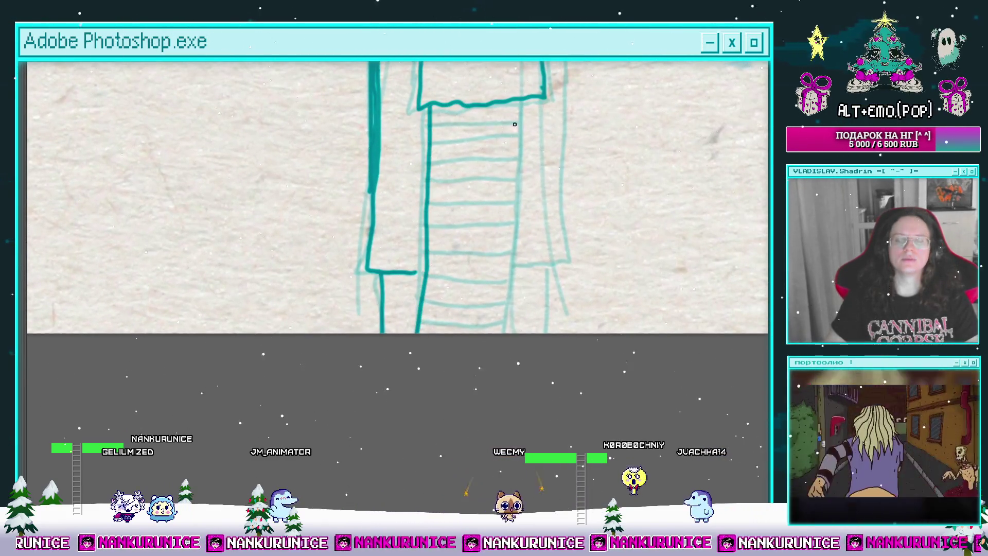
pyautogui.moveTo(518, 153); pyautogui.dragTo(506, 302)
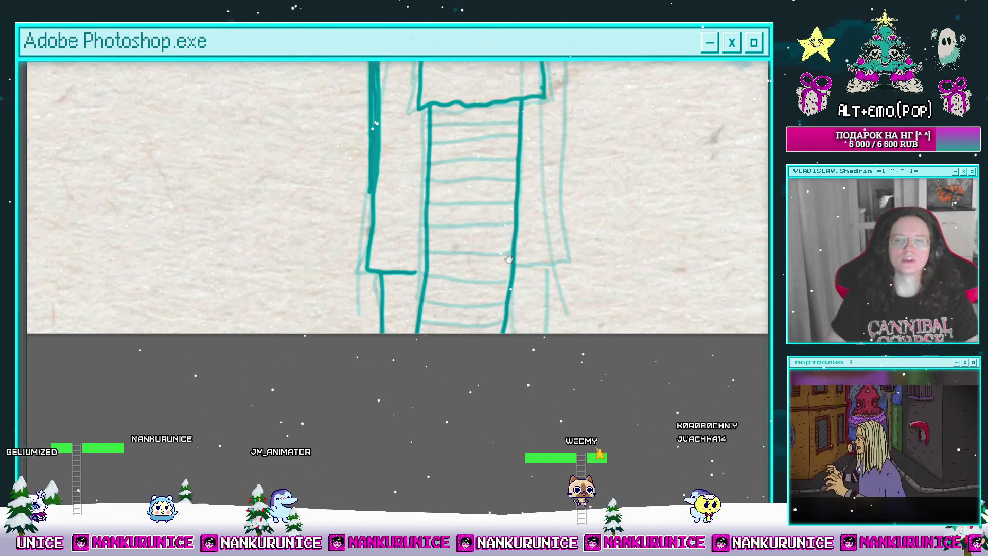
pyautogui.moveTo(509, 259); pyautogui.dragTo(494, 271)
pyautogui.hotkey('ctrl', 'z')
pyautogui.moveTo(509, 116); pyautogui.dragTo(492, 324)
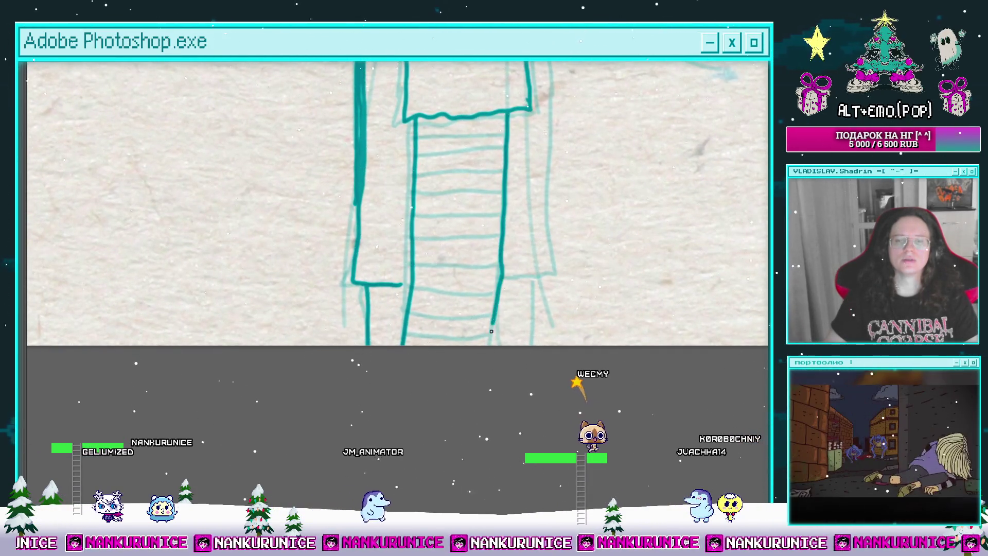
pyautogui.hotkey('ctrl', 'z')
pyautogui.moveTo(506, 115); pyautogui.dragTo(485, 344)
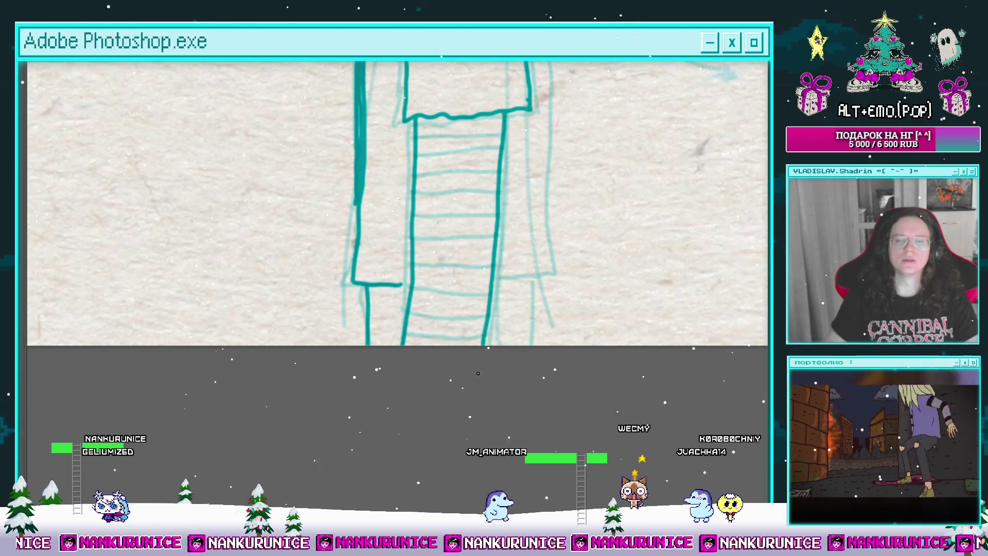
# Zoom in on the legs and go to the timeline frame showing the faint leg stripes.
pyautogui.click(404, 290)
pyautogui.click(419, 316)
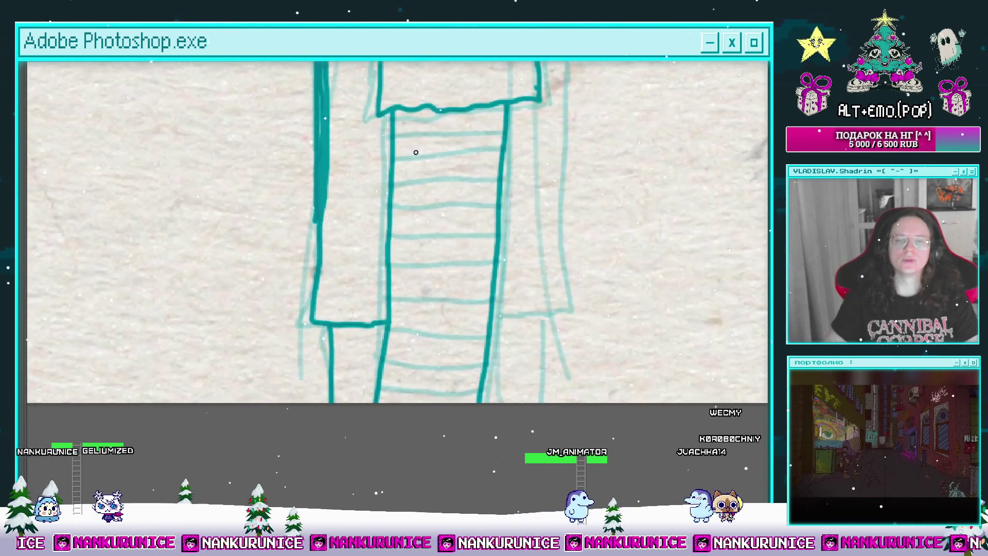
pyautogui.scroll(3, 425, 149)
pyautogui.scroll(1, 425, 148)
pyautogui.press('Tab')
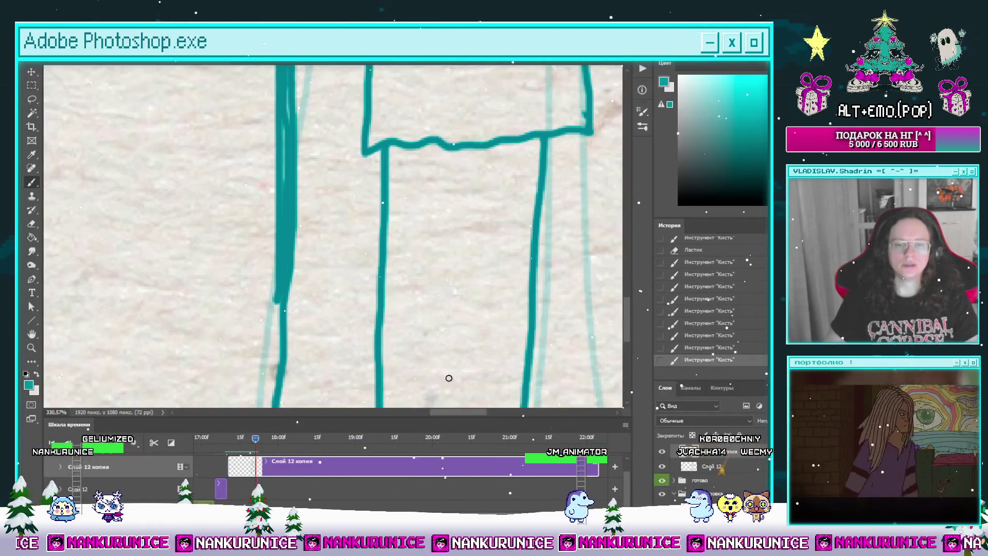
pyautogui.click(227, 436)
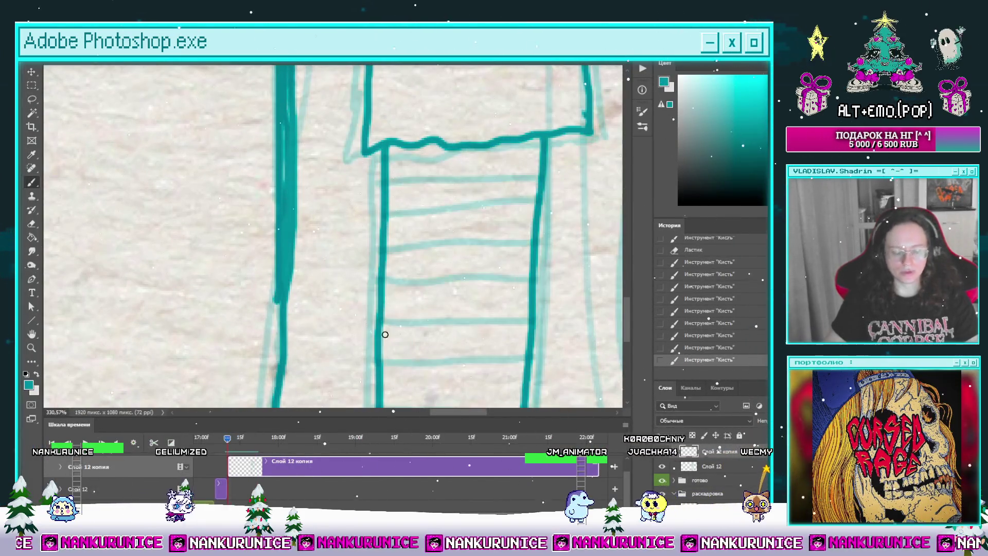
pyautogui.press('l')
pyautogui.press('Tab')
pyautogui.moveTo(487, 185)
pyautogui.mouseDown()
pyautogui.moveTo(430, 125)
pyautogui.moveTo(371, 115)
pyautogui.moveTo(322, 165)
pyautogui.moveTo(479, 154)
pyautogui.mouseUp()
pyautogui.press('b')
# Trace the horizontal leg stripes in teal from the top stripe down.
pyautogui.moveTo(319, 198)
pyautogui.mouseDown()
pyautogui.moveTo(350, 167)
pyautogui.moveTo(484, 157)
pyautogui.mouseUp()
pyautogui.moveTo(350, 203); pyautogui.dragTo(361, 152)
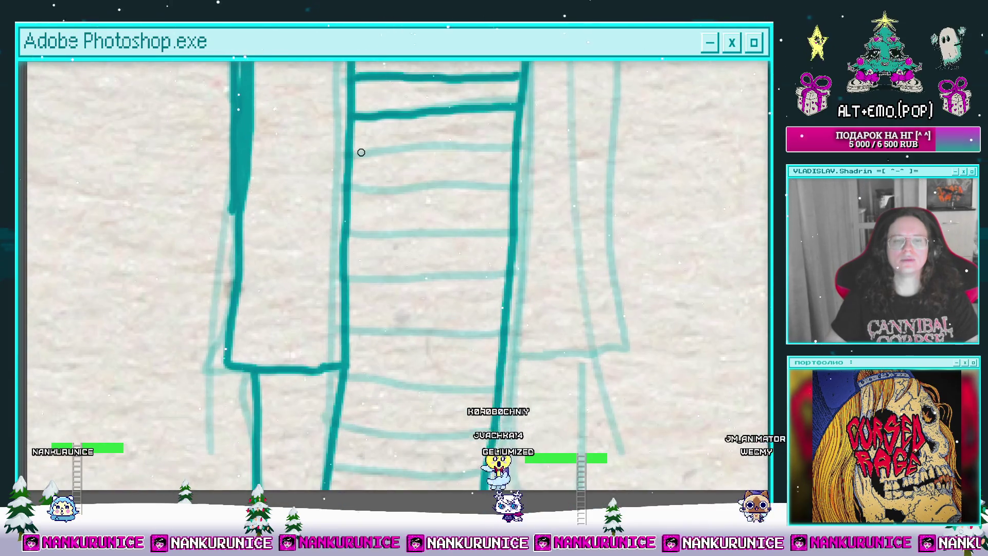
pyautogui.moveTo(502, 156); pyautogui.dragTo(509, 112)
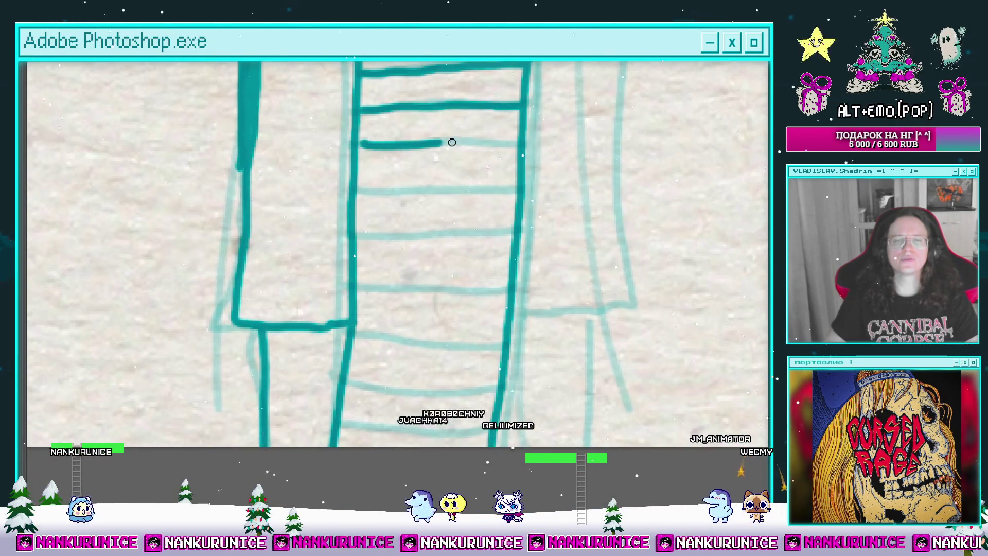
pyautogui.moveTo(451, 142); pyautogui.dragTo(514, 143)
pyautogui.moveTo(376, 176)
pyautogui.mouseDown()
pyautogui.moveTo(381, 139)
pyautogui.moveTo(396, 152)
pyautogui.moveTo(513, 154)
pyautogui.moveTo(475, 136)
pyautogui.mouseUp()
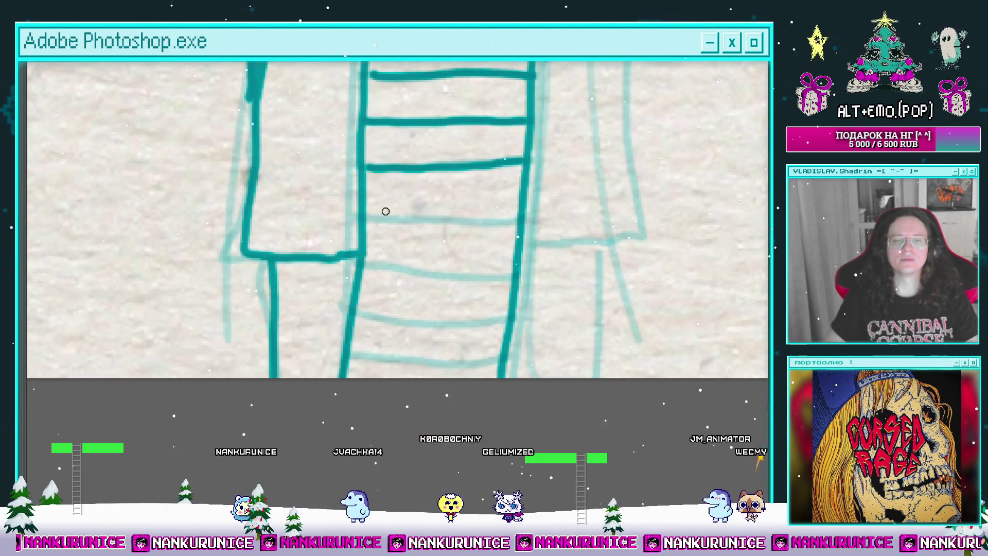
pyautogui.moveTo(485, 230); pyautogui.dragTo(506, 153)
pyautogui.moveTo(383, 190); pyautogui.dragTo(505, 208)
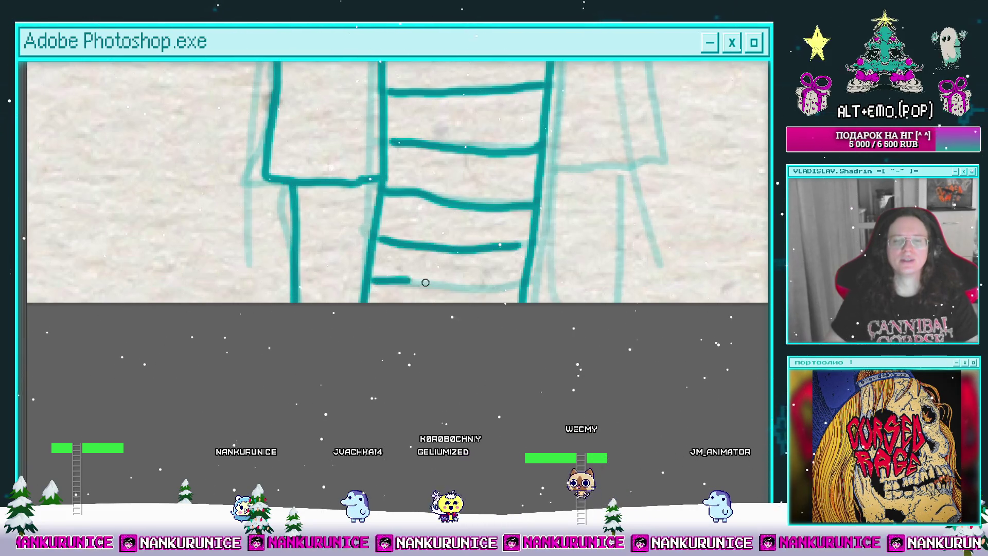
pyautogui.moveTo(424, 283)
pyautogui.mouseDown()
pyautogui.moveTo(514, 282)
pyautogui.moveTo(478, 252)
pyautogui.moveTo(473, 180)
pyautogui.moveTo(492, 112)
pyautogui.mouseUp()
# Extend the right leg line downward and add a short stripe near the bottom.
pyautogui.scroll(-5, 463, 267)
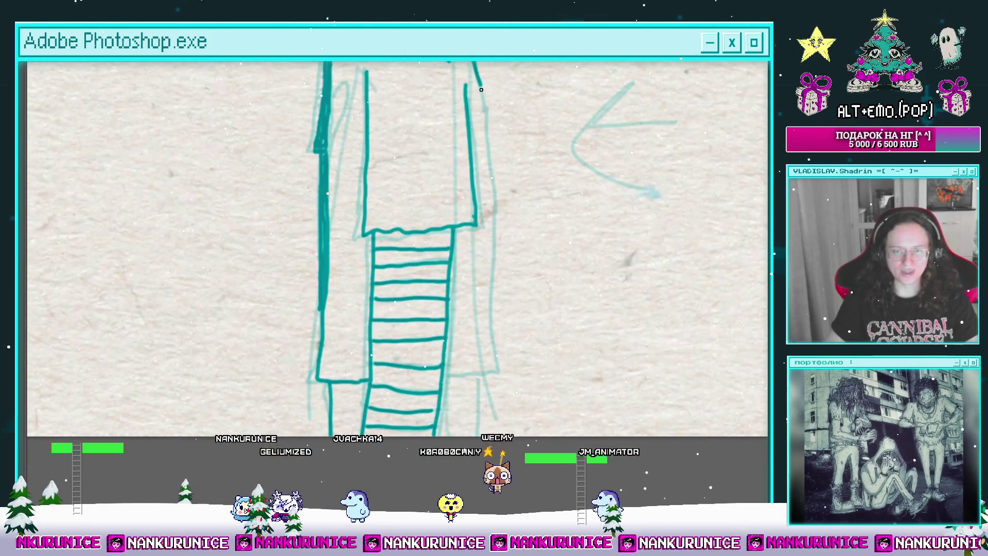
pyautogui.scroll(-2, 489, 129)
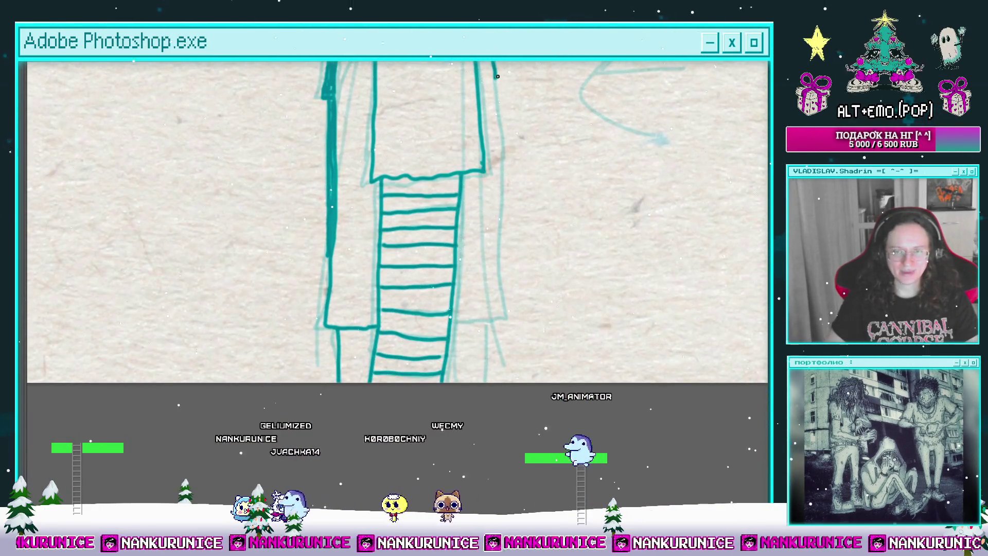
pyautogui.moveTo(499, 168); pyautogui.dragTo(498, 301)
pyautogui.moveTo(451, 323); pyautogui.dragTo(494, 318)
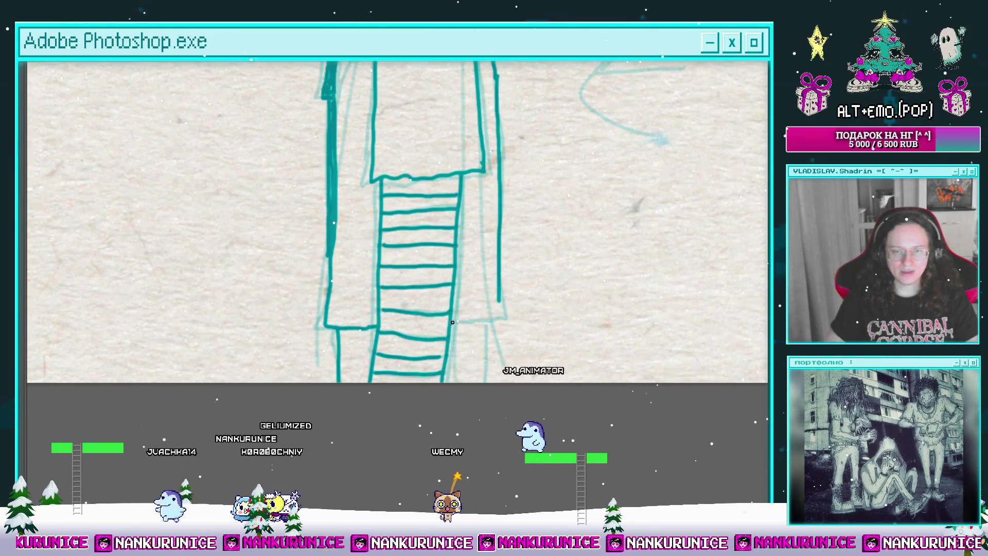
pyautogui.scroll(3, 496, 318)
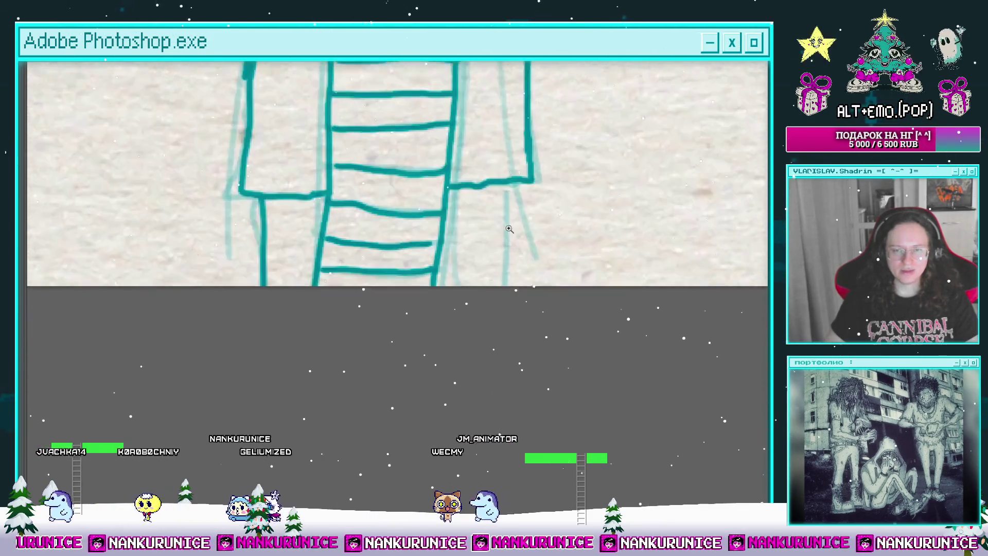
# Restore the workspace panels and flip between neighbouring animation frames to compare them.
pyautogui.scroll(-8, 499, 206)
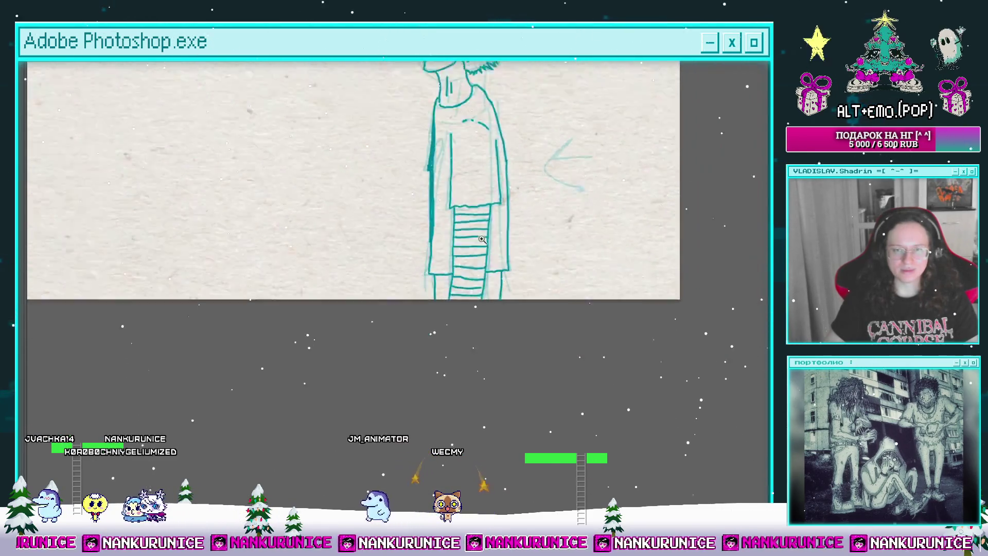
pyautogui.scroll(2, 497, 202)
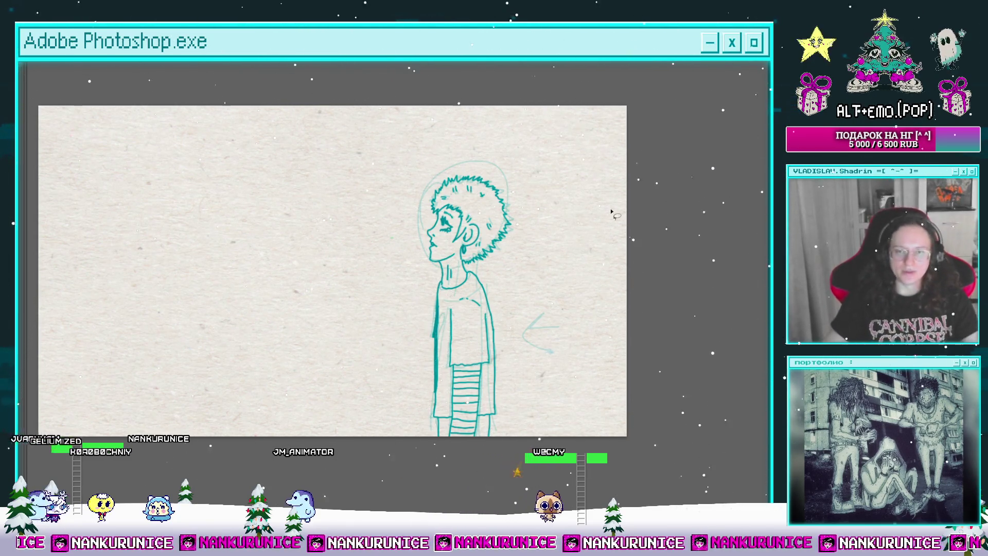
pyautogui.press('Tab')
pyautogui.scroll(-2, 494, 278)
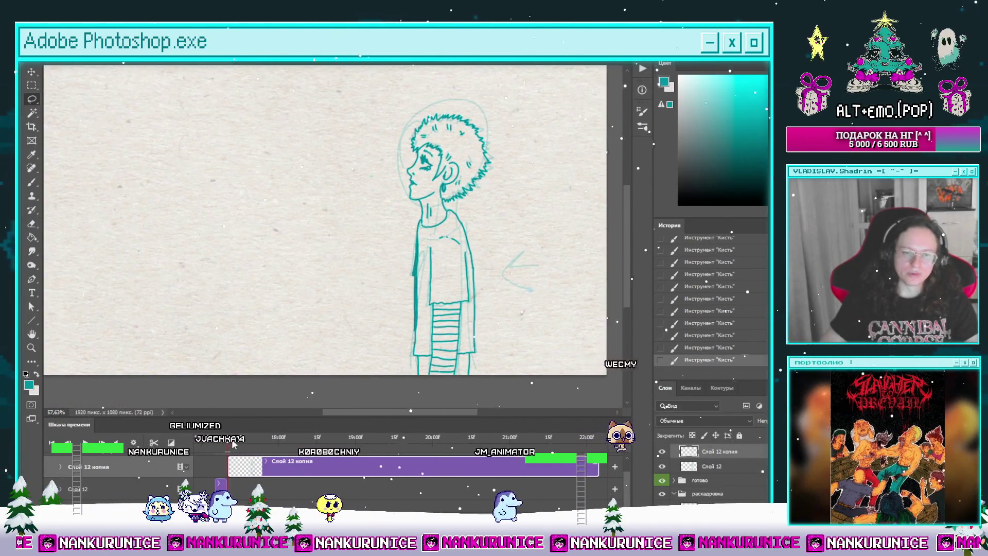
pyautogui.press('Right')
pyautogui.press('Left')
pyautogui.press('Right')
pyautogui.press('Left')
pyautogui.press('Right')
pyautogui.press('Left')
pyautogui.press('Right')
pyautogui.press('Left')
pyautogui.press('Right')
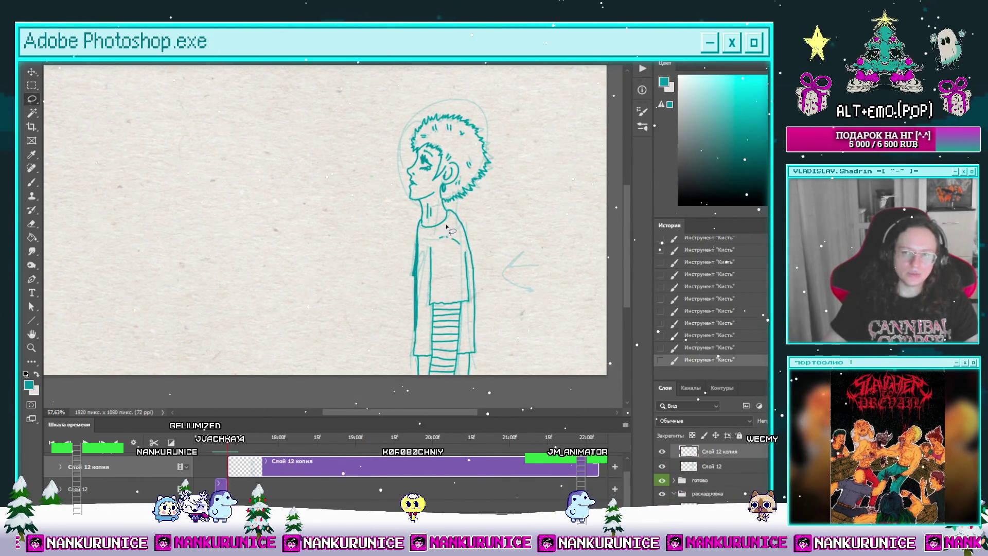
# Step between animation frames once more and select the Brush tool.
pyautogui.scroll(6, 473, 255)
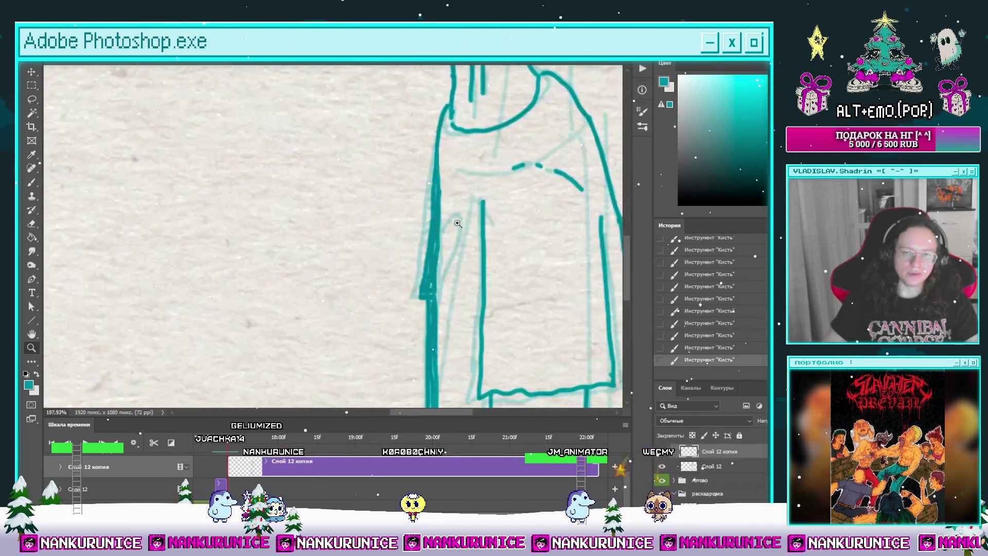
pyautogui.scroll(-4, 443, 210)
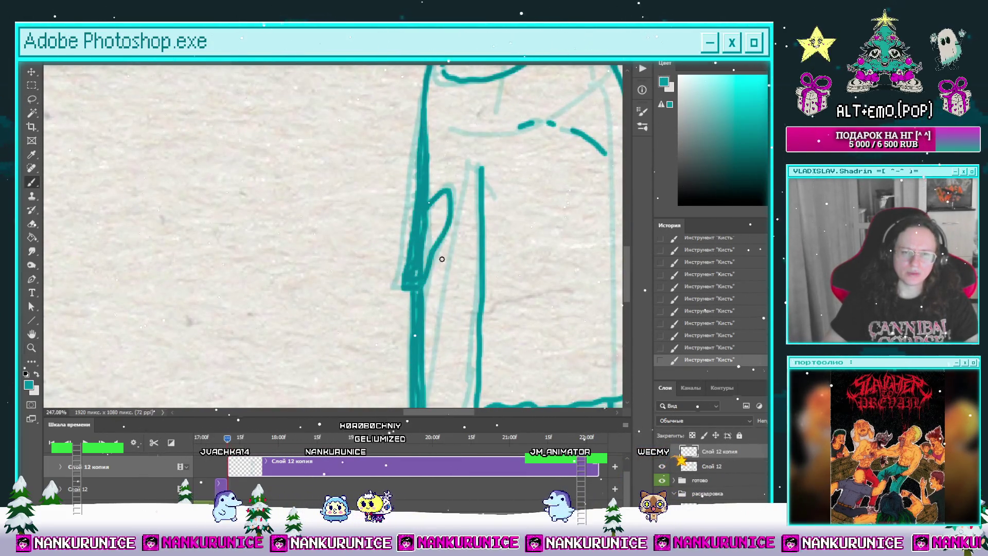
pyautogui.press('b')
pyautogui.press('Right')
pyautogui.press('Left')
pyautogui.scroll(-3, 424, 263)
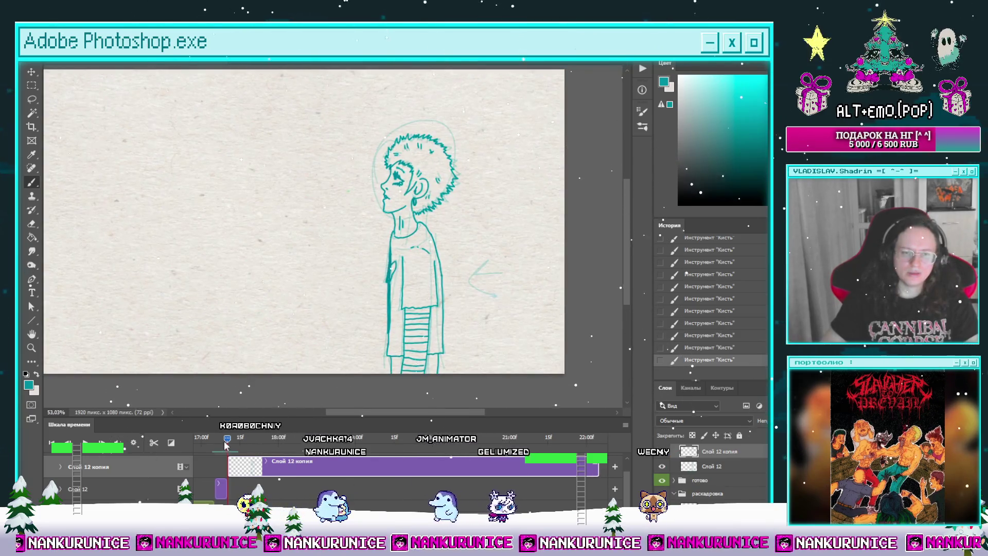
# Scrub the timeline and try a brush stroke along the shirt's left edge, undoing and redoing it.
pyautogui.click(217, 441)
pyautogui.moveTo(217, 441); pyautogui.dragTo(232, 441)
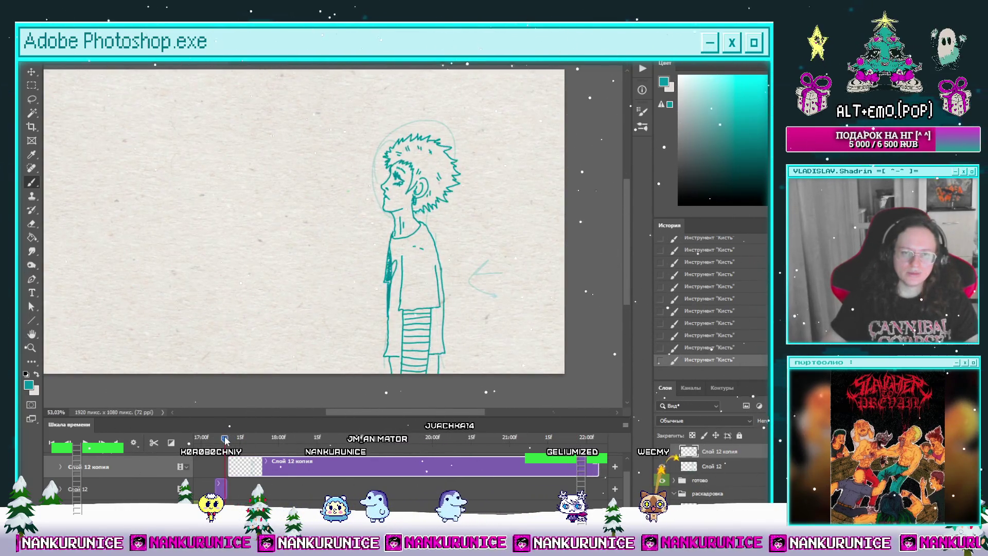
pyautogui.scroll(3, 361, 248)
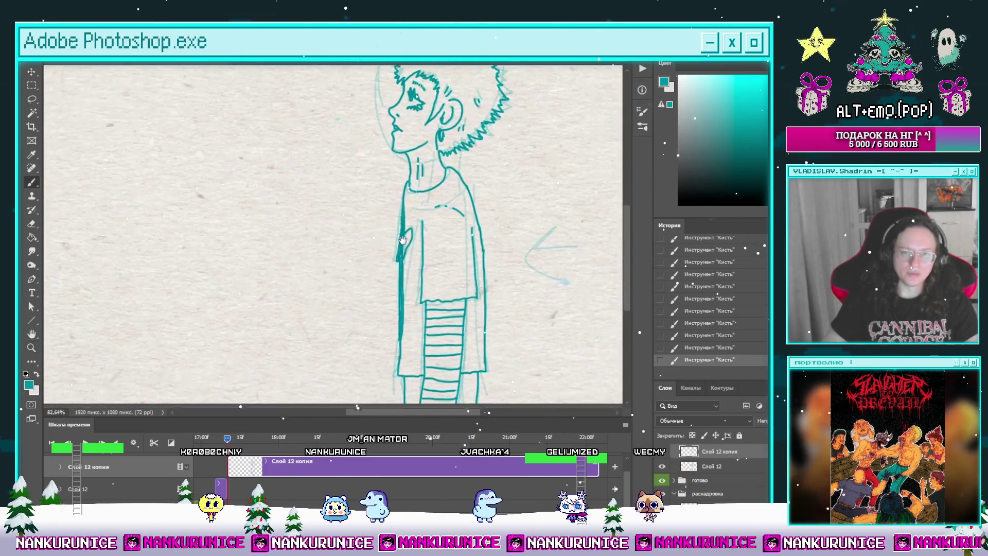
pyautogui.press('b')
pyautogui.scroll(2, 417, 157)
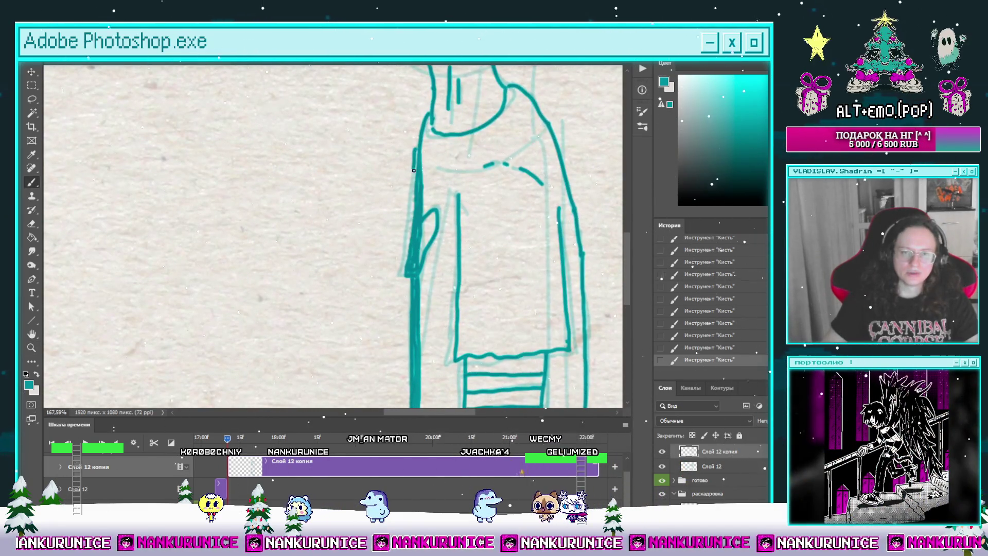
pyautogui.hotkey('ctrl', 'z')
pyautogui.moveTo(419, 148); pyautogui.dragTo(428, 144)
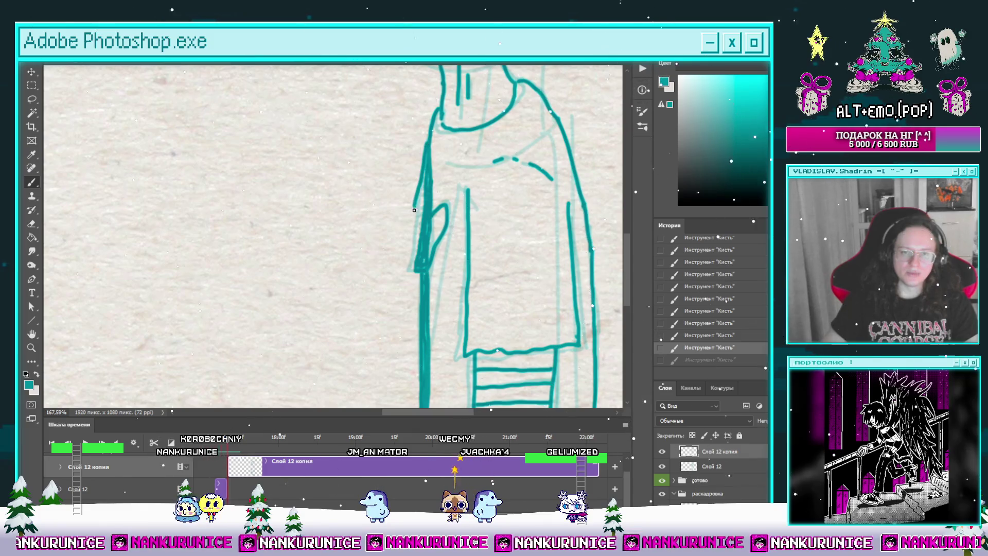
pyautogui.moveTo(414, 210); pyautogui.dragTo(428, 155)
pyautogui.hotkey('ctrl', 'z')
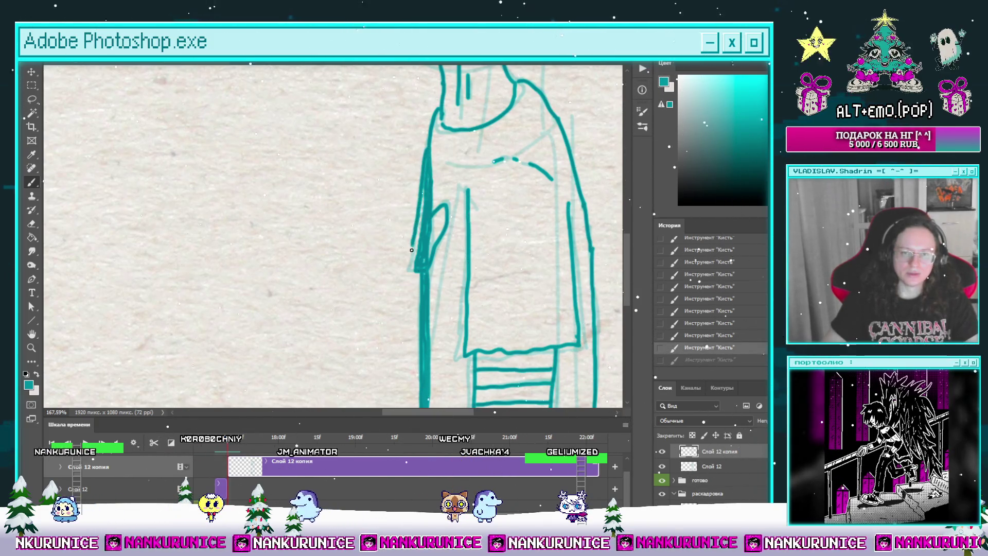
pyautogui.hotkey('ctrl', 'shift', 'z')
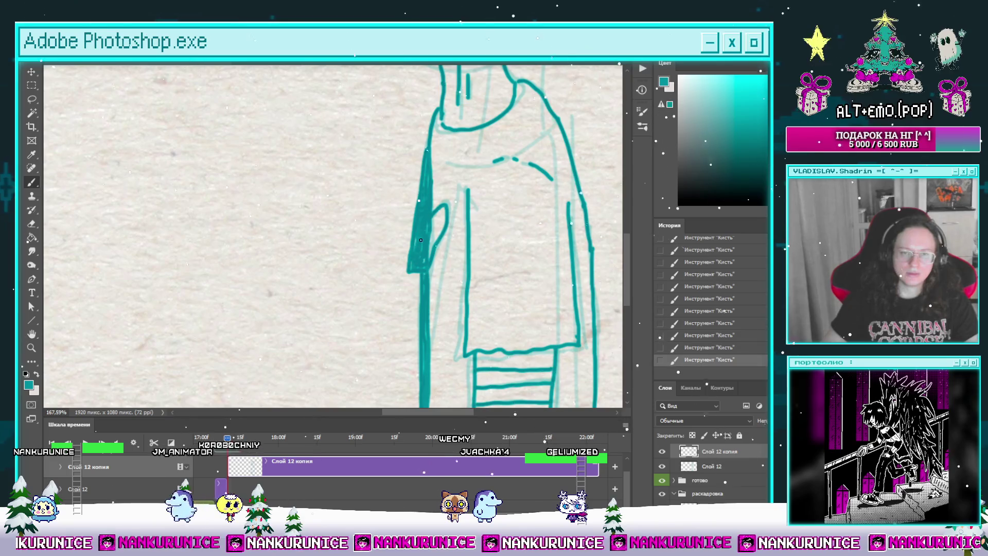
pyautogui.scroll(-4, 438, 225)
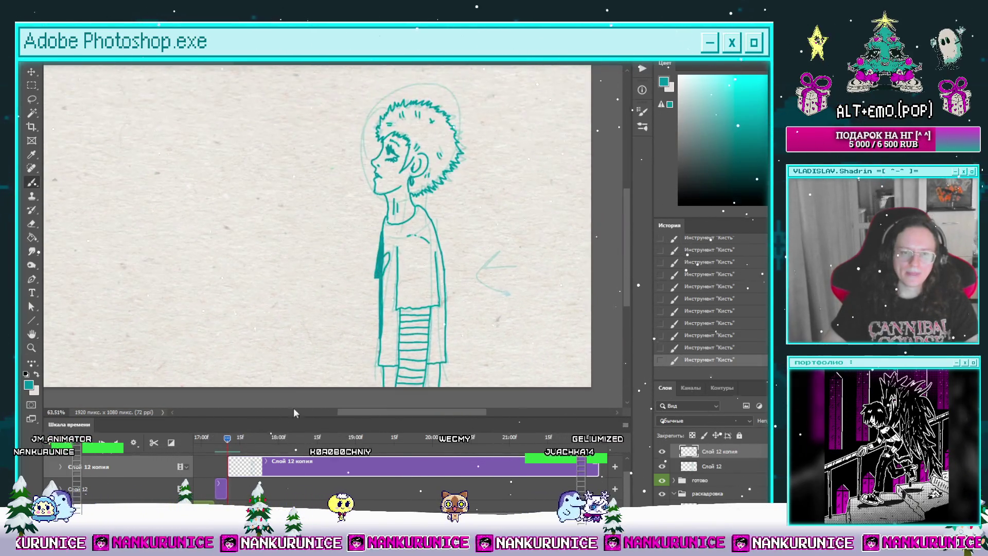
# Step back and forth one animation frame and pan up to the torso.
pyautogui.click(223, 445)
pyautogui.click(227, 447)
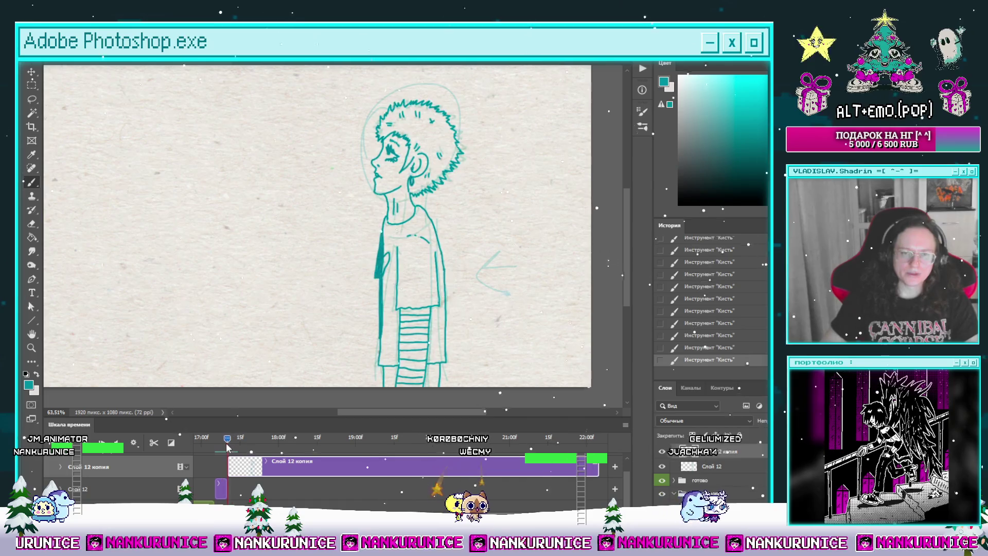
pyautogui.moveTo(230, 447); pyautogui.dragTo(228, 447)
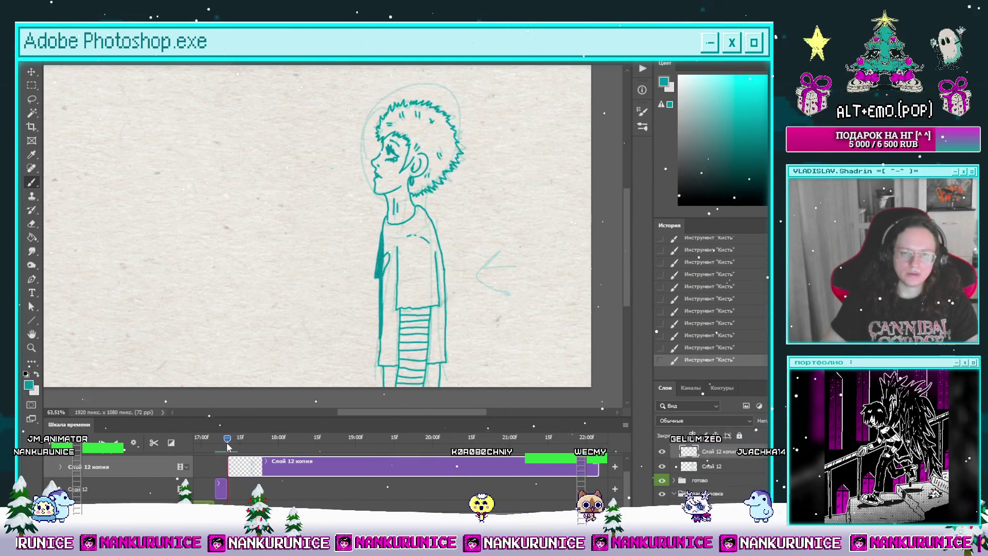
pyautogui.moveTo(358, 324); pyautogui.dragTo(360, 272)
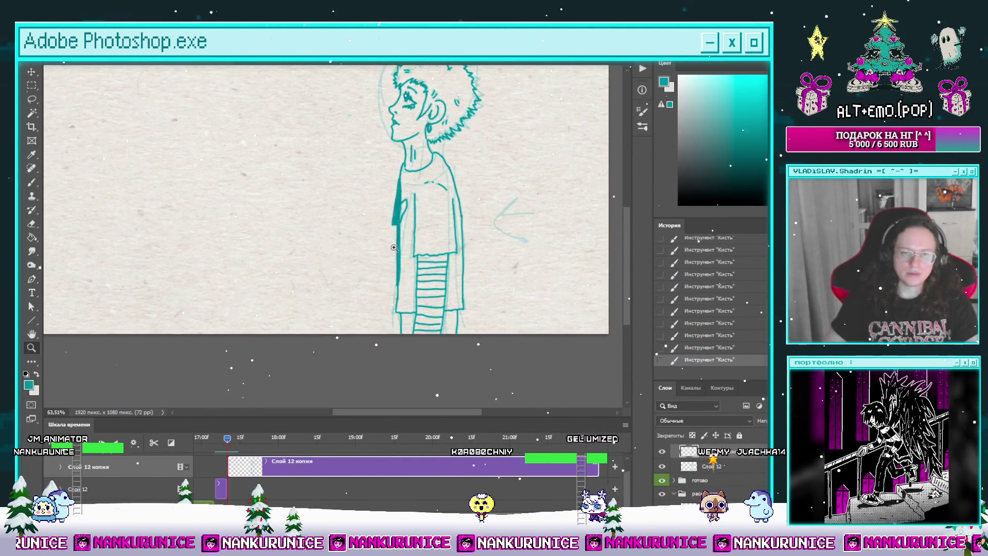
pyautogui.scroll(5, 410, 219)
pyautogui.moveTo(410, 219); pyautogui.dragTo(415, 219)
# Erase a small spot on the shirt edge, compare frames, and return to the brush.
pyautogui.press('e')
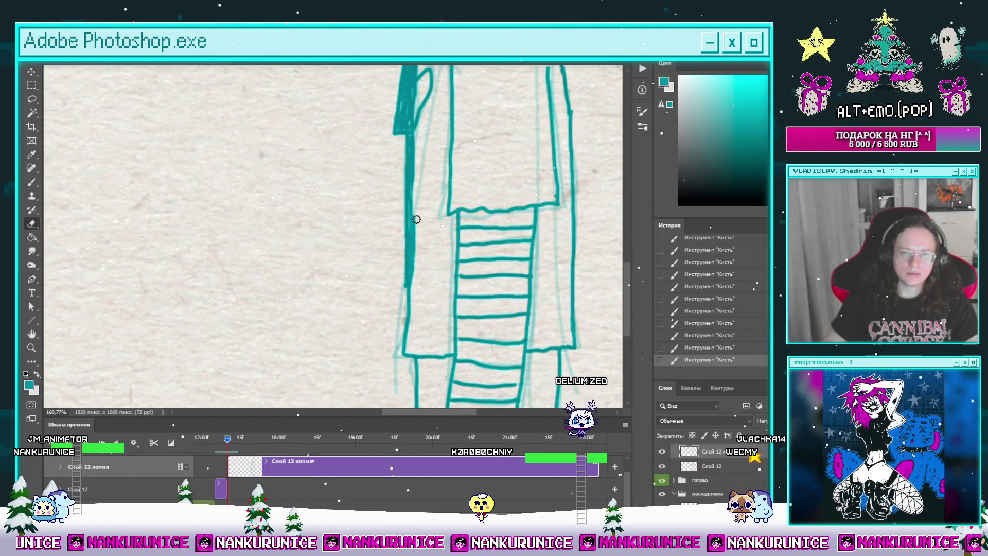
pyautogui.click(408, 295)
pyautogui.scroll(-4, 408, 295)
pyautogui.moveTo(229, 446); pyautogui.dragTo(231, 442)
pyautogui.scroll(-2, 413, 243)
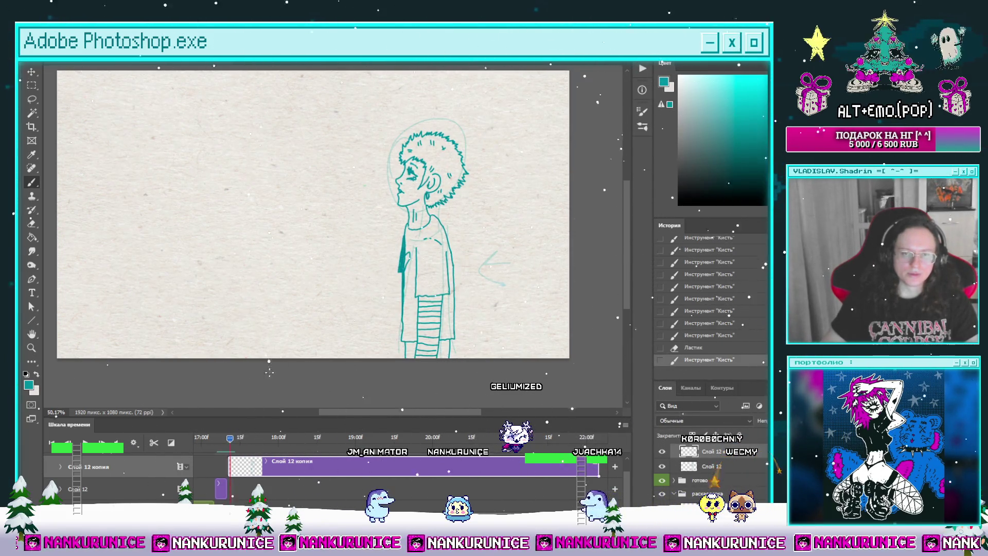
pyautogui.scroll(2, 476, 177)
pyautogui.press('b')
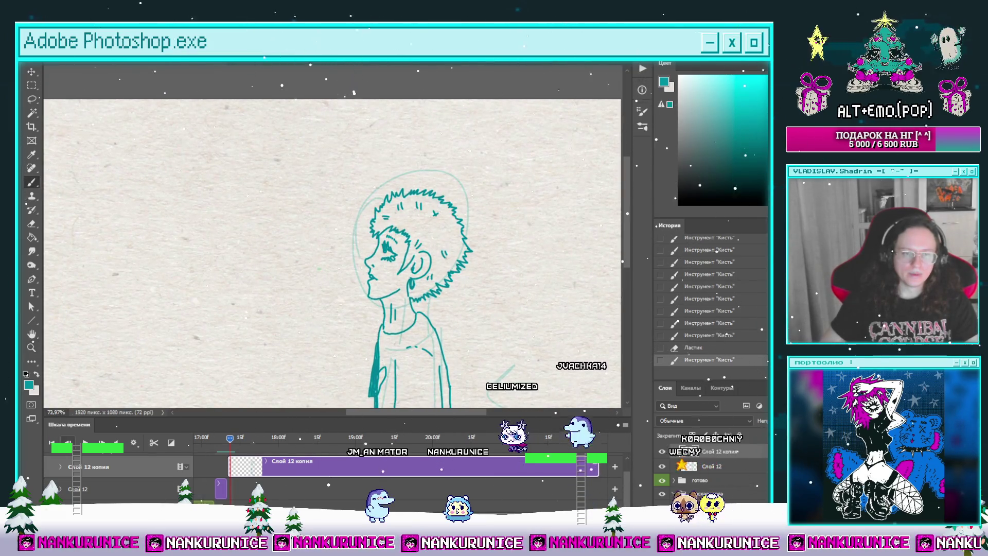
pyautogui.scroll(2, 466, 236)
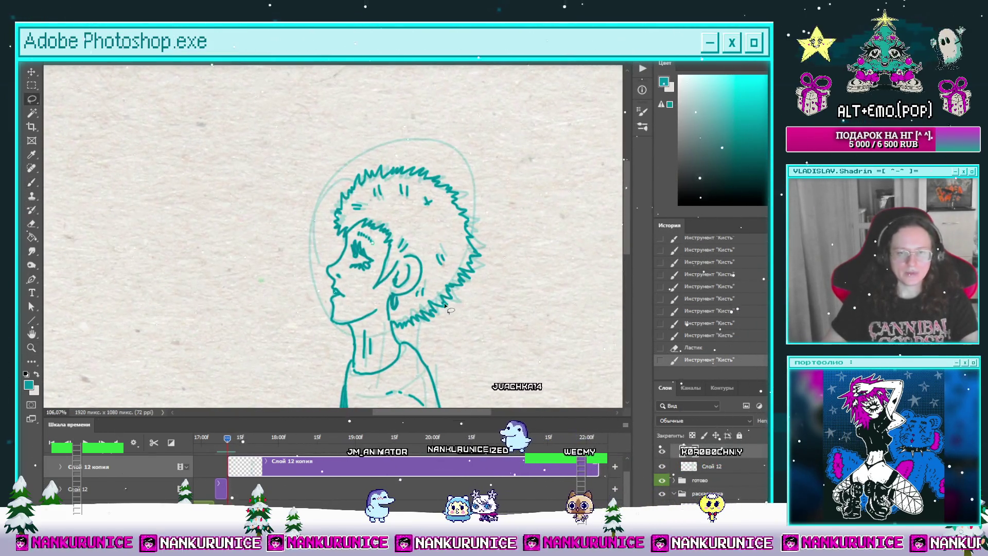
# Lasso the stray strands at the back of the hair and delete them.
pyautogui.moveTo(446, 337)
pyautogui.mouseDown()
pyautogui.moveTo(414, 316)
pyautogui.moveTo(459, 269)
pyautogui.mouseUp()
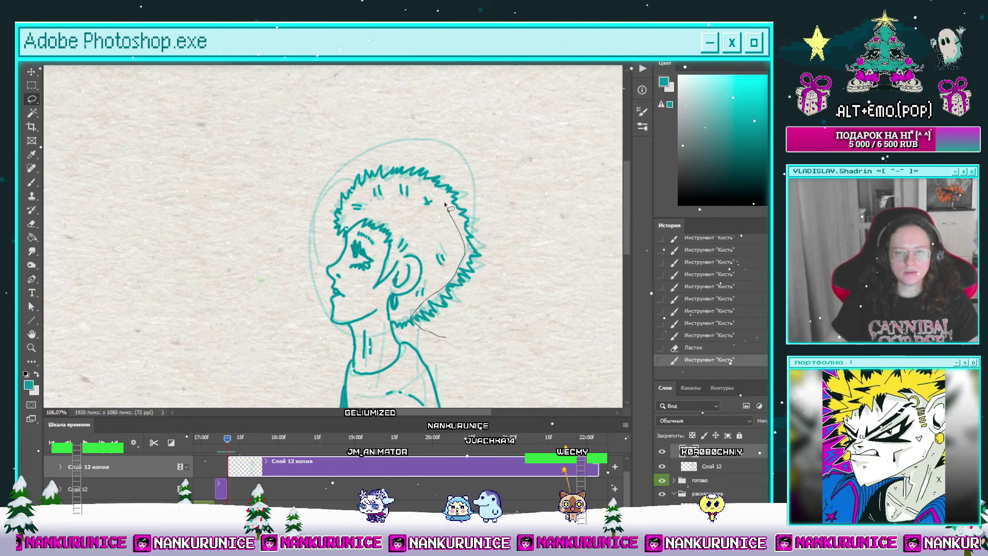
pyautogui.moveTo(445, 205); pyautogui.dragTo(506, 300)
pyautogui.press('Delete')
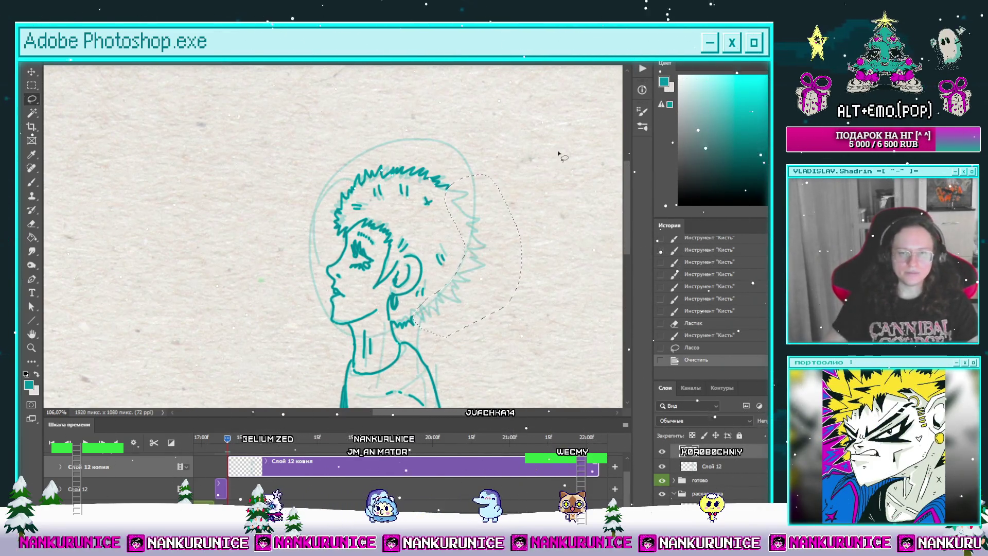
pyautogui.hotkey('ctrl', 'd')
# Draw new teal zigzag spikes along the back and top of the hair.
pyautogui.scroll(2, 422, 280)
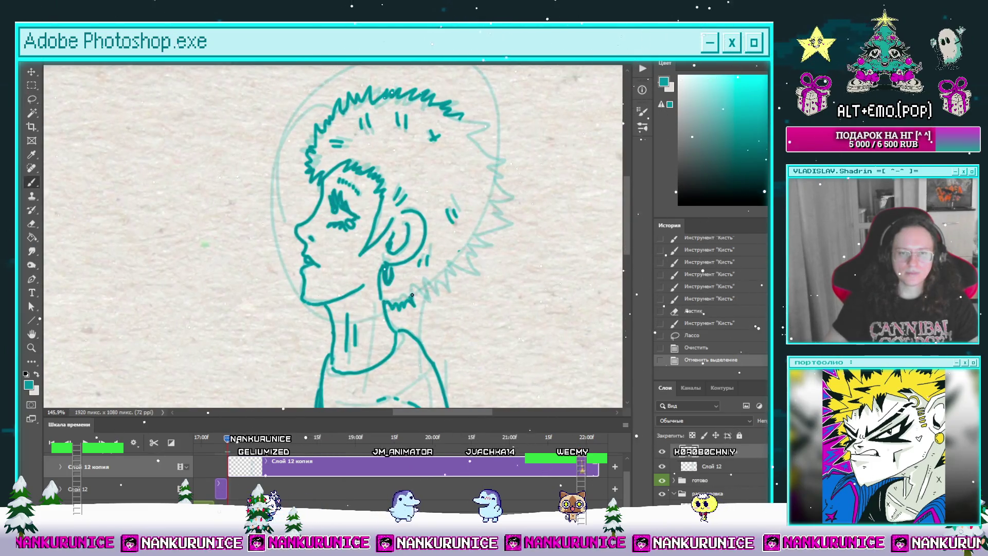
pyautogui.moveTo(411, 294); pyautogui.dragTo(375, 326)
pyautogui.moveTo(419, 149)
pyautogui.mouseDown()
pyautogui.moveTo(451, 152)
pyautogui.moveTo(450, 206)
pyautogui.moveTo(476, 257)
pyautogui.moveTo(460, 245)
pyautogui.mouseUp()
pyautogui.press('e')
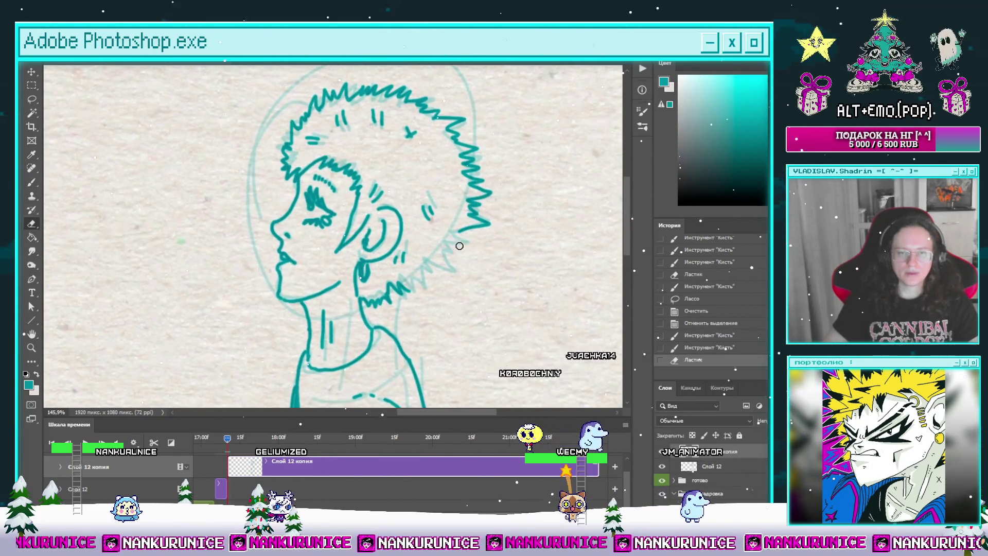
pyautogui.press('b')
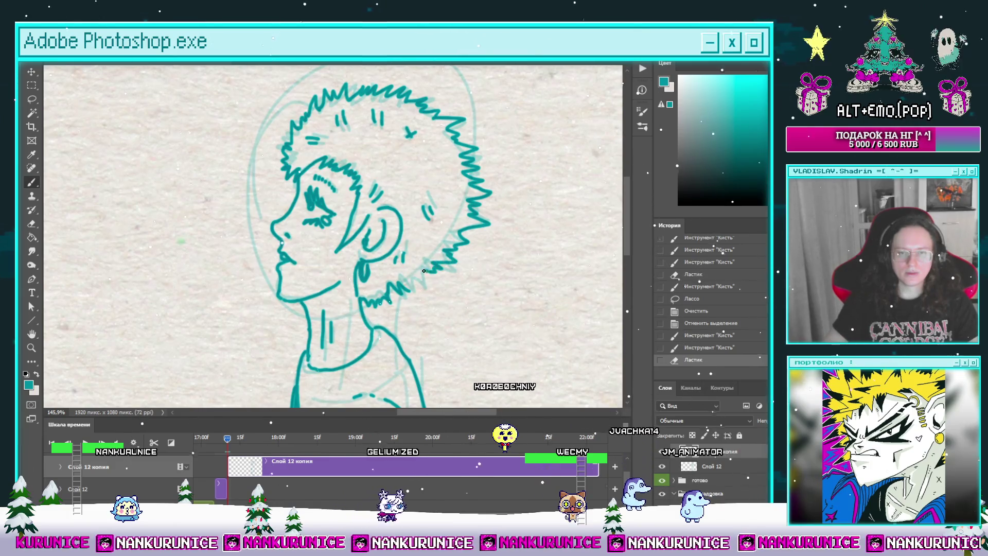
pyautogui.click(410, 281)
pyautogui.scroll(-5, 422, 232)
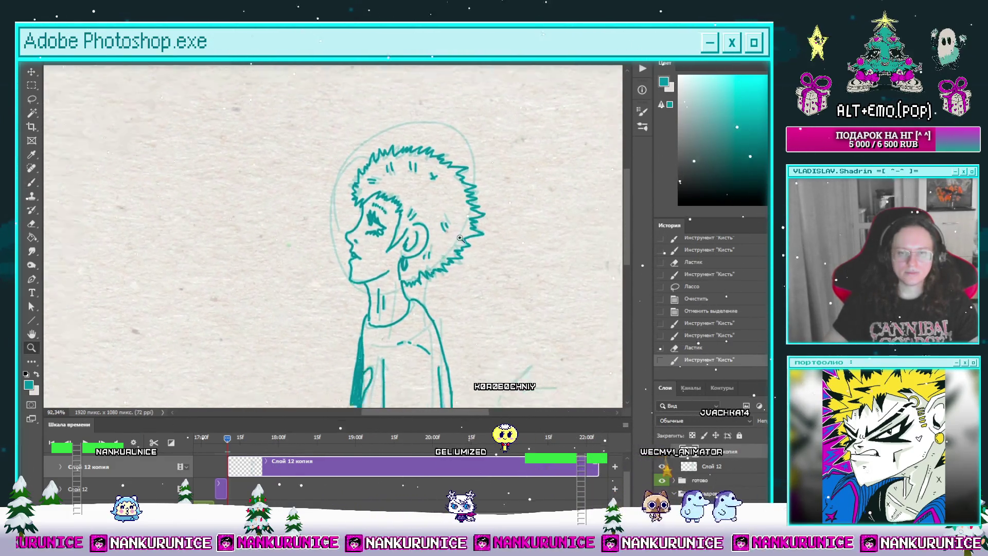
pyautogui.moveTo(446, 257); pyautogui.dragTo(447, 293)
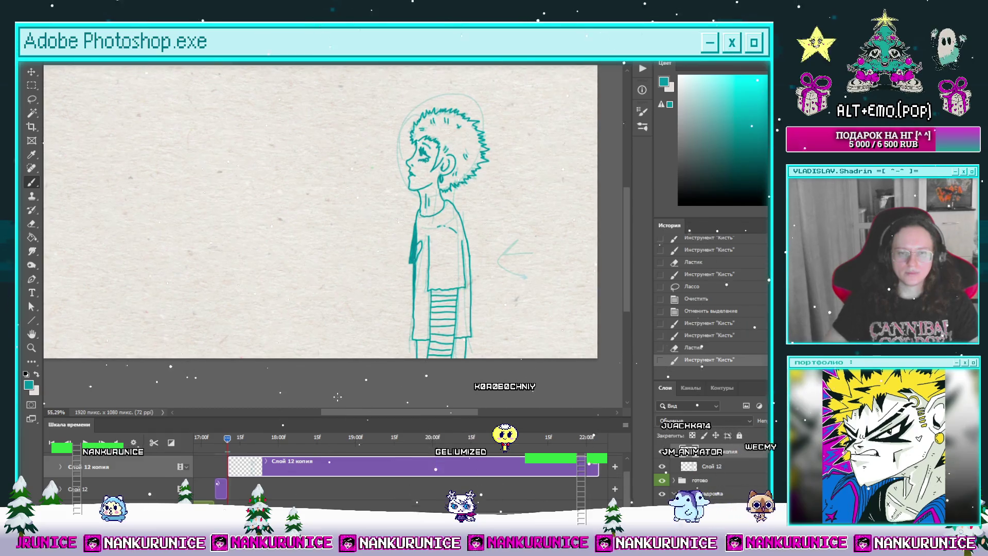
pyautogui.moveTo(240, 446)
pyautogui.mouseDown()
pyautogui.moveTo(222, 446)
pyautogui.moveTo(234, 446)
pyautogui.mouseUp()
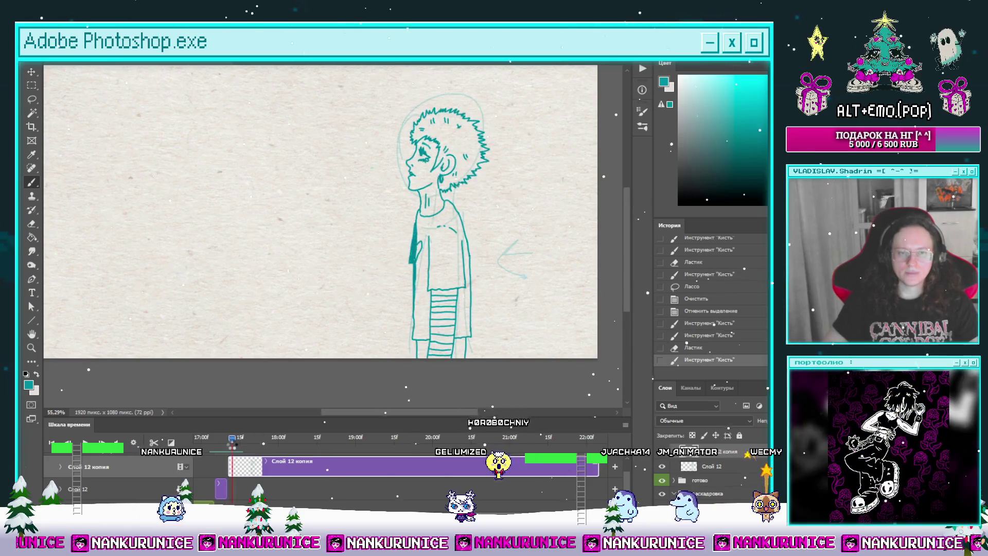
# Paste the ink drawing, stack Слой 12 копия above Слой 13, and merge them.
pyautogui.click(496, 322)
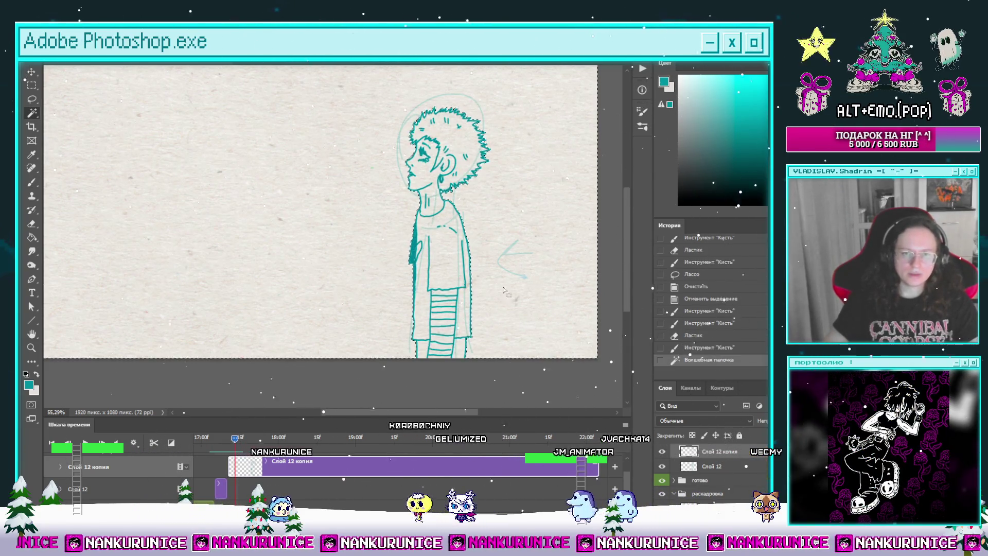
pyautogui.hotkey('ctrl', 'shift', 'i')
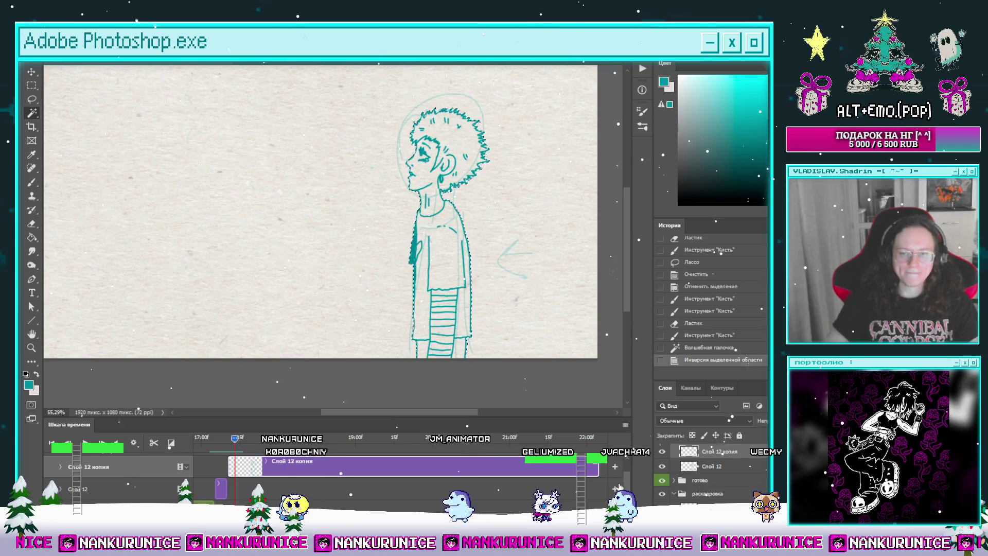
pyautogui.hotkey('ctrl', 'v')
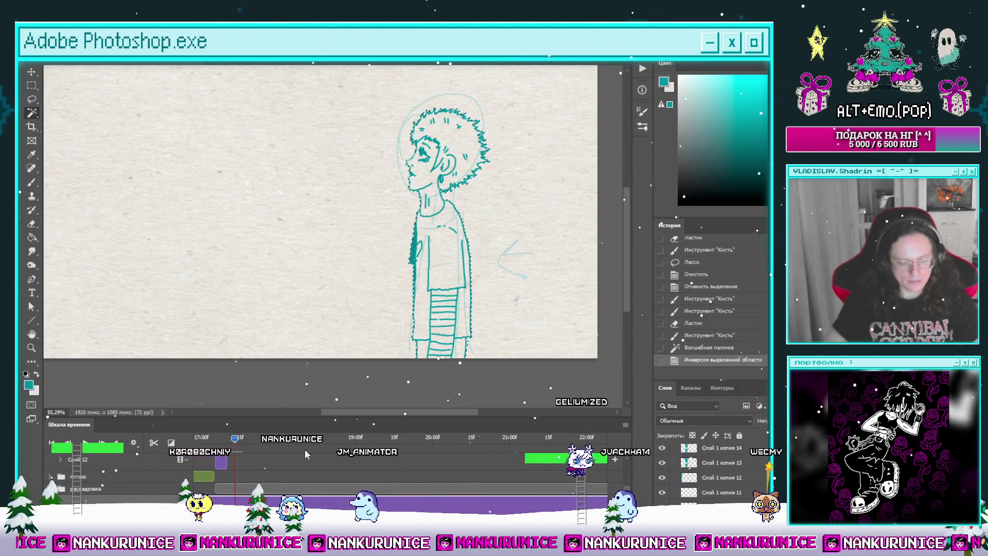
pyautogui.moveTo(320, 451); pyautogui.dragTo(320, 483)
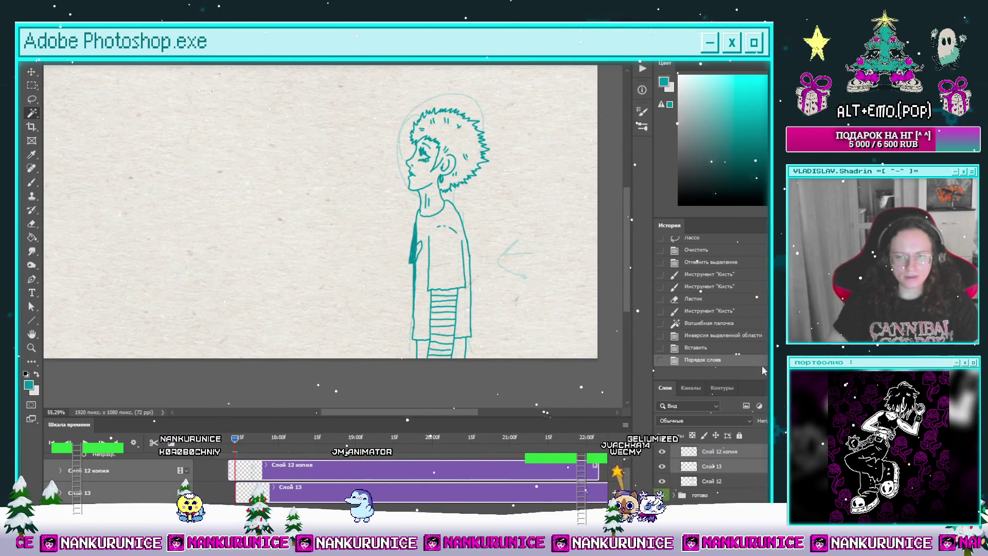
pyautogui.hotkey('ctrl', 'e')
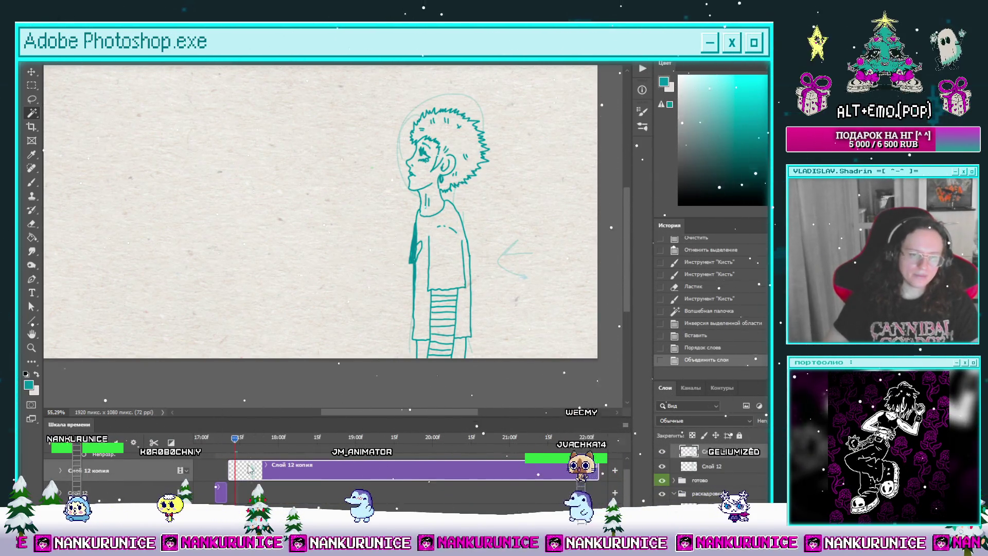
# Shift the Слой 12 копия clip earlier, split it at the playhead, and clear the new frame.
pyautogui.moveTo(249, 469); pyautogui.dragTo(237, 469)
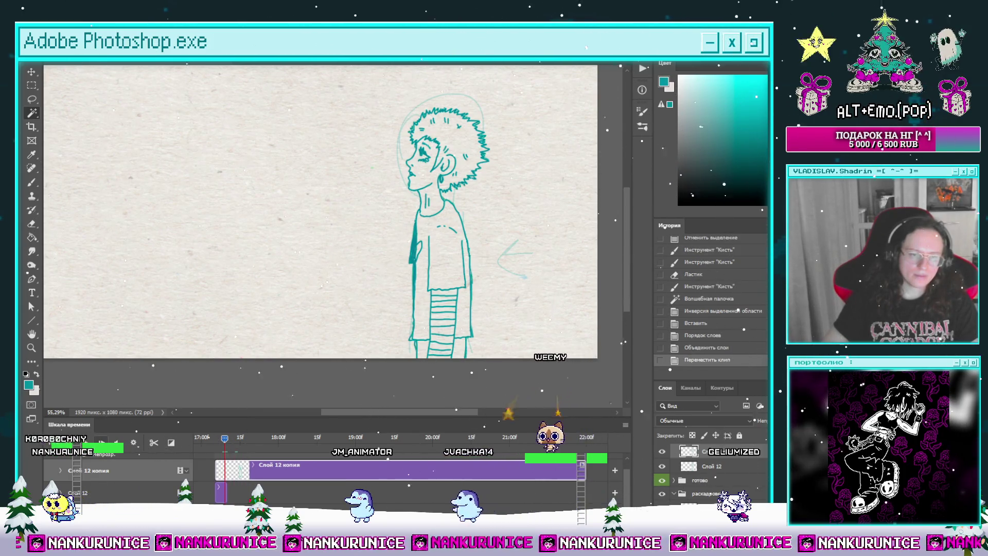
pyautogui.click(153, 442)
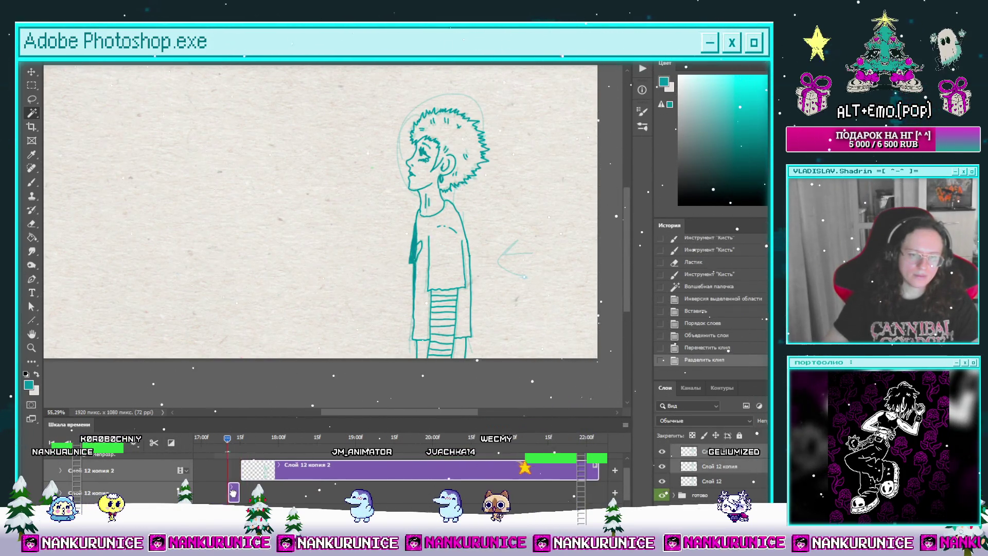
pyautogui.click(233, 492)
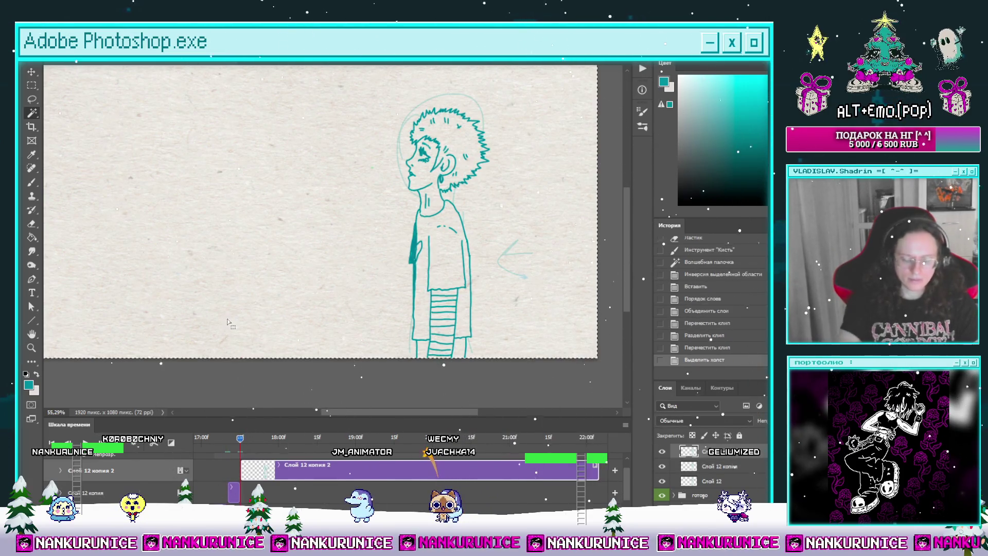
pyautogui.hotkey('ctrl', 'a')
pyautogui.press('Delete')
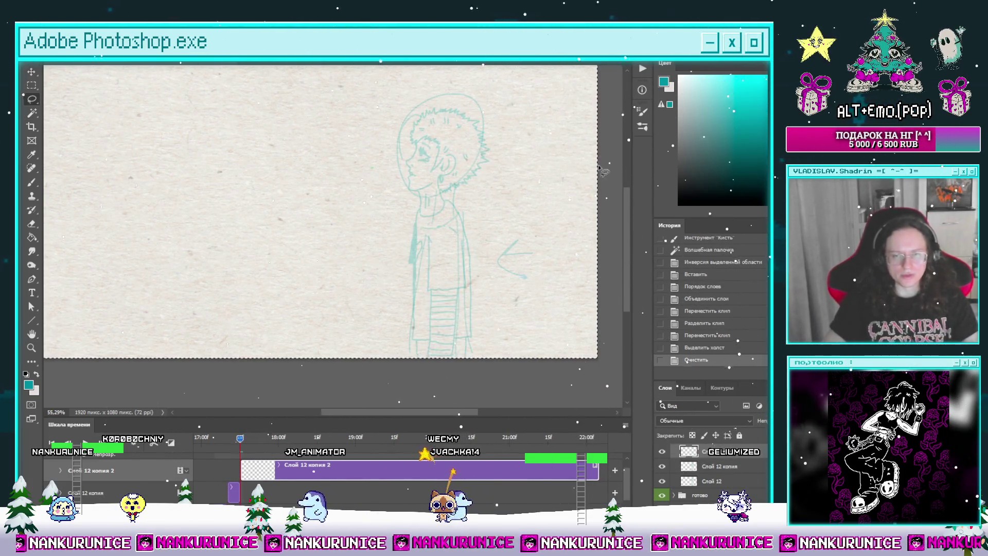
# Drop the selection and scrub the timeline through the neighbouring inked frames.
pyautogui.hotkey('ctrl', 'd')
pyautogui.press('l')
pyautogui.moveTo(535, 167); pyautogui.dragTo(521, 209)
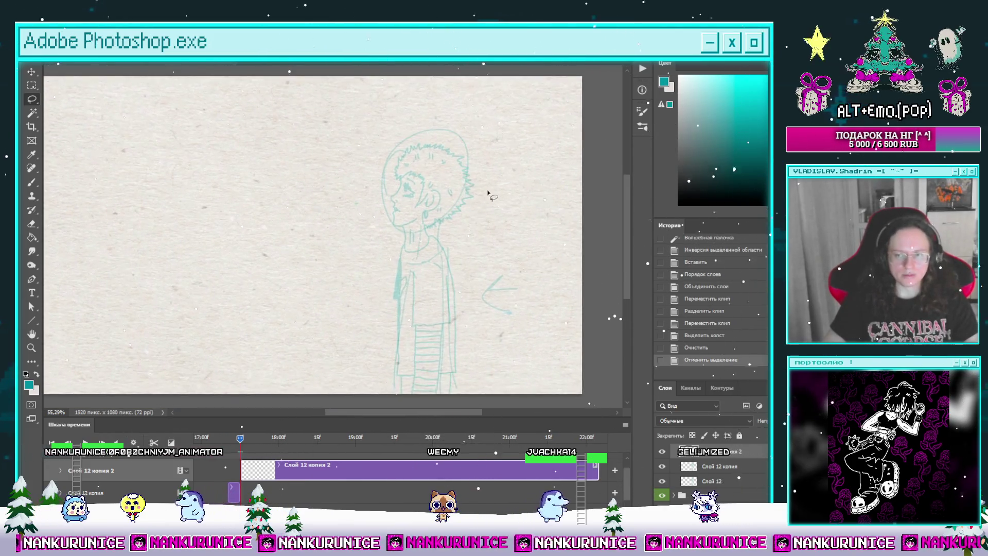
pyautogui.scroll(-2, 494, 233)
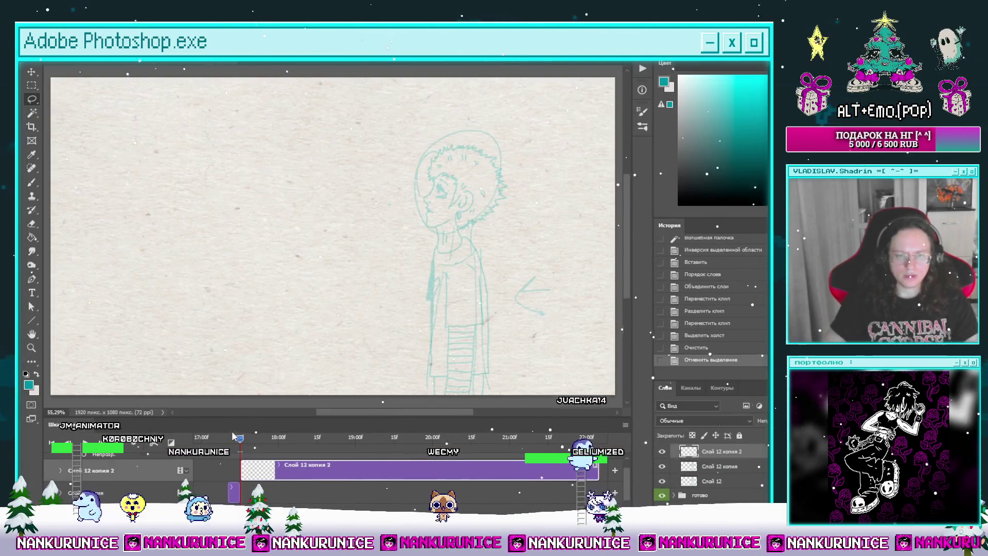
pyautogui.click(219, 440)
pyautogui.moveTo(219, 440); pyautogui.dragTo(231, 440)
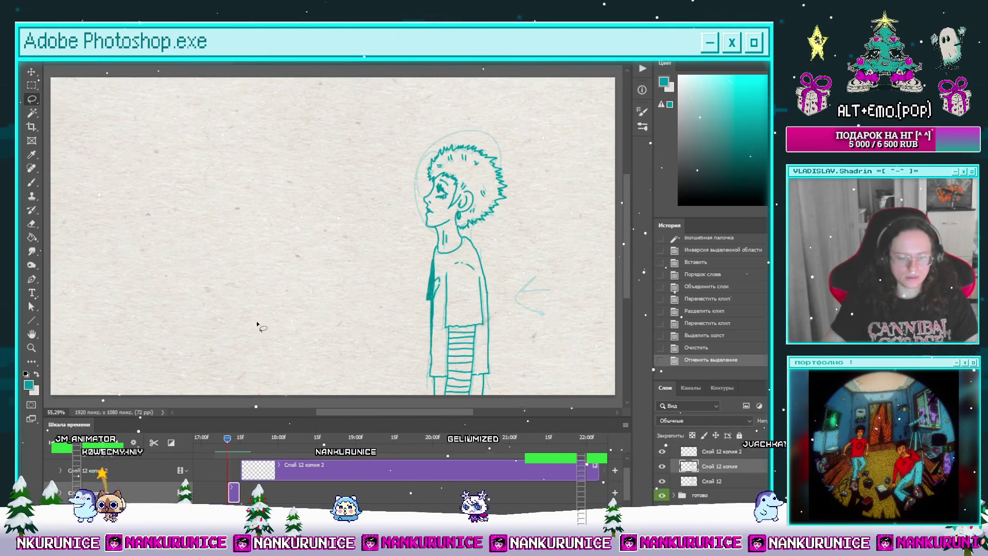
# Zoom in on the face, test a short teal stroke on the neck, and zoom back out.
pyautogui.press('z')
pyautogui.moveTo(467, 235)
pyautogui.mouseDown()
pyautogui.moveTo(496, 241)
pyautogui.moveTo(427, 276)
pyautogui.mouseUp()
pyautogui.keyDown('alt'); pyautogui.click(447, 239); pyautogui.keyUp('alt')
pyautogui.press('z')
pyautogui.press('b')
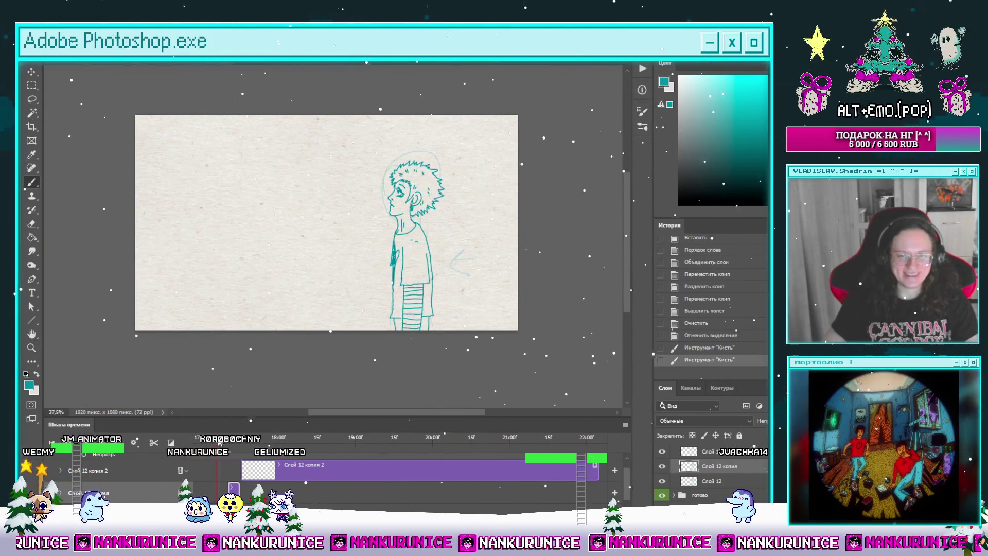
# Clear all stray strokes from the later frame and hide the panels.
pyautogui.moveTo(220, 443); pyautogui.dragTo(240, 444)
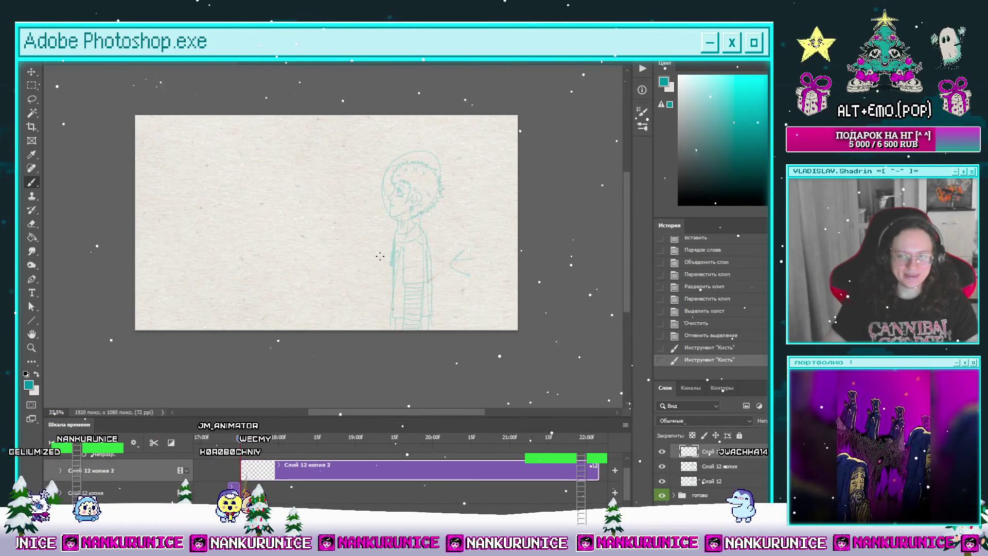
pyautogui.hotkey('ctrl', 'a')
pyautogui.press('Delete')
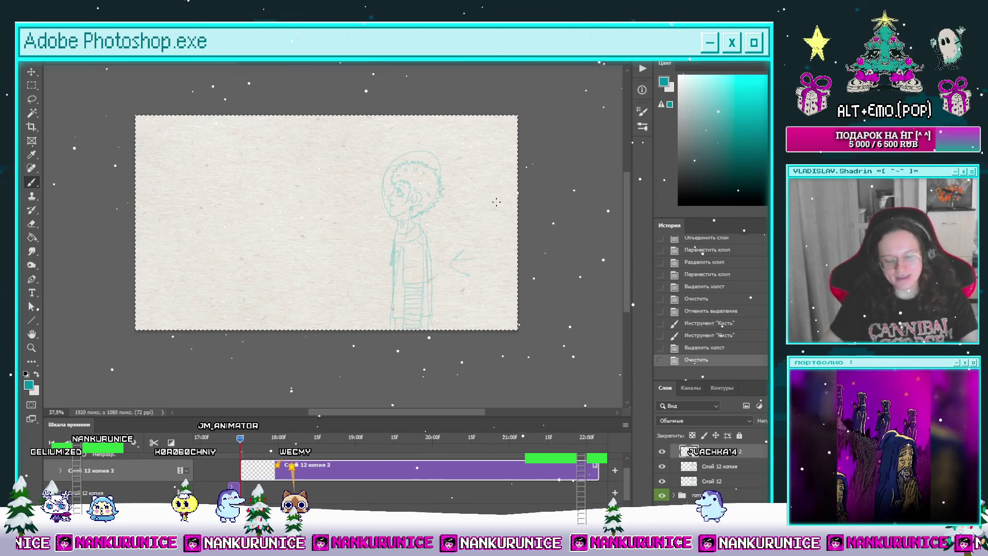
pyautogui.press('Tab')
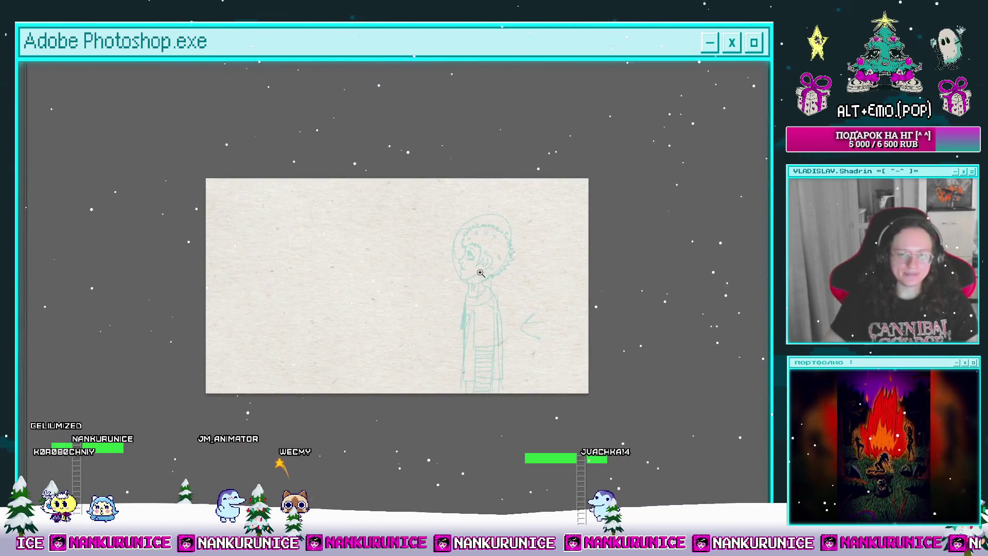
# Zoom in on the head and go to the frame with the fuller head sketch, full-window.
pyautogui.scroll(1, 491, 242)
pyautogui.scroll(-1, 451, 259)
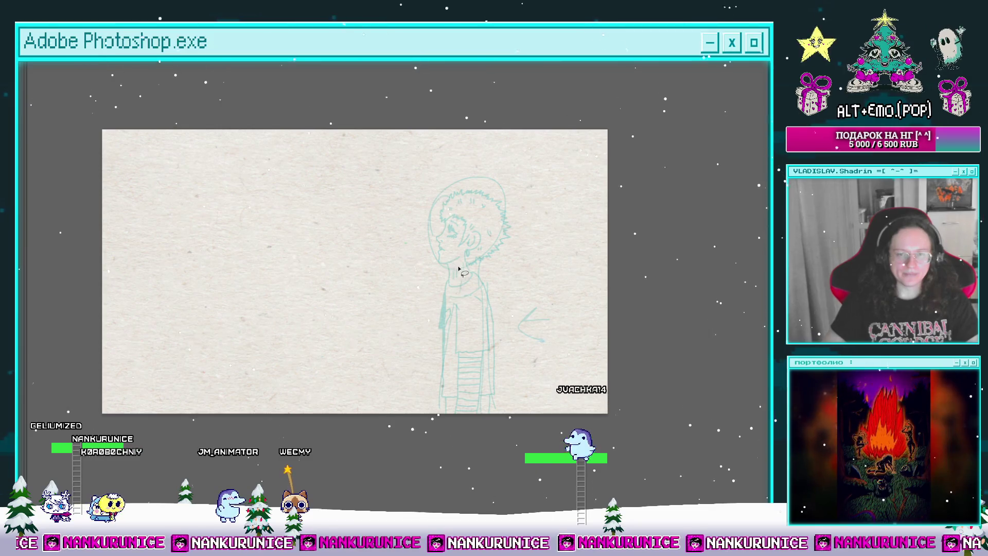
pyautogui.click(444, 257)
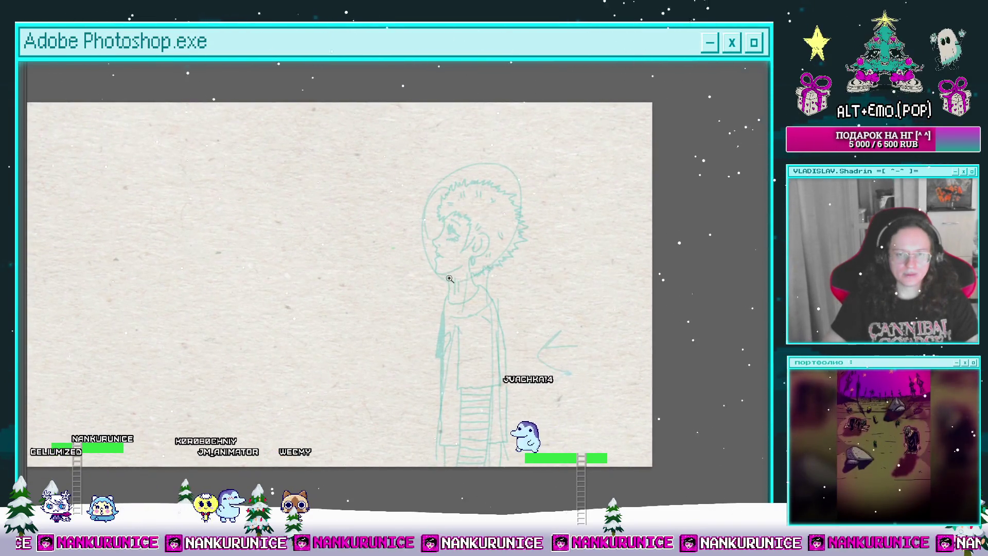
pyautogui.click(449, 279)
pyautogui.click(450, 281)
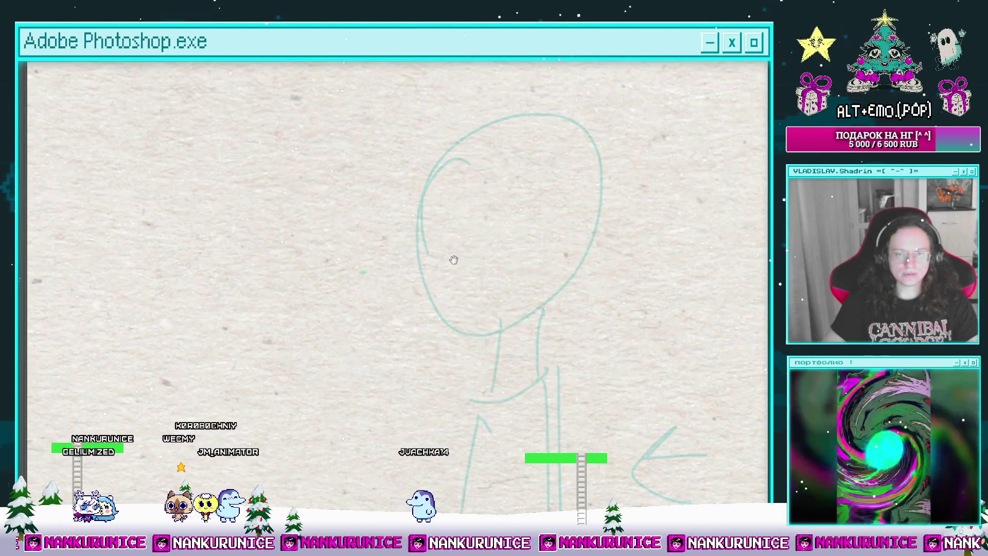
pyautogui.press('Tab')
pyautogui.click(239, 442)
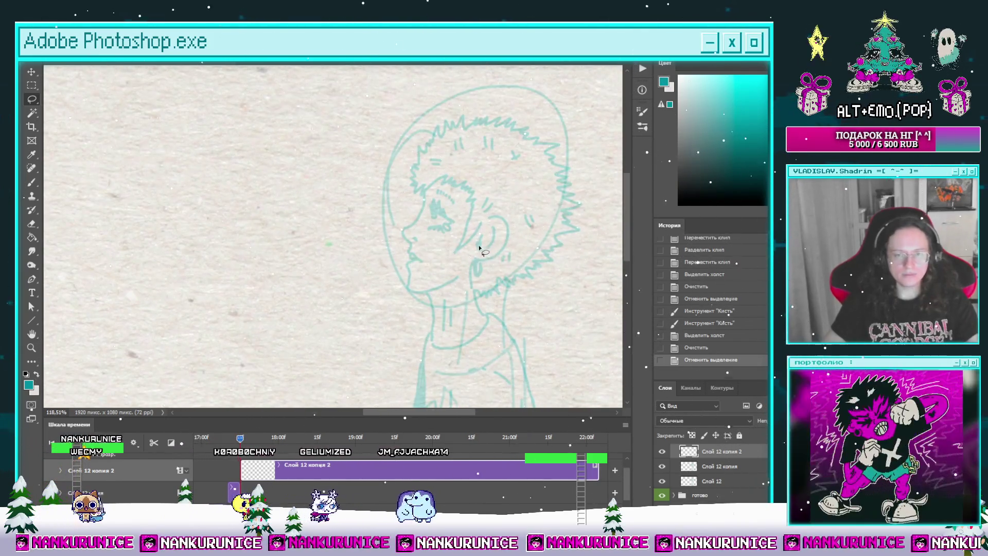
pyautogui.press('space')
pyautogui.press('Tab')
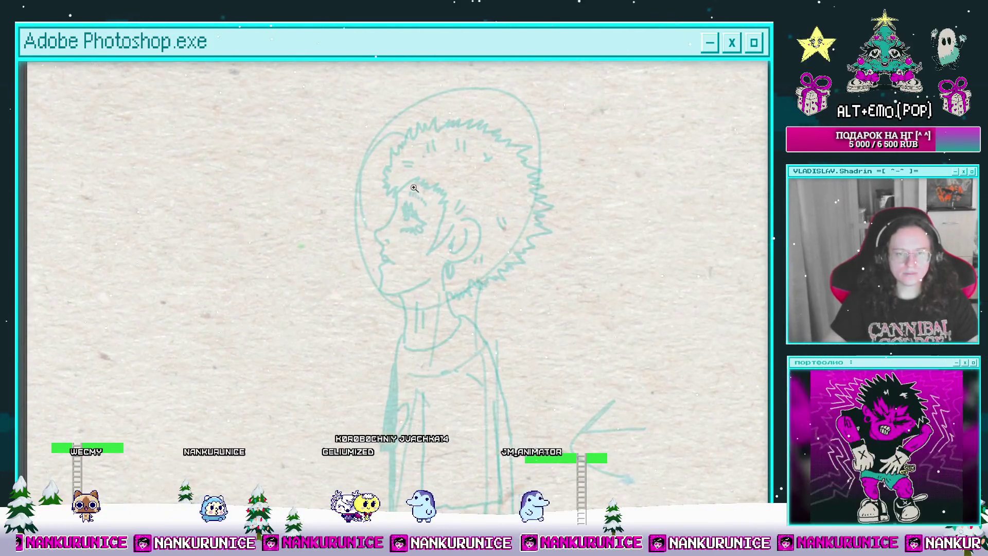
pyautogui.scroll(3, 405, 201)
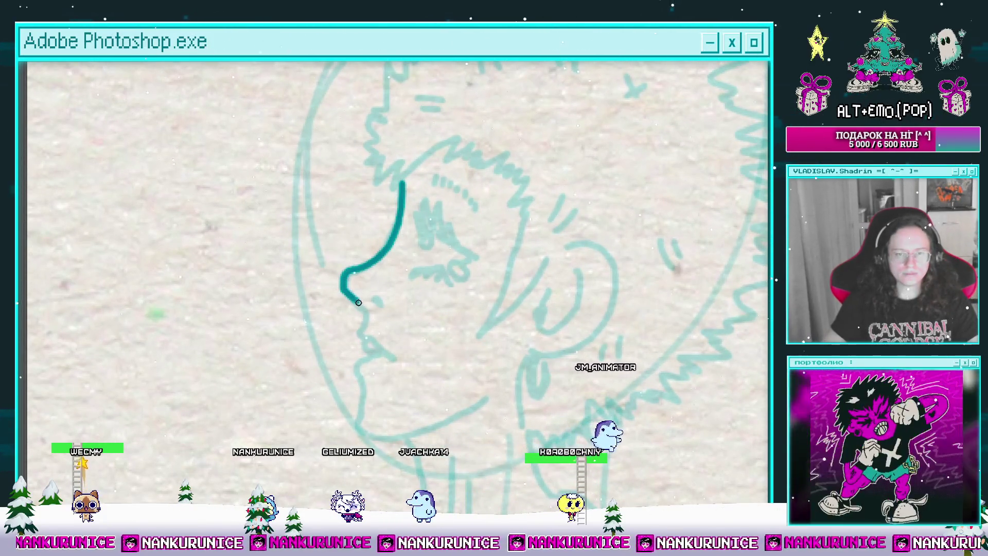
pyautogui.scroll(2, 358, 302)
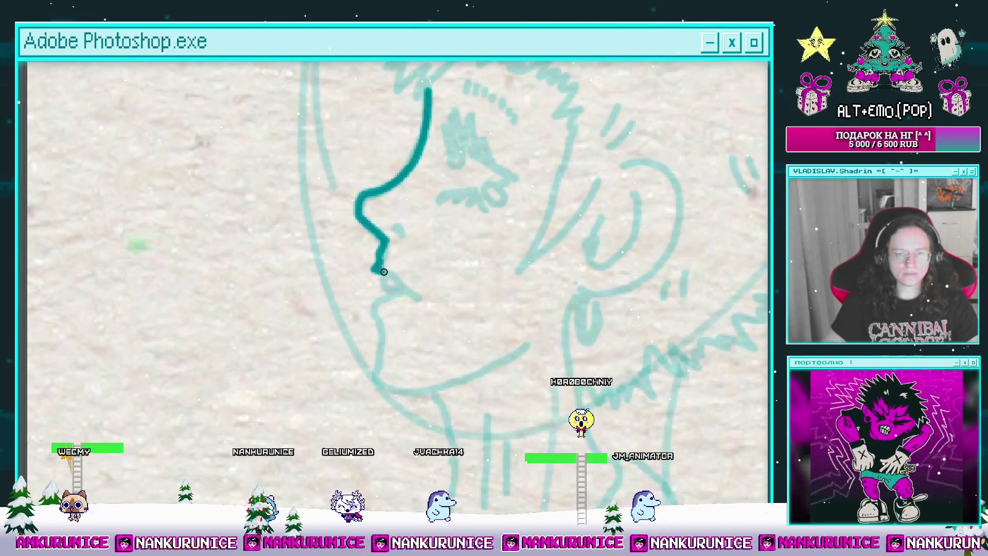
# Ink the teal profile down to the chin and close the eye into an oval.
pyautogui.moveTo(384, 272)
pyautogui.mouseDown()
pyautogui.moveTo(407, 286)
pyautogui.moveTo(456, 252)
pyautogui.mouseUp()
pyautogui.moveTo(446, 258); pyautogui.dragTo(447, 234)
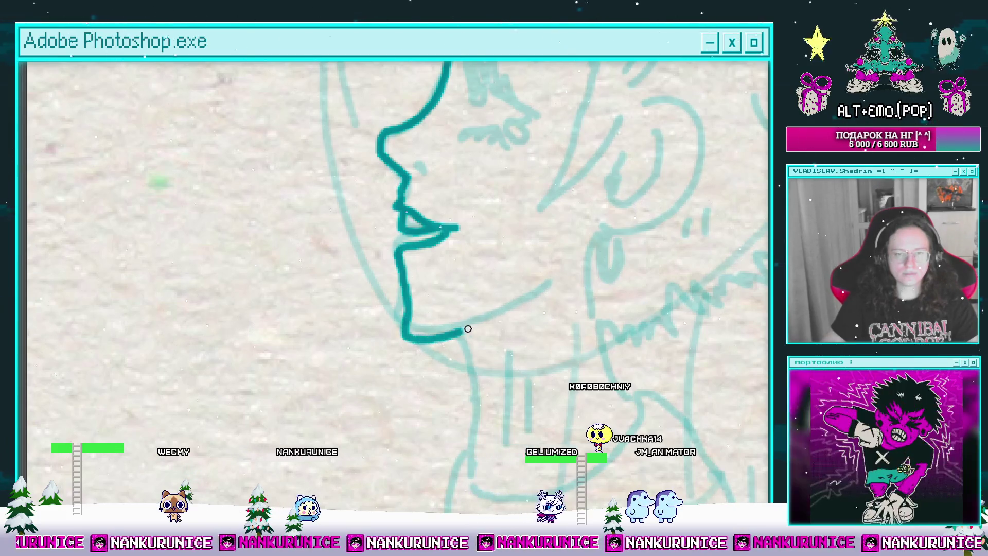
pyautogui.moveTo(429, 153); pyautogui.dragTo(388, 282)
pyautogui.scroll(2, 405, 281)
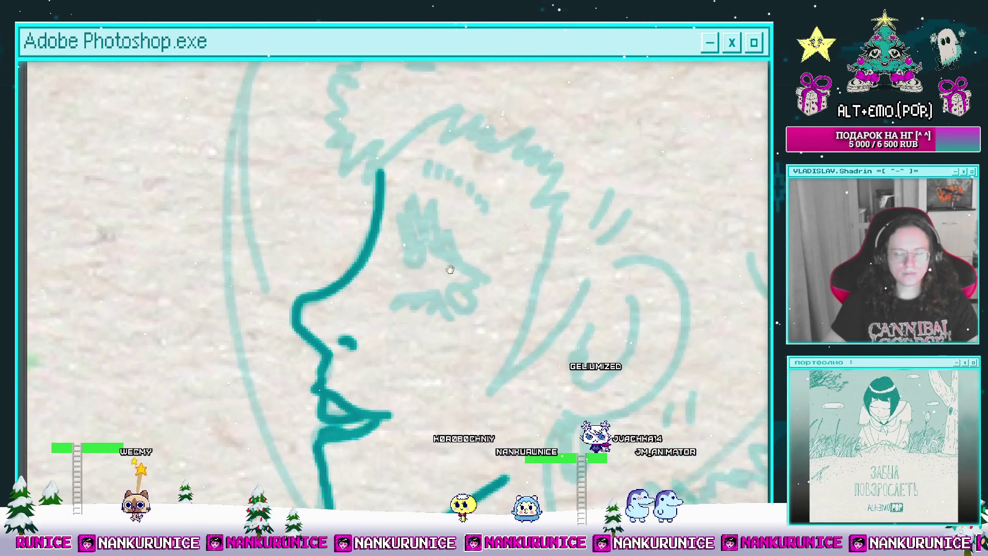
pyautogui.moveTo(473, 296); pyautogui.dragTo(449, 291)
pyautogui.moveTo(448, 268); pyautogui.dragTo(447, 298)
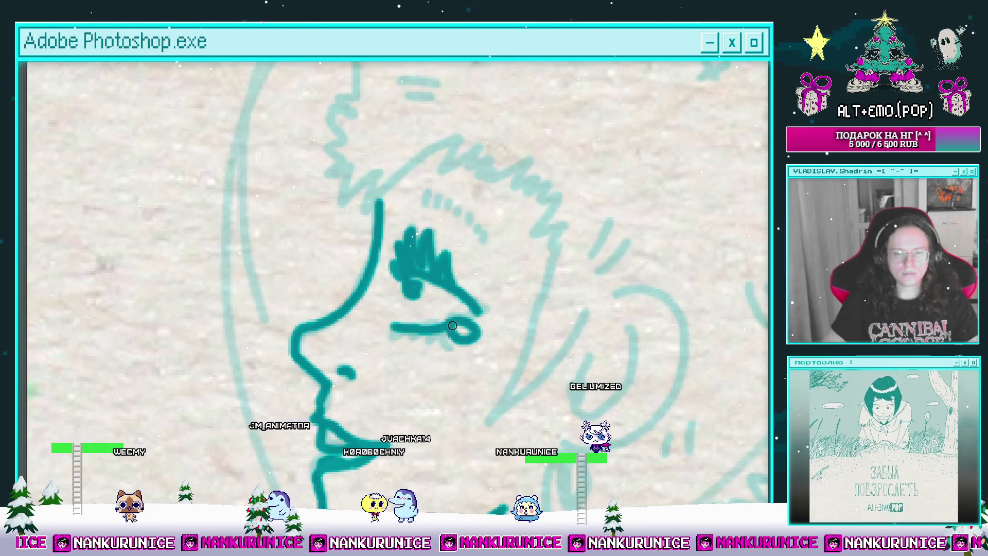
# Draw the V-shaped hair spike line with a short zigzag on top.
pyautogui.moveTo(448, 307); pyautogui.dragTo(412, 363)
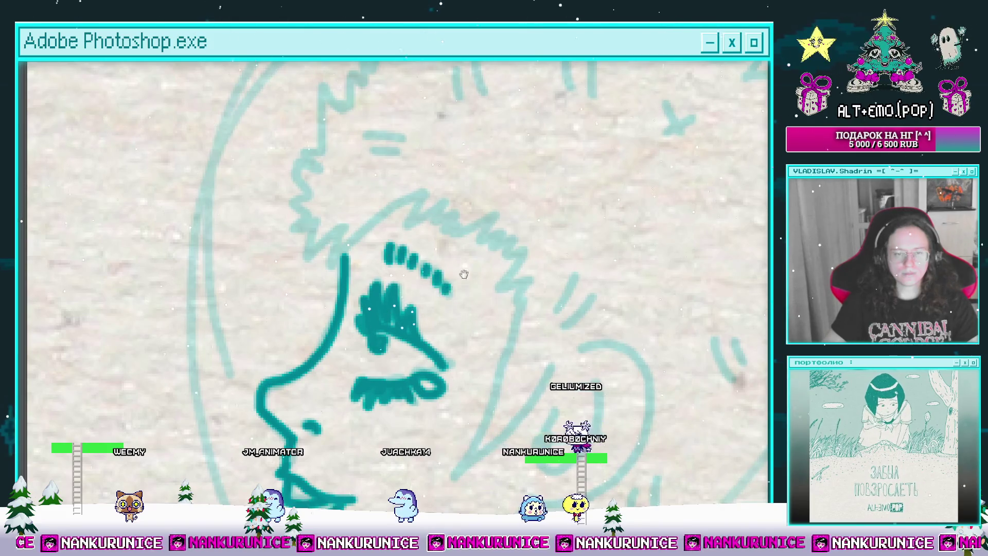
pyautogui.moveTo(463, 274); pyautogui.dragTo(446, 187)
pyautogui.moveTo(502, 212)
pyautogui.mouseDown()
pyautogui.moveTo(456, 375)
pyautogui.moveTo(511, 318)
pyautogui.moveTo(491, 414)
pyautogui.mouseUp()
pyautogui.moveTo(479, 301)
pyautogui.mouseDown()
pyautogui.moveTo(485, 254)
pyautogui.moveTo(491, 288)
pyautogui.moveTo(453, 255)
pyautogui.moveTo(485, 254)
pyautogui.moveTo(443, 256)
pyautogui.moveTo(406, 229)
pyautogui.moveTo(463, 240)
pyautogui.moveTo(370, 283)
pyautogui.mouseUp()
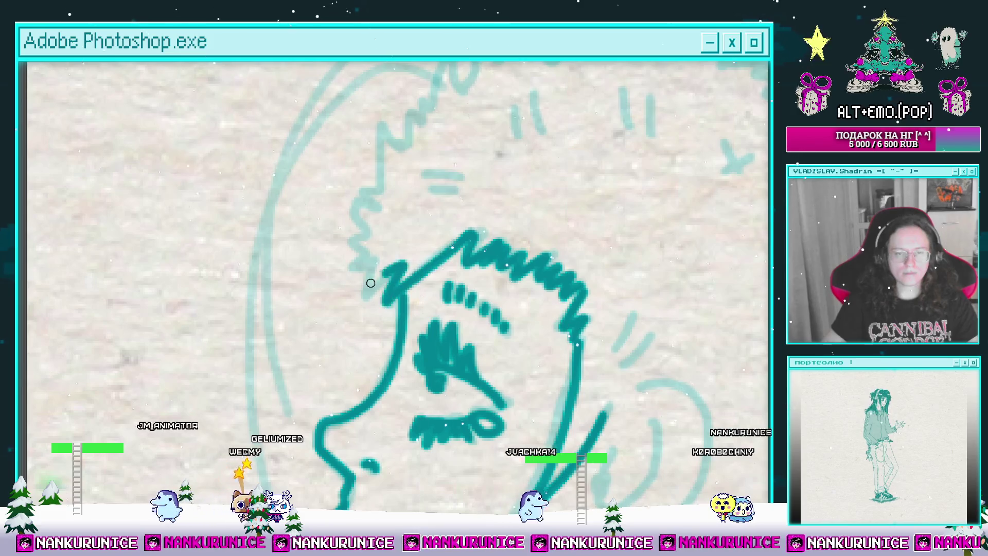
pyautogui.scroll(-3, 371, 283)
# Pan over the hair peak and draw a teal zigzag spike to its right.
pyautogui.press('Tab')
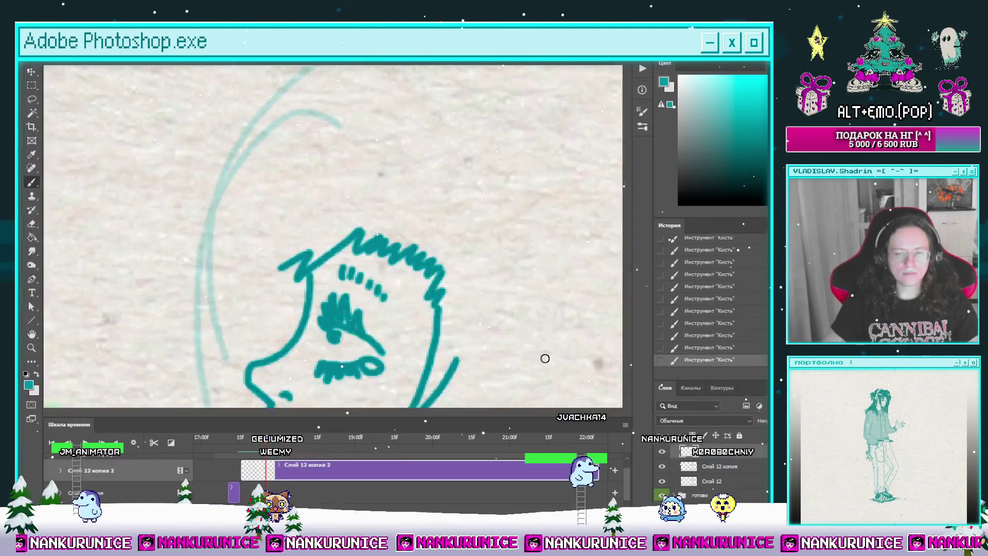
pyautogui.scroll(3, 545, 358)
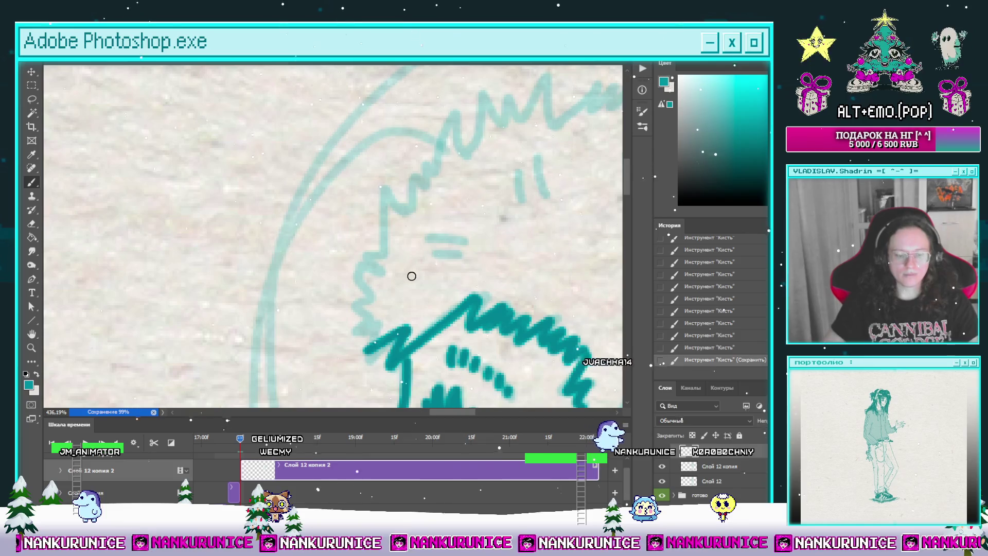
pyautogui.press('Tab')
pyautogui.moveTo(401, 273); pyautogui.dragTo(397, 327)
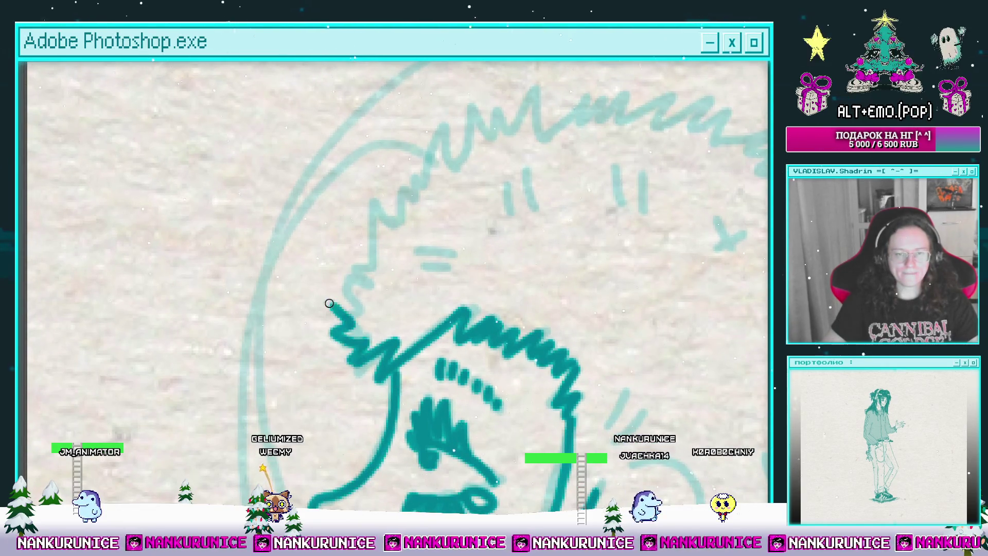
pyautogui.moveTo(377, 258); pyautogui.dragTo(335, 307)
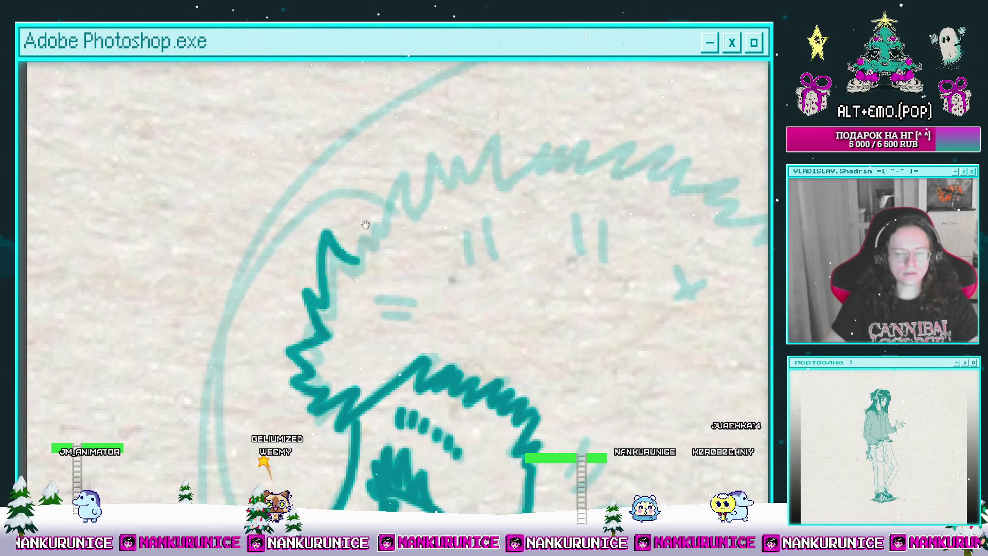
pyautogui.moveTo(365, 225); pyautogui.dragTo(331, 284)
pyautogui.moveTo(399, 221)
pyautogui.mouseDown()
pyautogui.moveTo(327, 257)
pyautogui.moveTo(390, 220)
pyautogui.moveTo(441, 227)
pyautogui.moveTo(378, 224)
pyautogui.mouseUp()
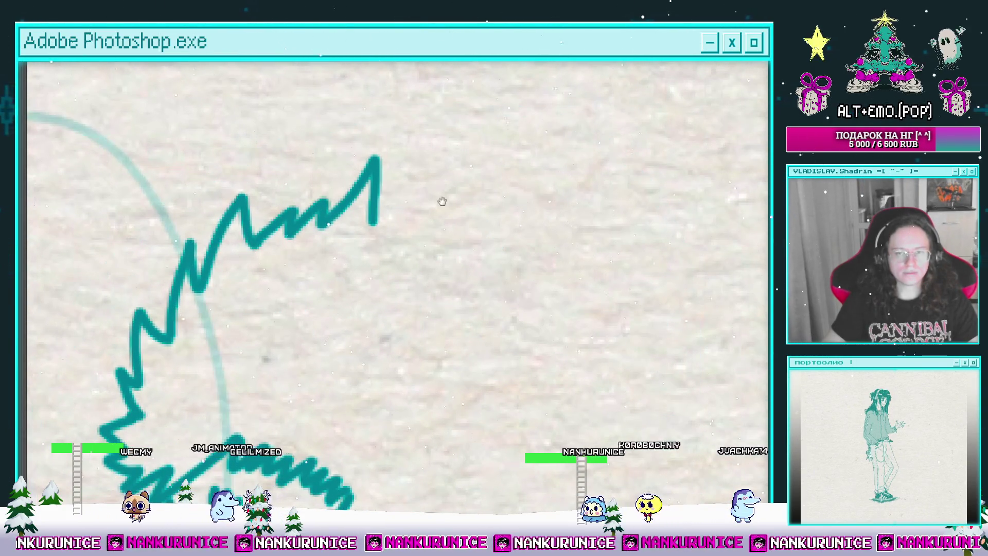
# Step through the animation frames to the face-profile drawing.
pyautogui.press('Tab')
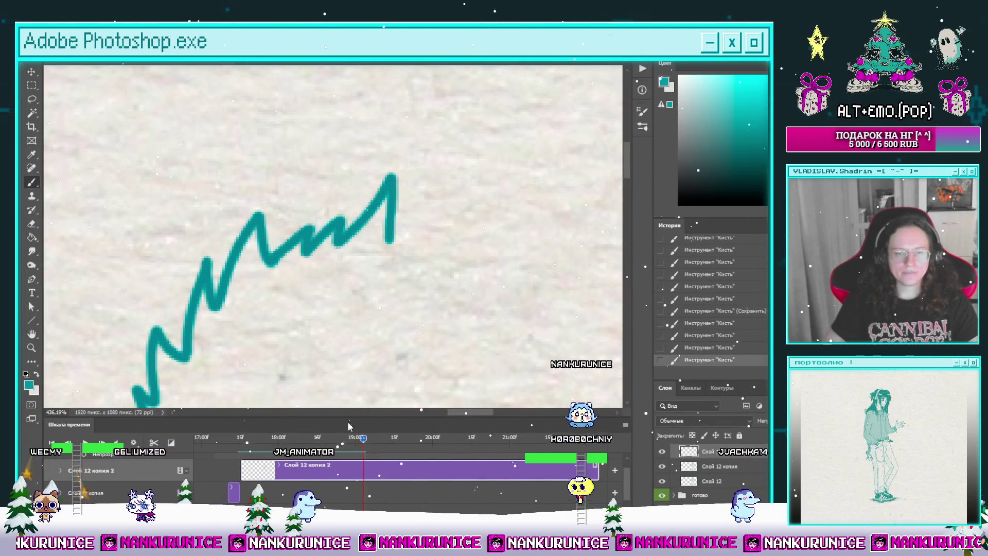
pyautogui.click(239, 439)
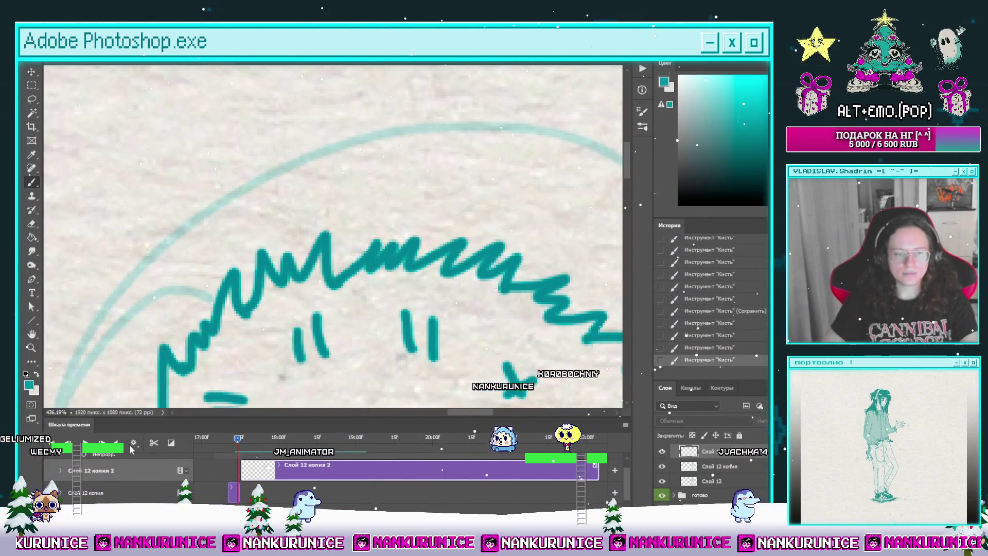
pyautogui.press('Right')
pyautogui.press('Tab')
pyautogui.scroll(-2, 378, 298)
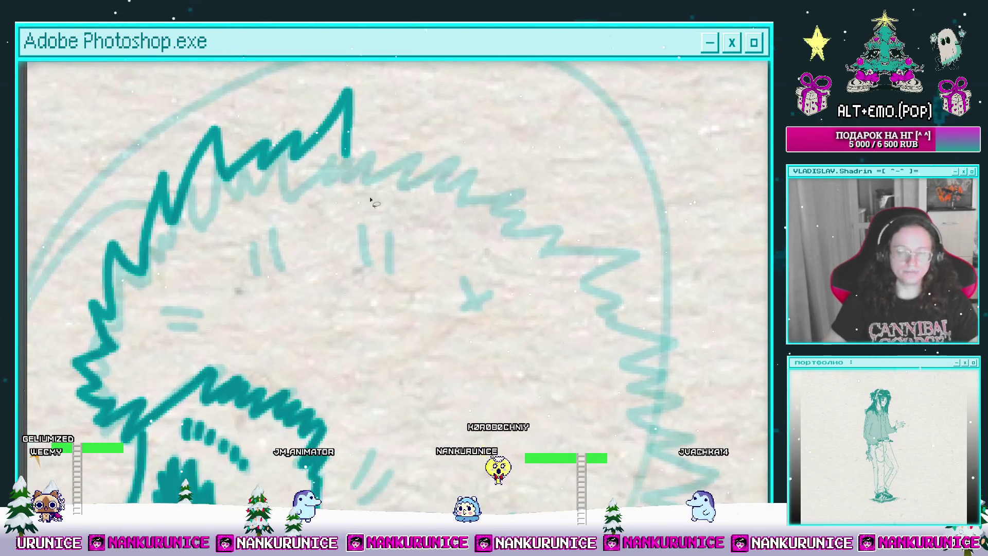
pyautogui.press('Right')
pyautogui.press('Right')
pyautogui.press('Right')
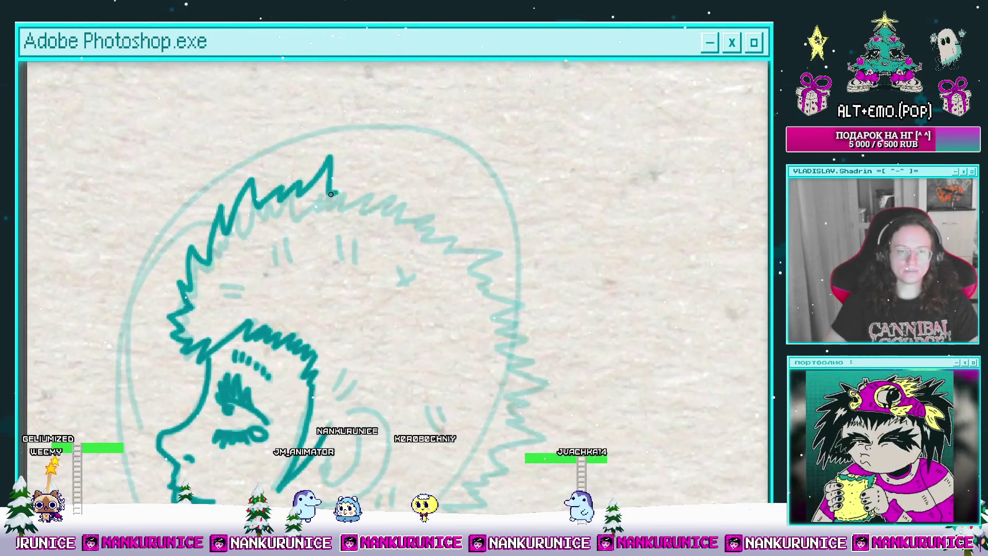
# Ink teal hair spikes across the top of the head, extending toward the back.
pyautogui.moveTo(331, 194); pyautogui.dragTo(392, 180)
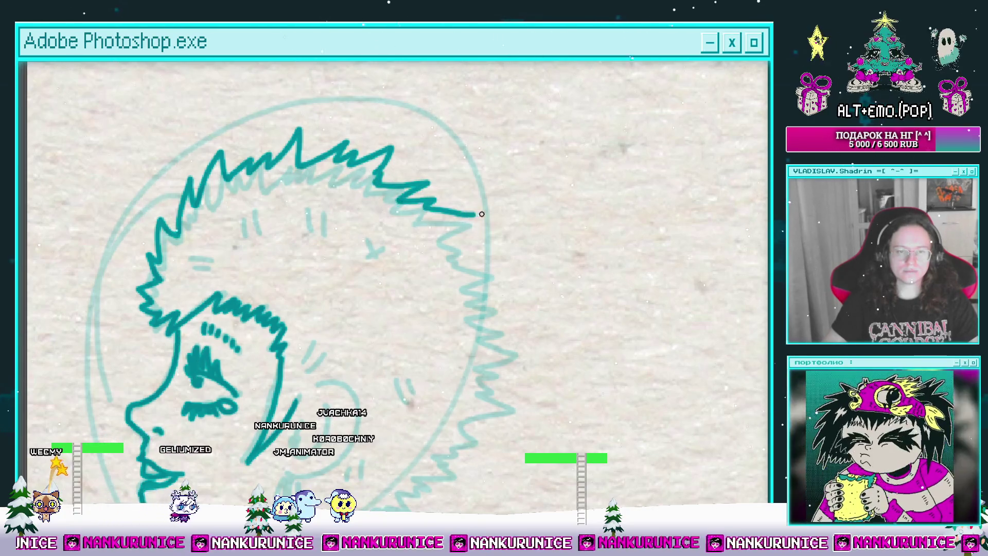
pyautogui.moveTo(481, 213); pyautogui.dragTo(430, 162)
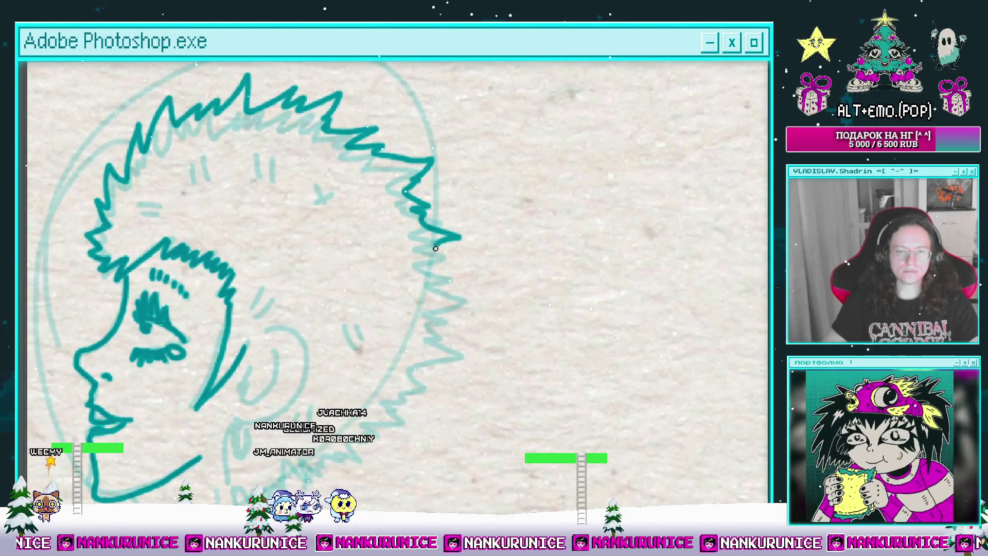
pyautogui.moveTo(435, 249); pyautogui.dragTo(486, 209)
pyautogui.moveTo(523, 272); pyautogui.dragTo(545, 215)
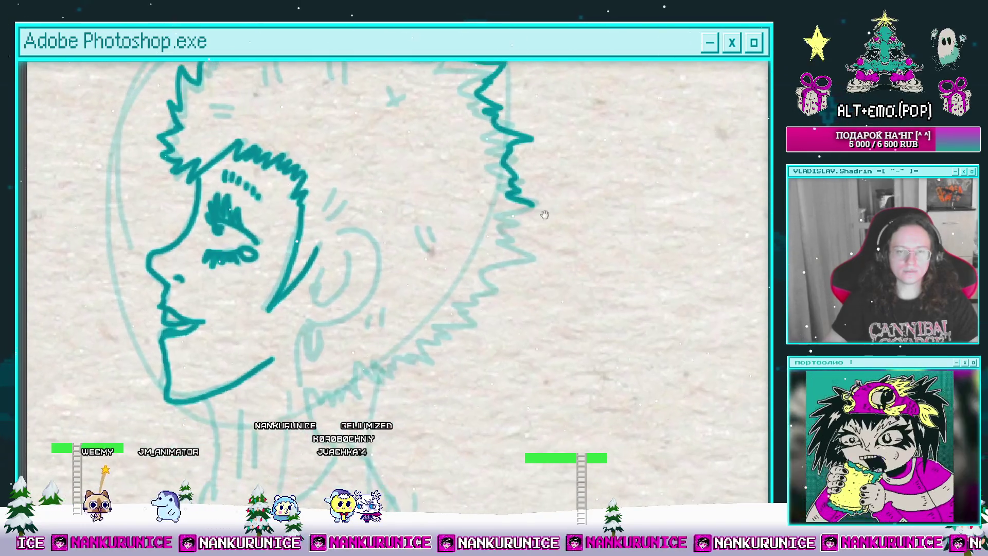
pyautogui.scroll(-3, 537, 253)
pyautogui.hscroll(-2, 537, 254)
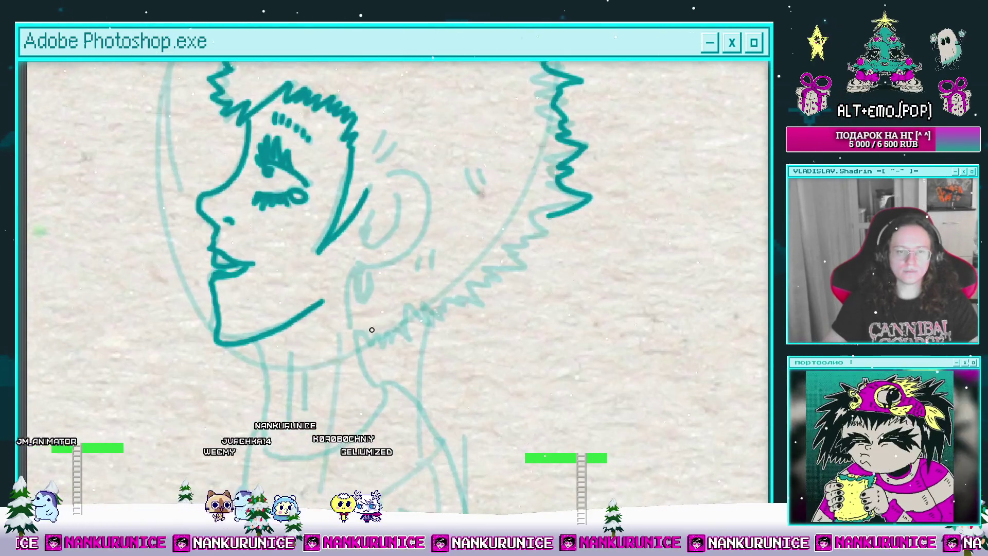
# Outline the ear in teal and ink the zigzag lower edge of the hair.
pyautogui.scroll(2, 402, 209)
pyautogui.moveTo(397, 159)
pyautogui.mouseDown()
pyautogui.moveTo(457, 205)
pyautogui.moveTo(410, 315)
pyautogui.moveTo(330, 310)
pyautogui.moveTo(406, 198)
pyautogui.mouseUp()
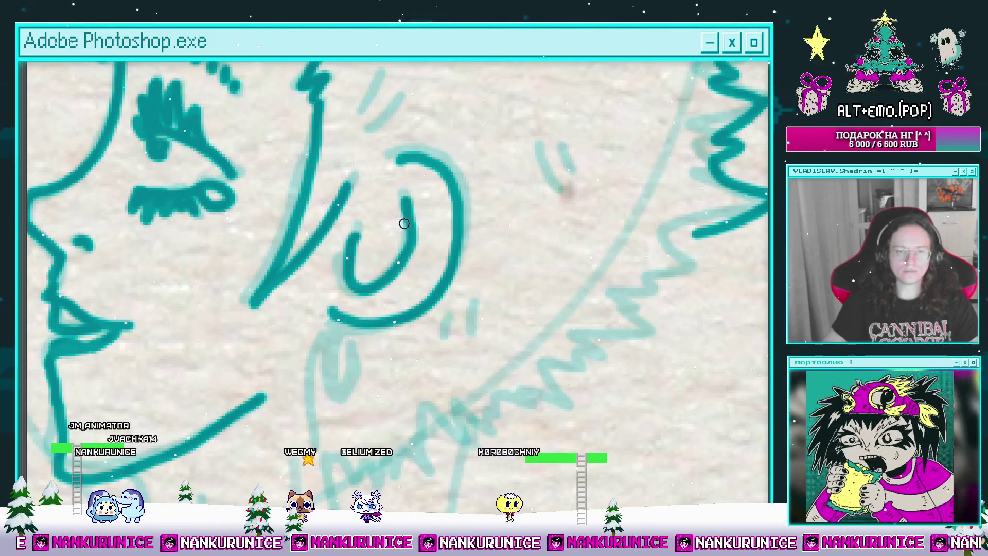
pyautogui.moveTo(365, 284); pyautogui.dragTo(383, 248)
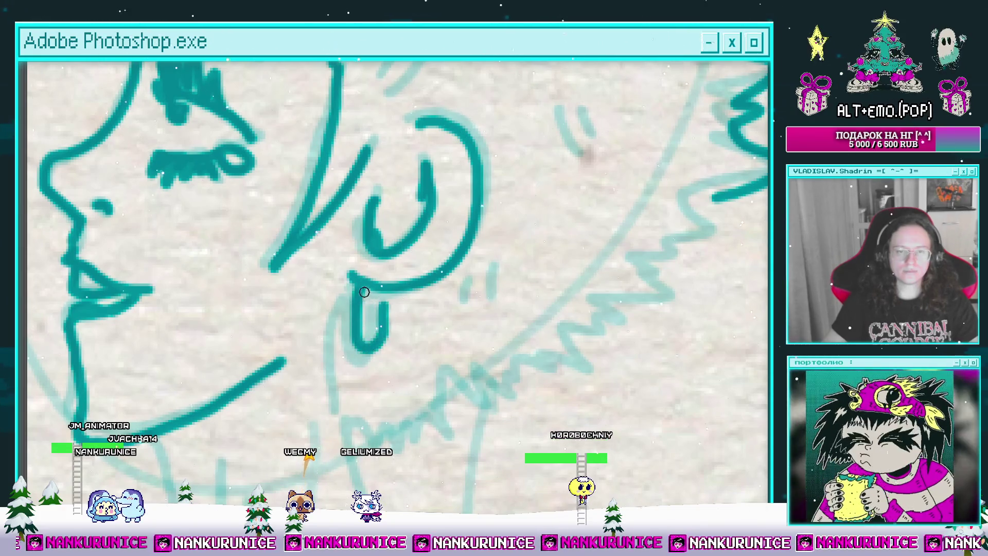
pyautogui.scroll(-3, 364, 292)
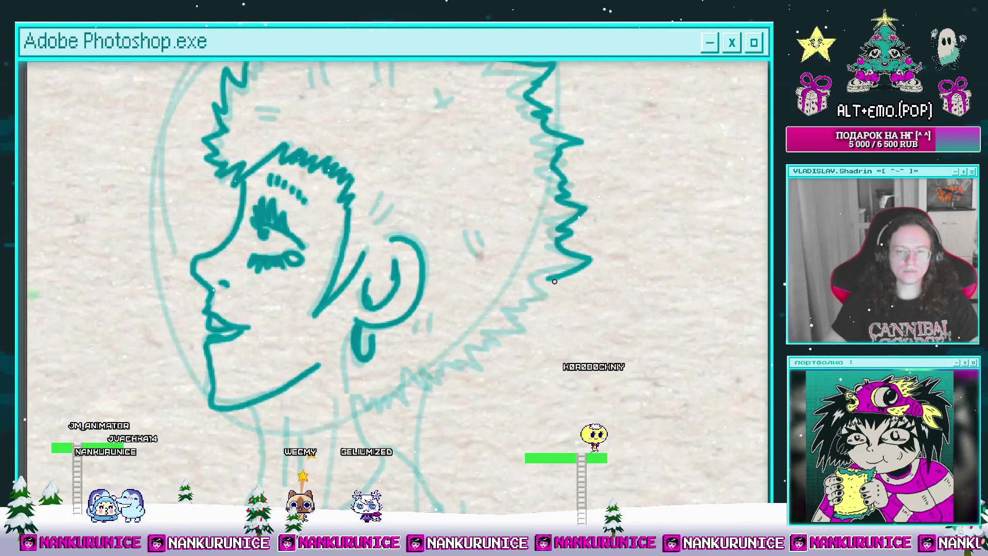
pyautogui.moveTo(509, 311)
pyautogui.mouseDown()
pyautogui.moveTo(522, 331)
pyautogui.moveTo(482, 337)
pyautogui.moveTo(385, 404)
pyautogui.mouseUp()
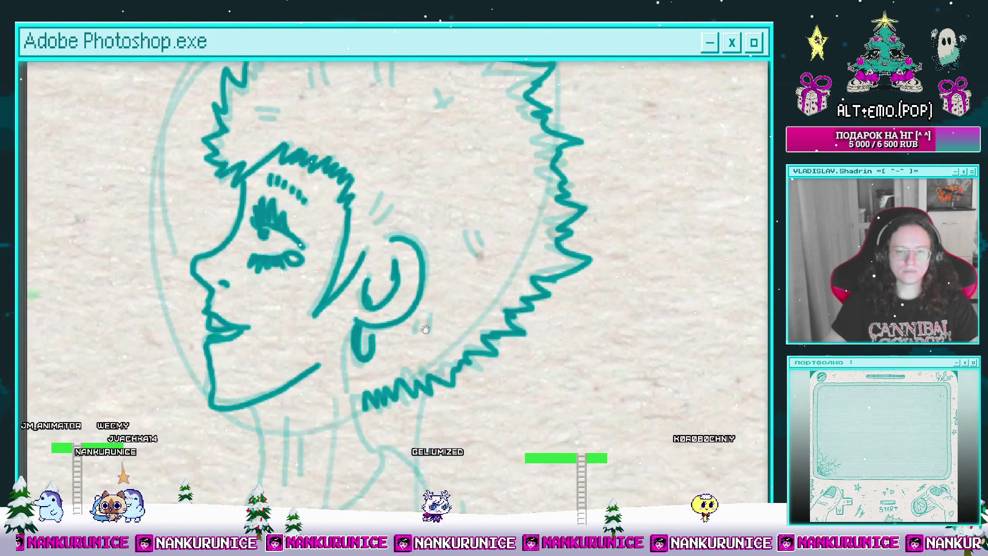
# Ink the jaw and neck curve down to the collar, plus two short neck lines.
pyautogui.moveTo(425, 329); pyautogui.dragTo(435, 463)
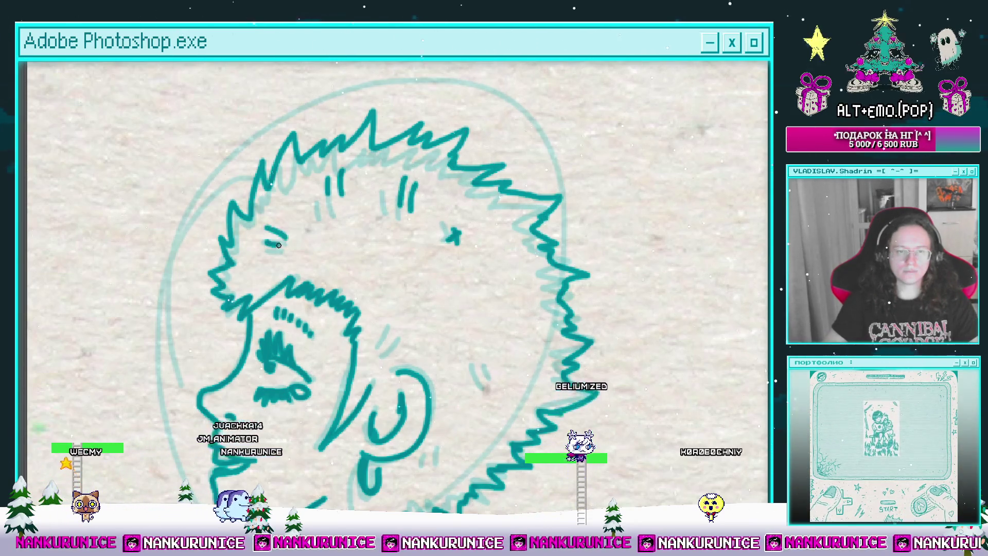
pyautogui.moveTo(385, 329); pyautogui.dragTo(331, 272)
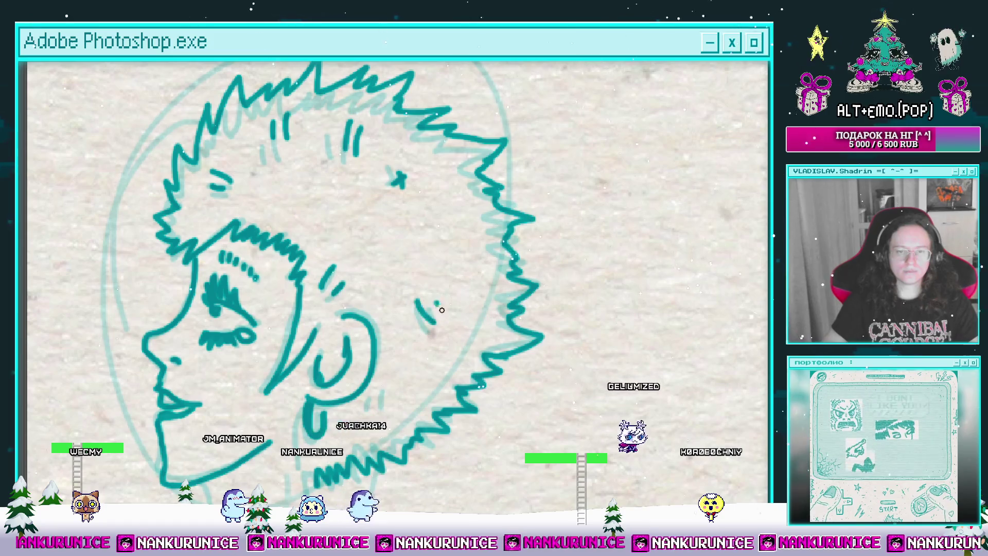
pyautogui.moveTo(385, 371)
pyautogui.mouseDown()
pyautogui.moveTo(397, 263)
pyautogui.moveTo(397, 309)
pyautogui.mouseUp()
pyautogui.moveTo(409, 274); pyautogui.dragTo(512, 180)
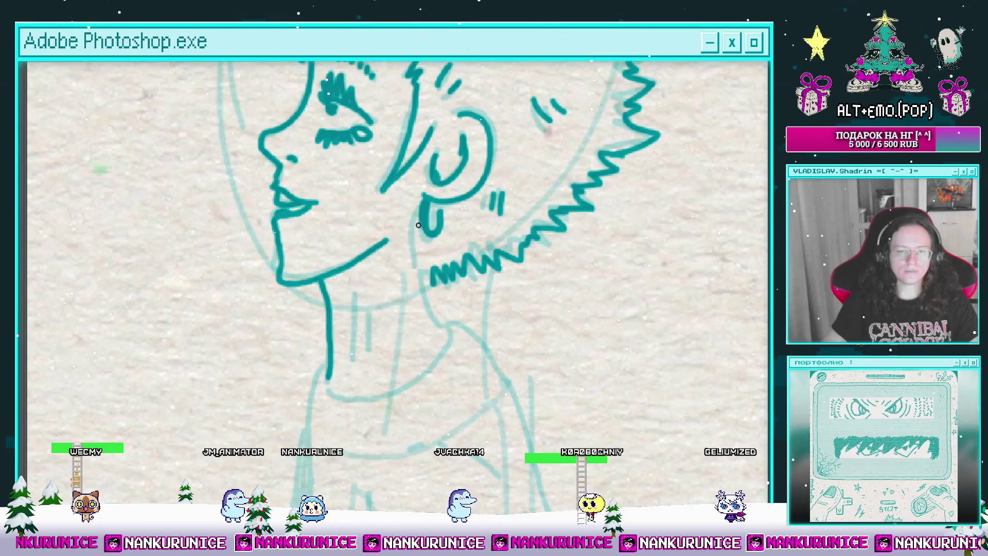
pyautogui.moveTo(418, 293); pyautogui.dragTo(434, 226)
pyautogui.moveTo(344, 311)
pyautogui.mouseDown()
pyautogui.moveTo(391, 326)
pyautogui.moveTo(461, 275)
pyautogui.mouseUp()
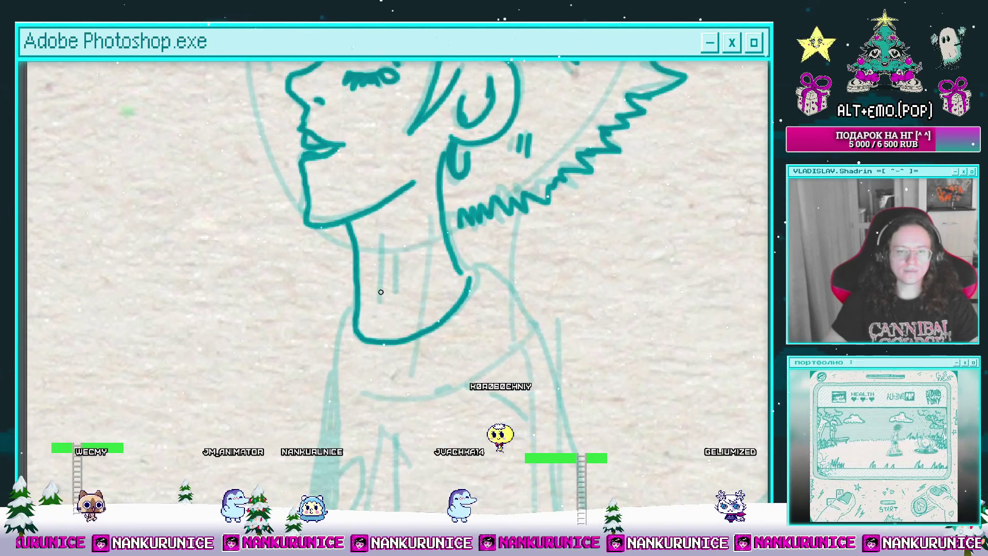
pyautogui.moveTo(385, 237)
pyautogui.mouseDown()
pyautogui.moveTo(379, 296)
pyautogui.moveTo(396, 290)
pyautogui.mouseUp()
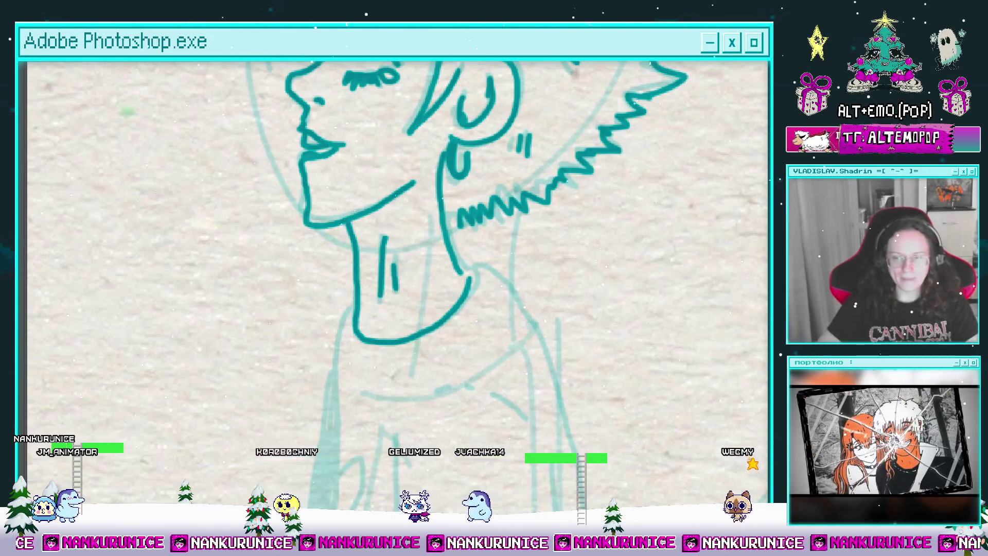
# Zoom in on the shirt, undo the first stroke, and redraw its right edge.
pyautogui.moveTo(363, 306)
pyautogui.mouseDown()
pyautogui.moveTo(377, 250)
pyautogui.moveTo(375, 258)
pyautogui.mouseUp()
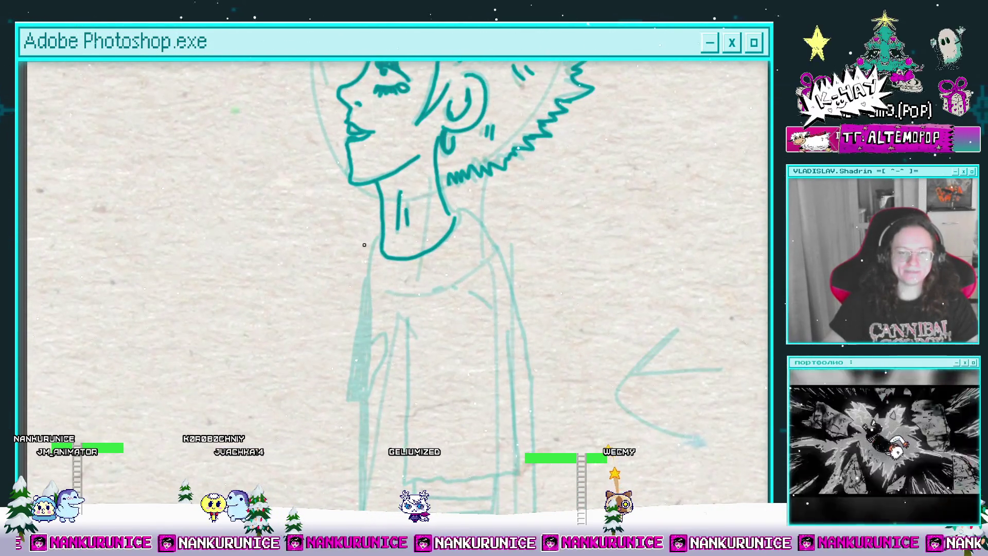
pyautogui.scroll(-5, 365, 245)
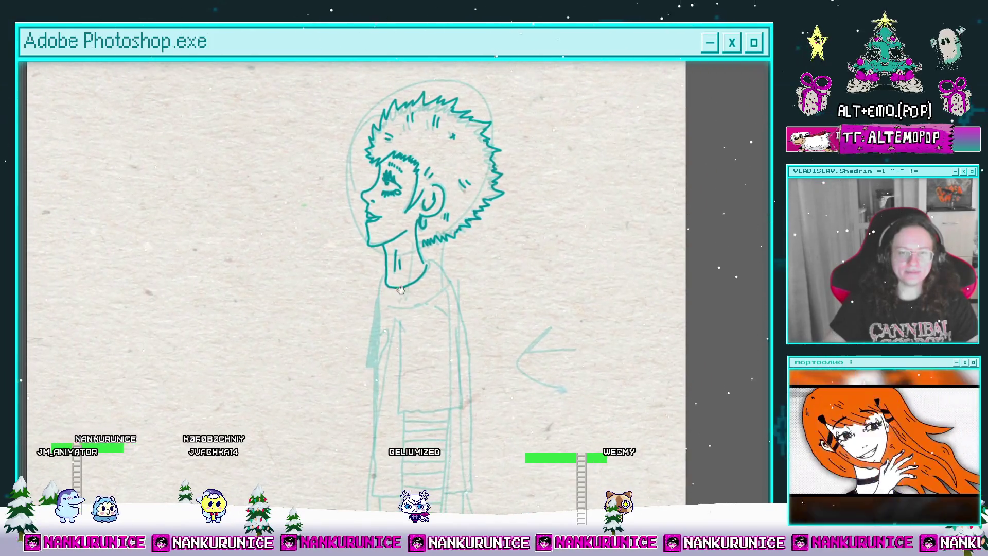
pyautogui.scroll(2, 401, 290)
pyautogui.moveTo(400, 289)
pyautogui.mouseDown()
pyautogui.moveTo(442, 212)
pyautogui.moveTo(487, 260)
pyautogui.mouseUp()
pyautogui.scroll(1, 442, 211)
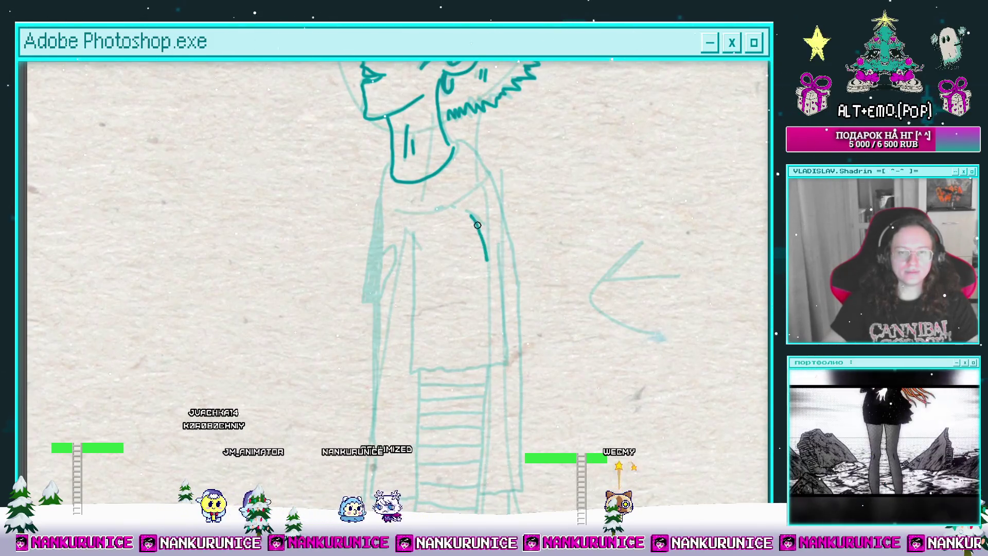
pyautogui.hotkey('ctrl', 'z')
pyautogui.moveTo(483, 226)
pyautogui.mouseDown()
pyautogui.moveTo(493, 266)
pyautogui.moveTo(479, 368)
pyautogui.mouseUp()
# Ink the shirt's left edge, undoing and redrawing it shorter.
pyautogui.scroll(-2, 452, 236)
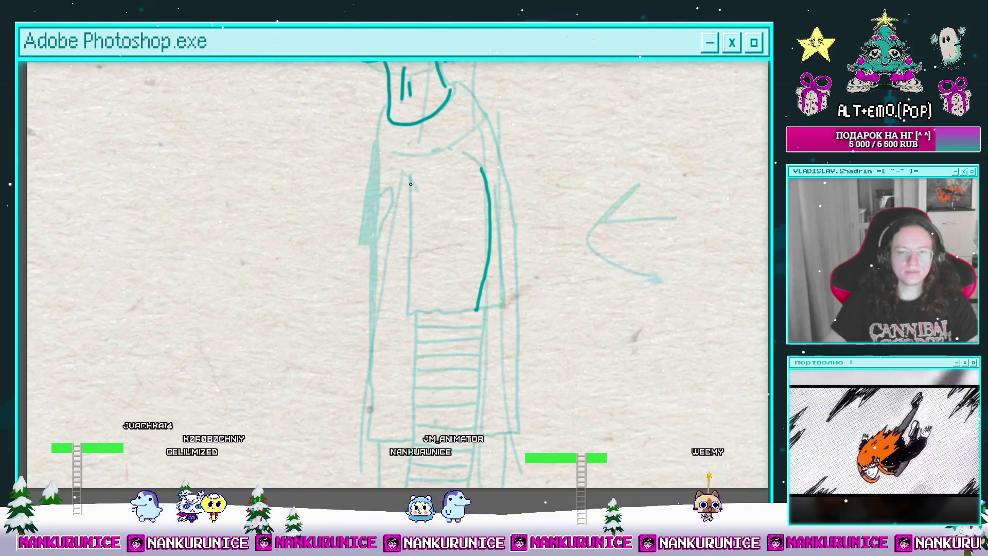
pyautogui.moveTo(407, 172); pyautogui.dragTo(405, 203)
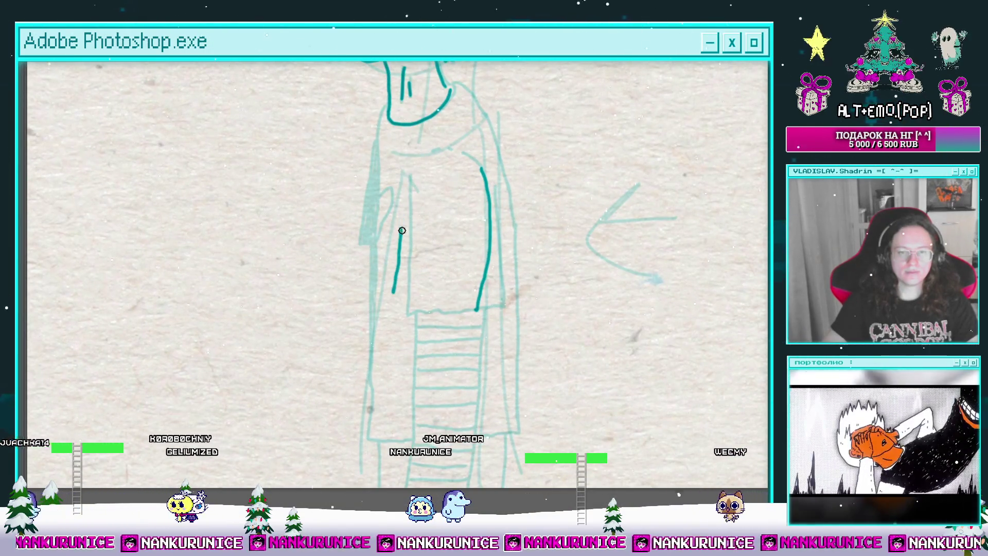
pyautogui.hotkey('ctrl', 'z')
pyautogui.moveTo(403, 169); pyautogui.dragTo(391, 299)
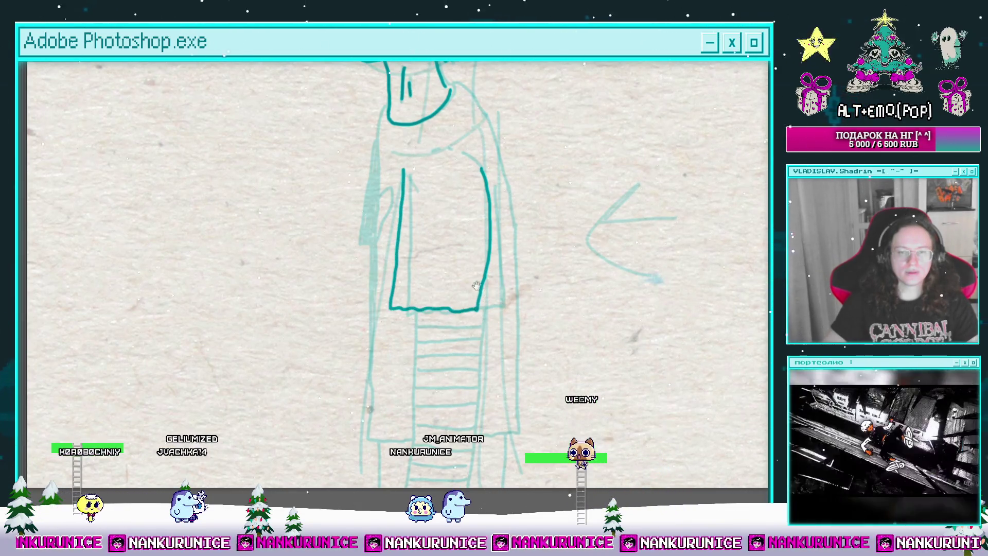
pyautogui.scroll(2, 427, 231)
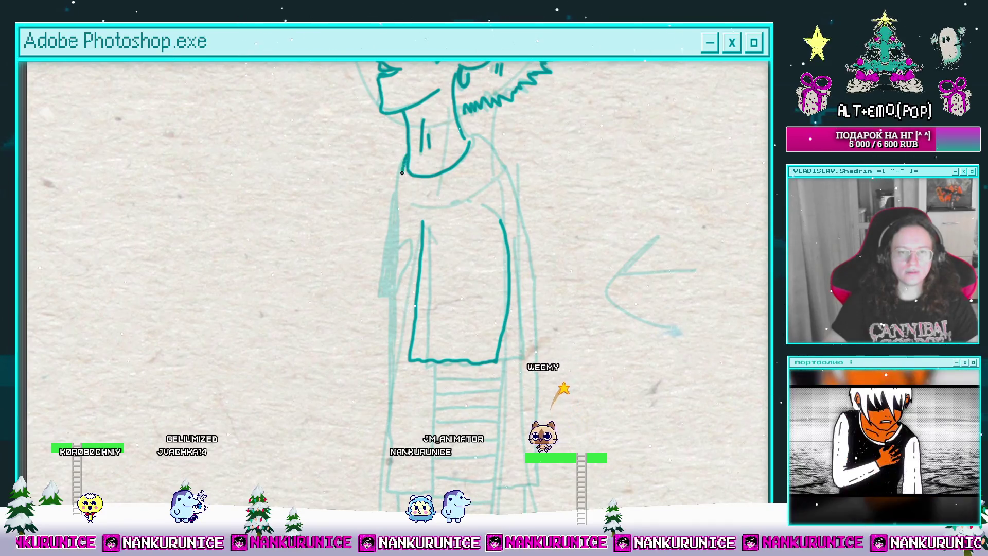
pyautogui.scroll(-3, 444, 142)
# Ink the outer leg edge in teal and add horizontal stripes across the legs.
pyautogui.scroll(-3, 449, 205)
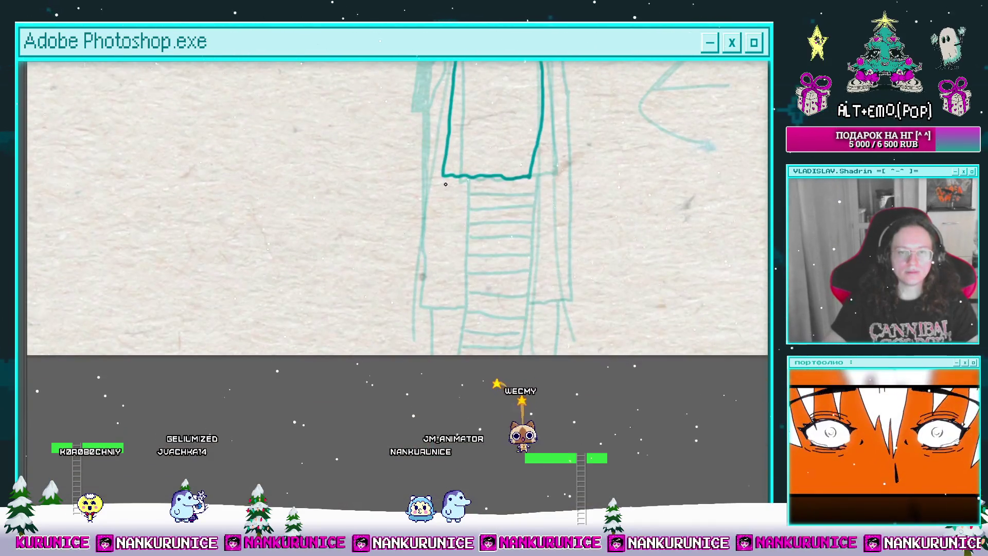
pyautogui.moveTo(449, 178); pyautogui.dragTo(423, 354)
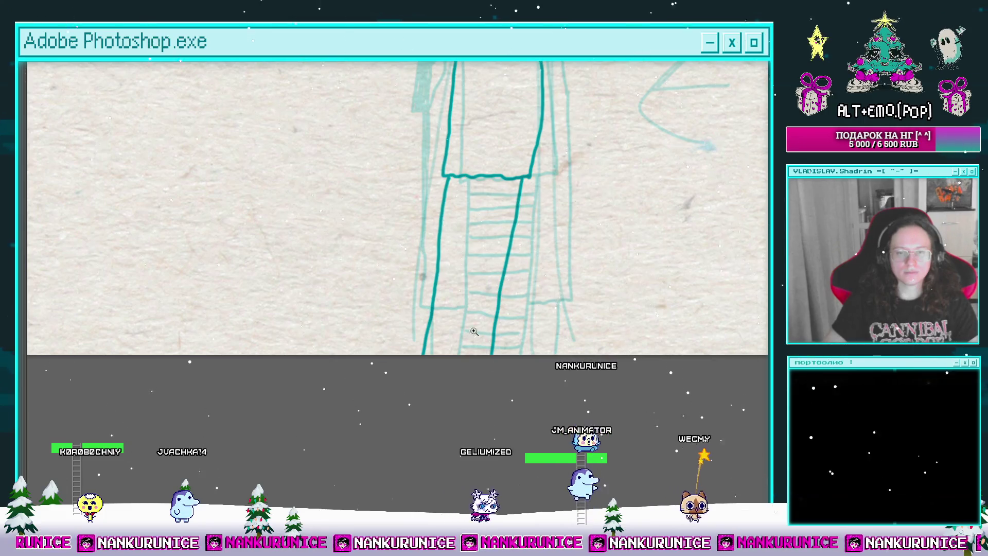
pyautogui.scroll(2, 469, 304)
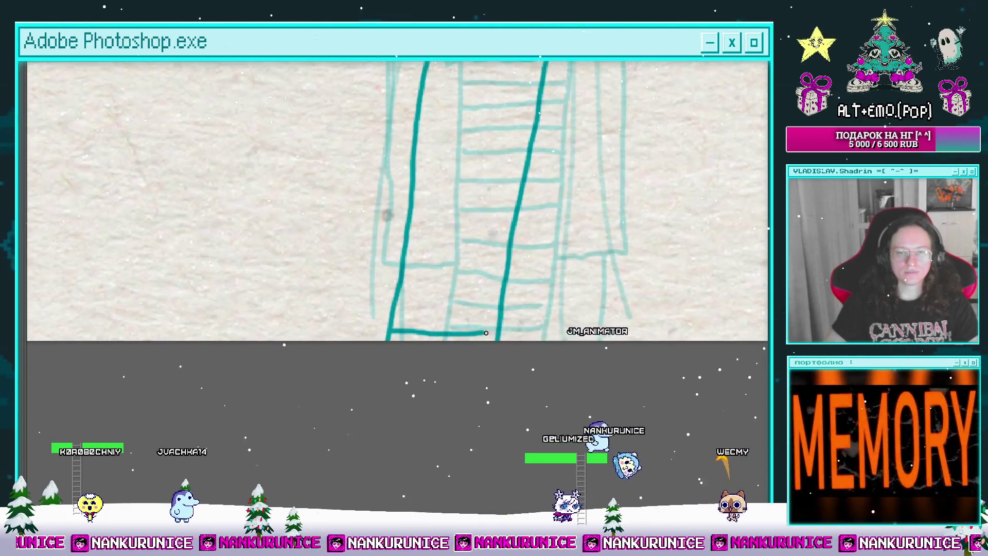
pyautogui.moveTo(439, 303)
pyautogui.mouseDown()
pyautogui.moveTo(427, 342)
pyautogui.moveTo(486, 340)
pyautogui.mouseUp()
pyautogui.moveTo(401, 306)
pyautogui.mouseDown()
pyautogui.moveTo(403, 335)
pyautogui.moveTo(443, 341)
pyautogui.moveTo(494, 340)
pyautogui.moveTo(499, 309)
pyautogui.mouseUp()
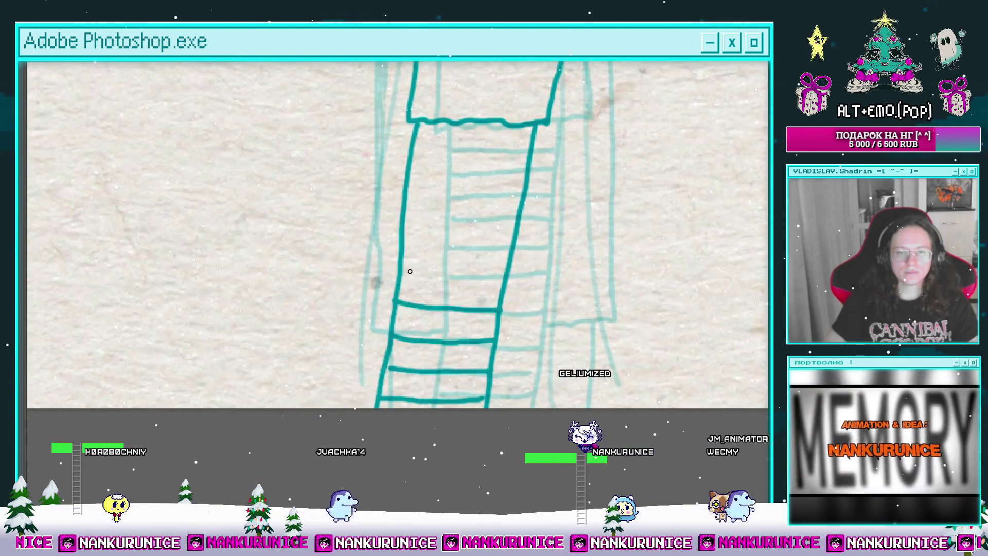
pyautogui.moveTo(404, 271)
pyautogui.mouseDown()
pyautogui.moveTo(497, 281)
pyautogui.moveTo(504, 306)
pyautogui.mouseUp()
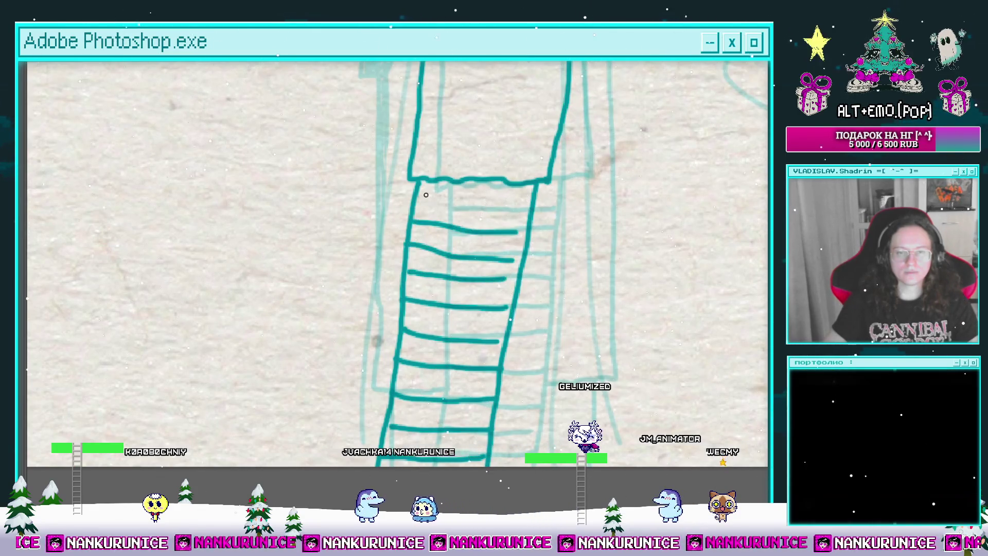
pyautogui.scroll(-3, 544, 186)
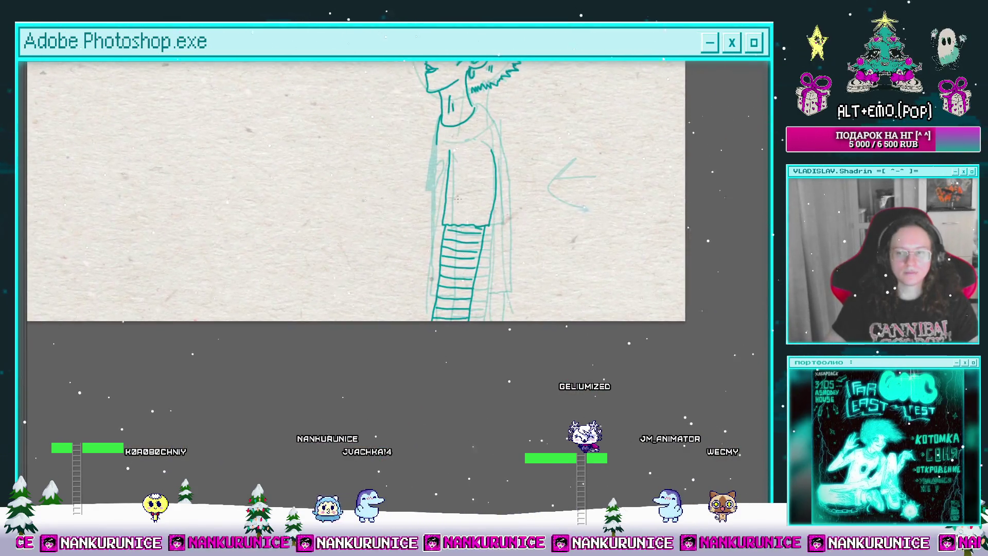
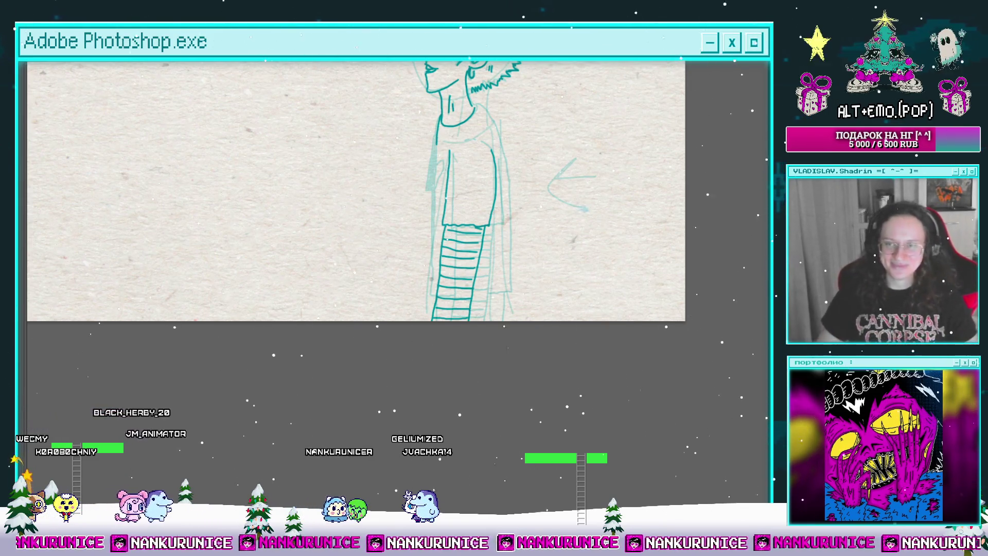
# Zoom in on the torso and pan down along the striped sleeve.
pyautogui.scroll(3, 606, 211)
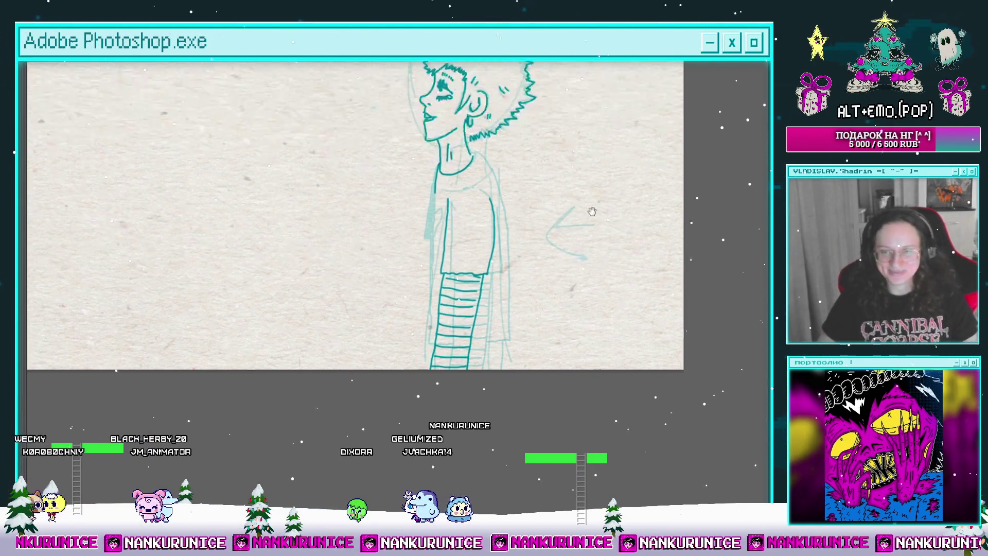
pyautogui.scroll(-2, 575, 231)
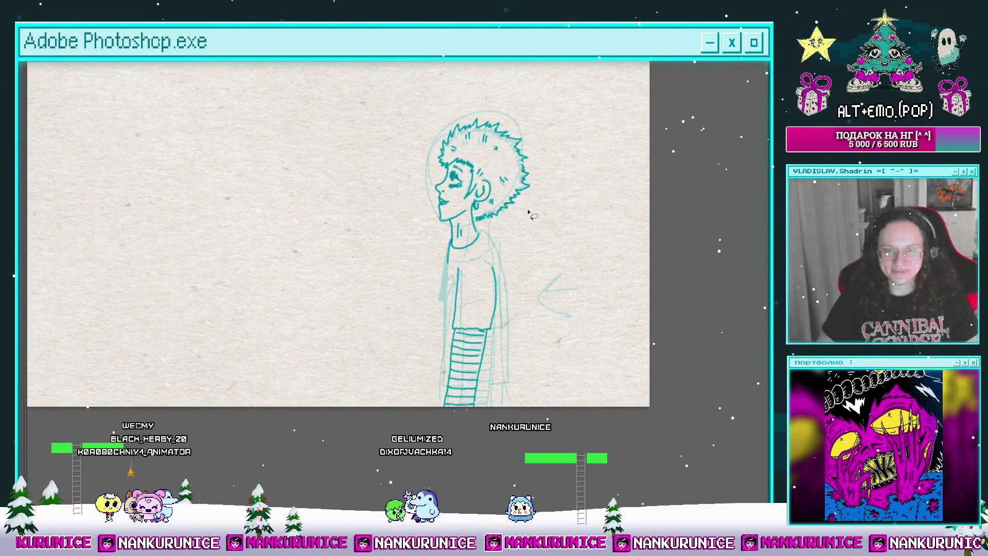
pyautogui.moveTo(529, 214); pyautogui.dragTo(514, 198)
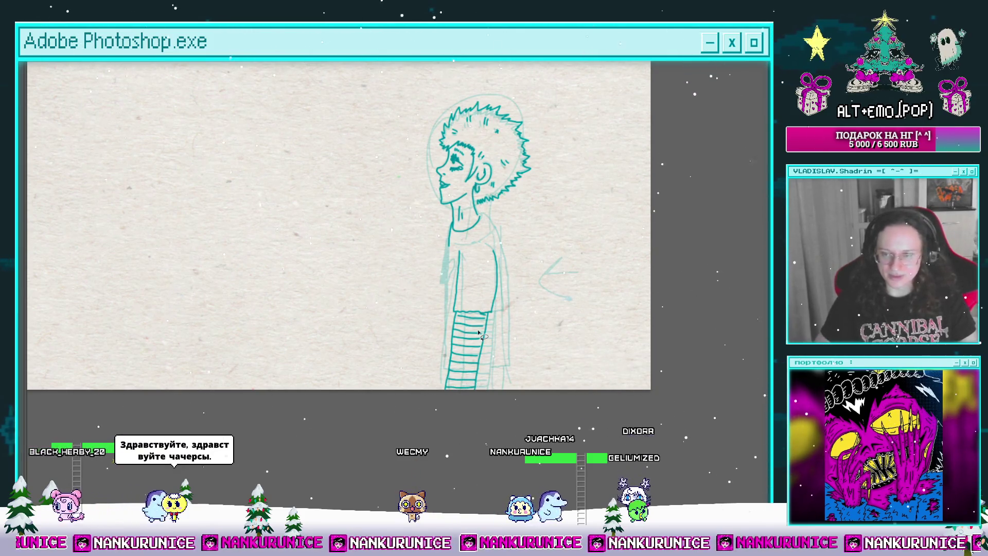
pyautogui.click(454, 268)
pyautogui.click(438, 236)
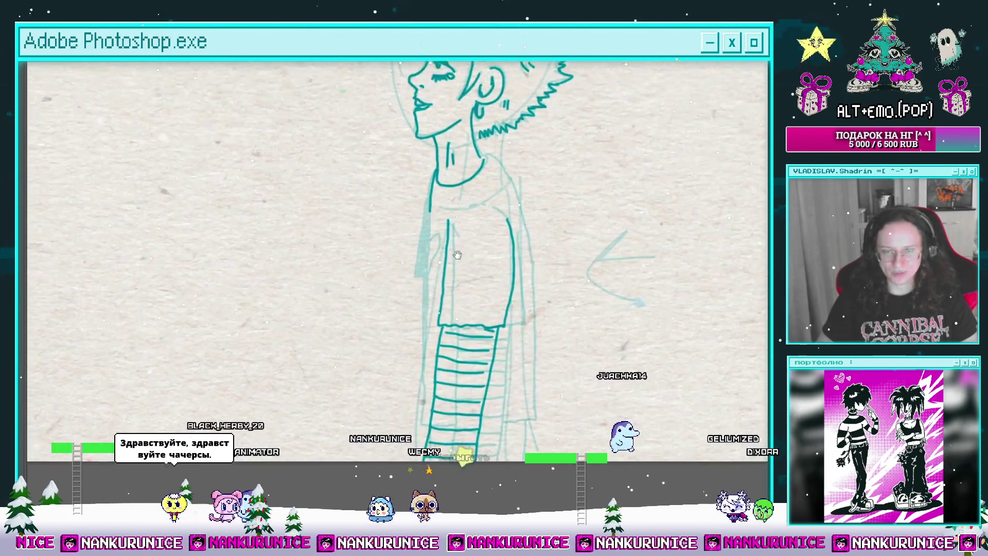
pyautogui.click(437, 212)
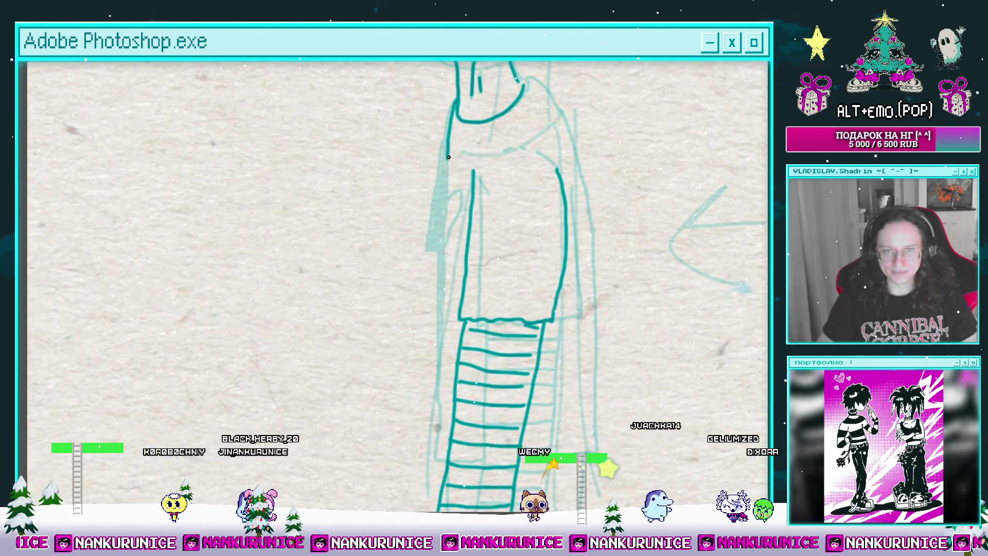
pyautogui.moveTo(438, 323); pyautogui.dragTo(459, 257)
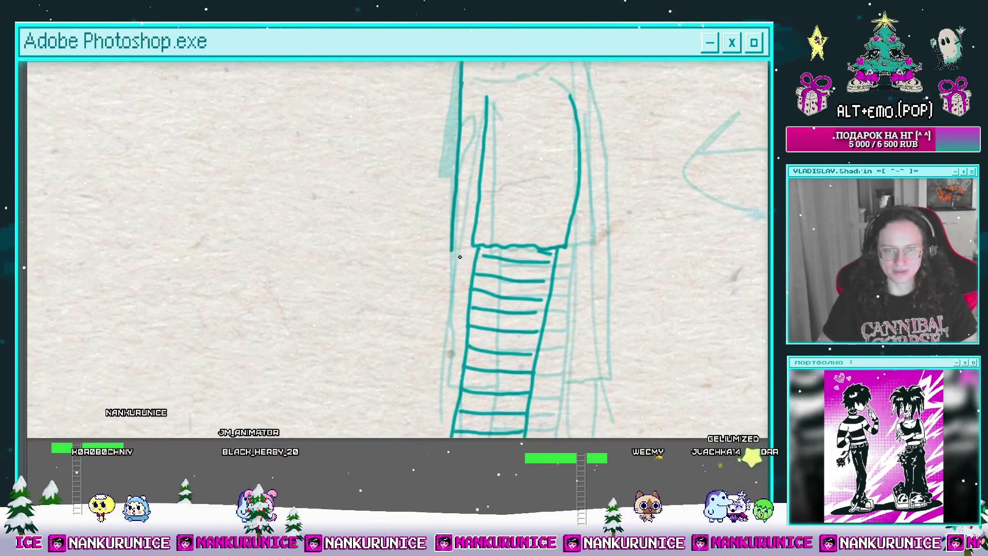
pyautogui.scroll(3, 449, 261)
pyautogui.scroll(-2, 458, 225)
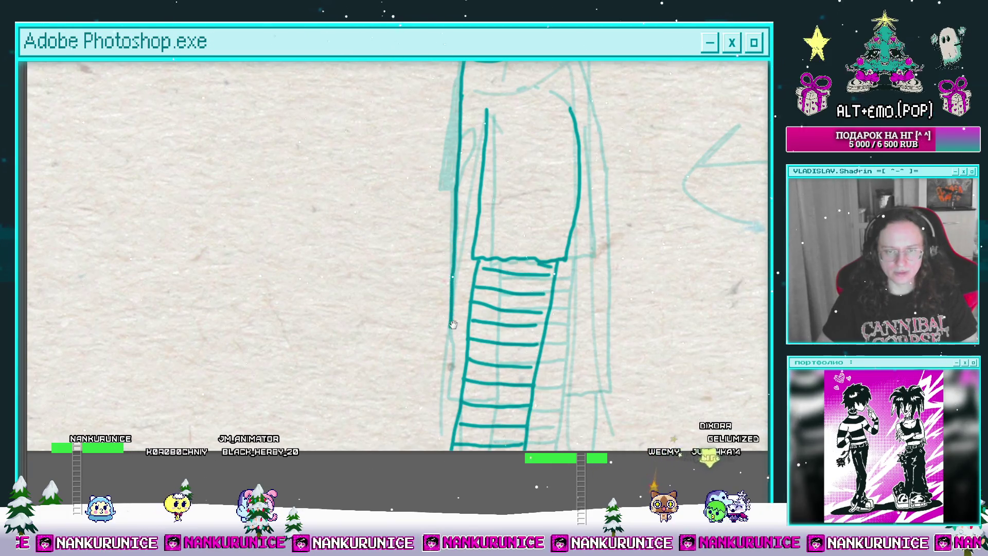
pyautogui.moveTo(452, 324); pyautogui.dragTo(459, 271)
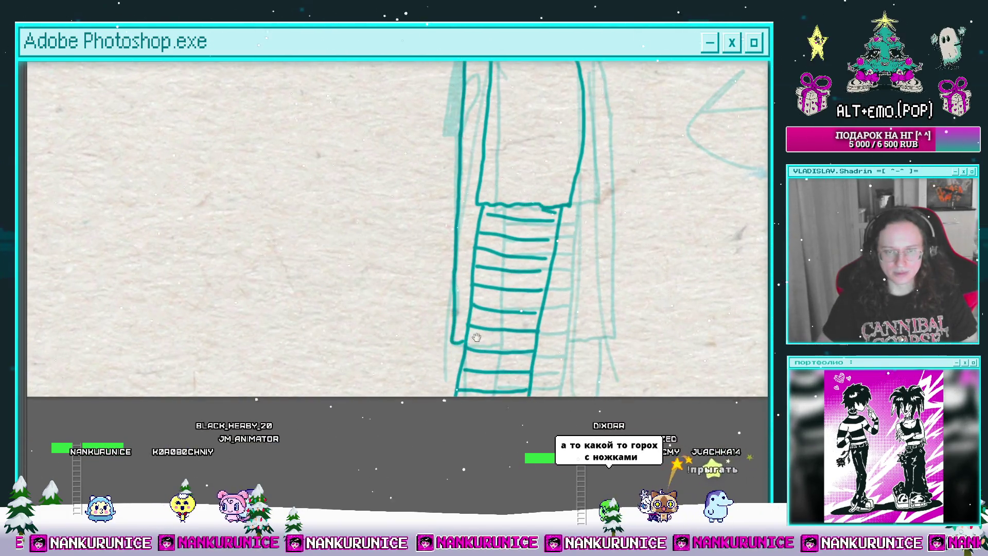
pyautogui.moveTo(476, 337); pyautogui.dragTo(484, 284)
pyautogui.scroll(10, 545, 277)
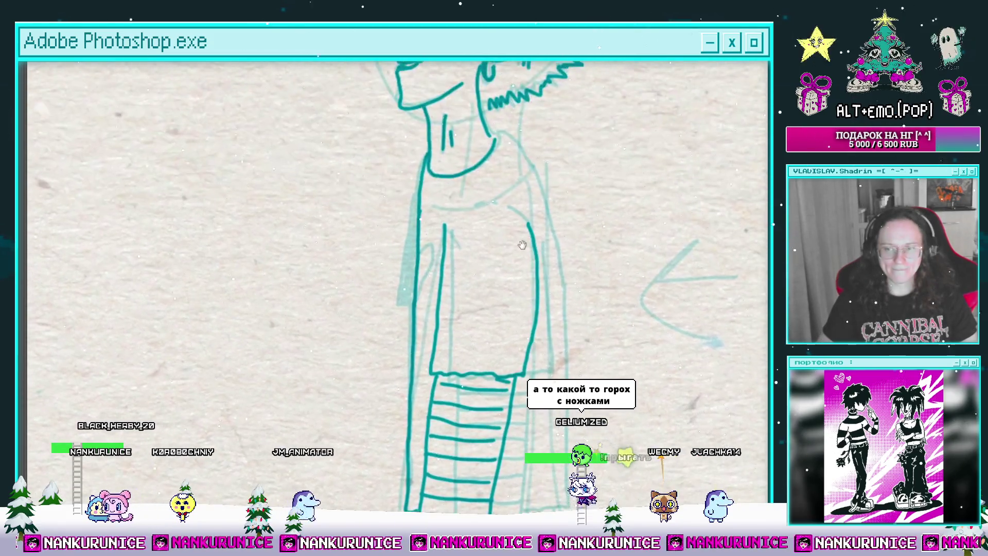
pyautogui.scroll(-2, 529, 270)
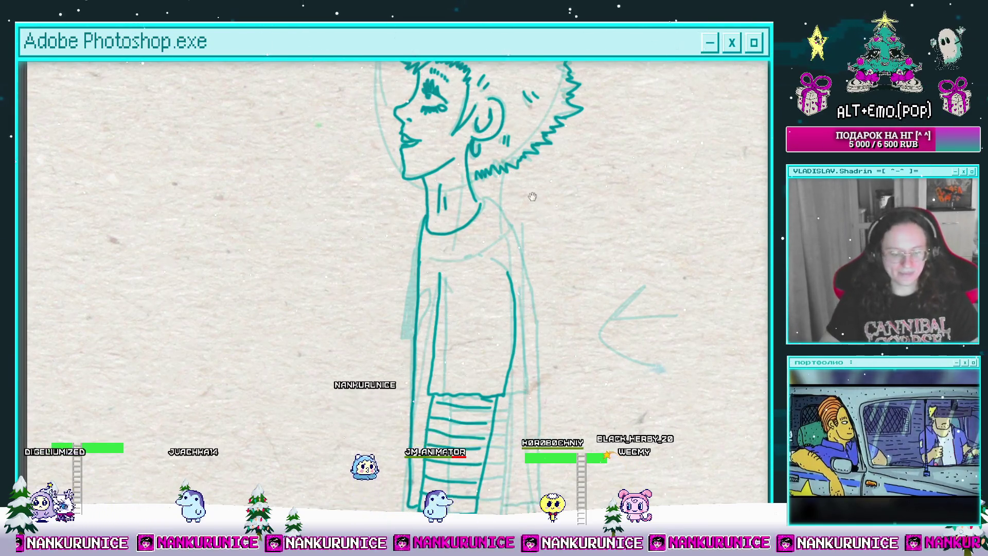
# Ink an outline down the figure's left side.
pyautogui.moveTo(516, 193)
pyautogui.mouseDown()
pyautogui.moveTo(453, 159)
pyautogui.moveTo(444, 140)
pyautogui.moveTo(417, 143)
pyautogui.mouseUp()
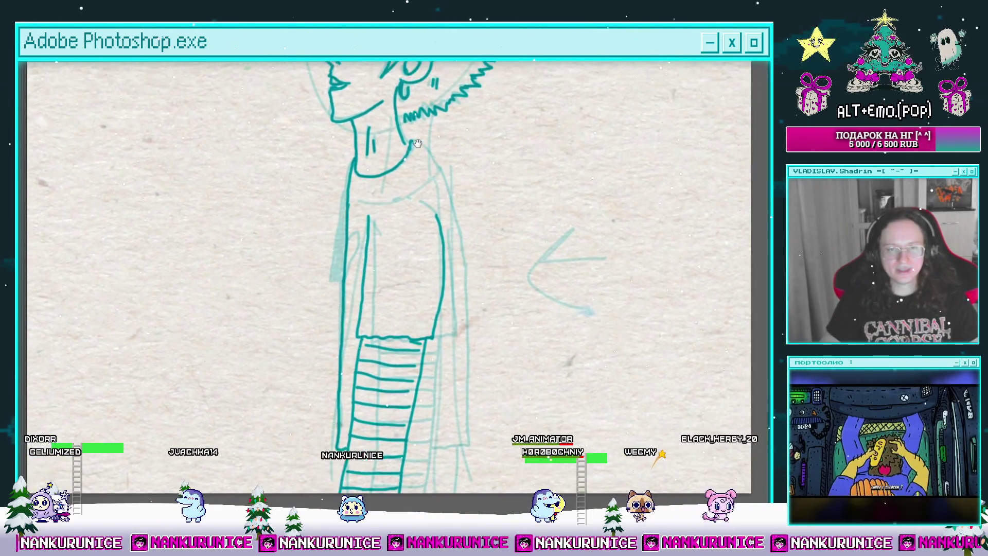
pyautogui.scroll(3, 335, 222)
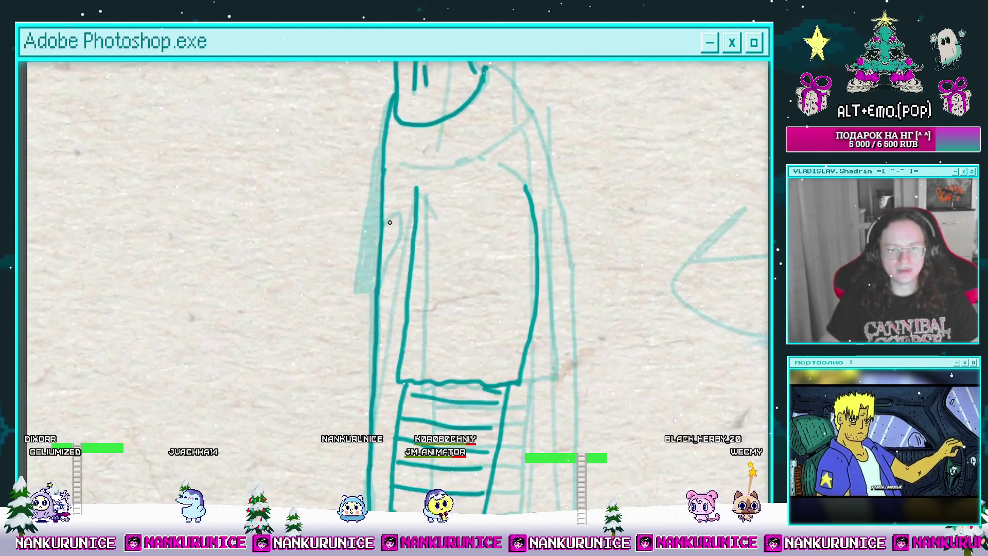
pyautogui.moveTo(388, 207); pyautogui.dragTo(389, 229)
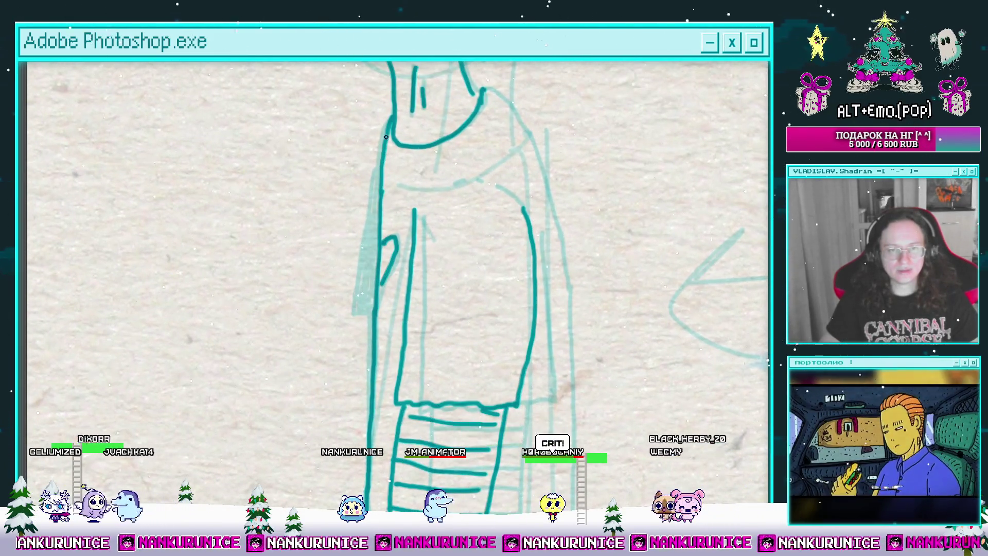
pyautogui.moveTo(385, 138); pyautogui.dragTo(368, 221)
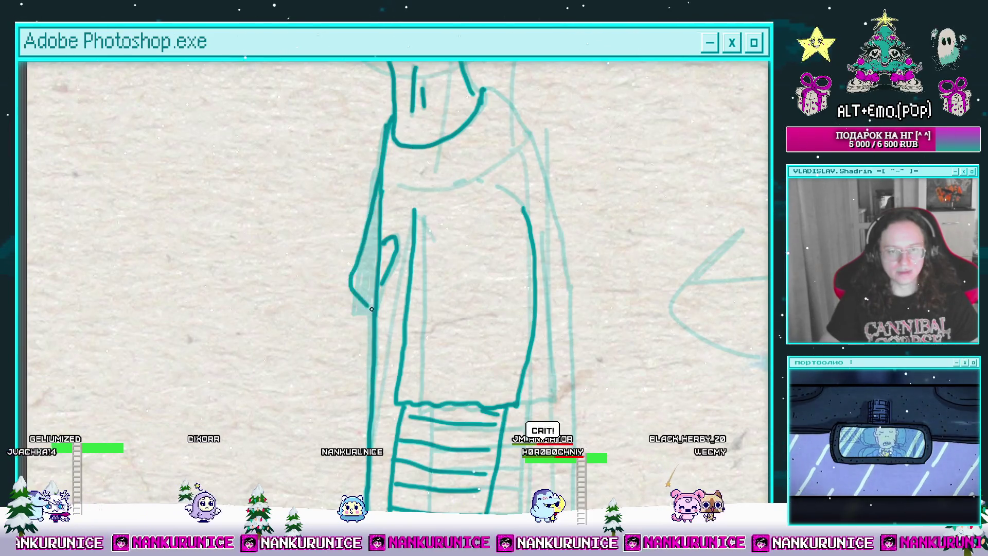
# Ink the long outline down the figure's right side.
pyautogui.moveTo(371, 309)
pyautogui.mouseDown()
pyautogui.moveTo(426, 181)
pyautogui.moveTo(487, 184)
pyautogui.mouseUp()
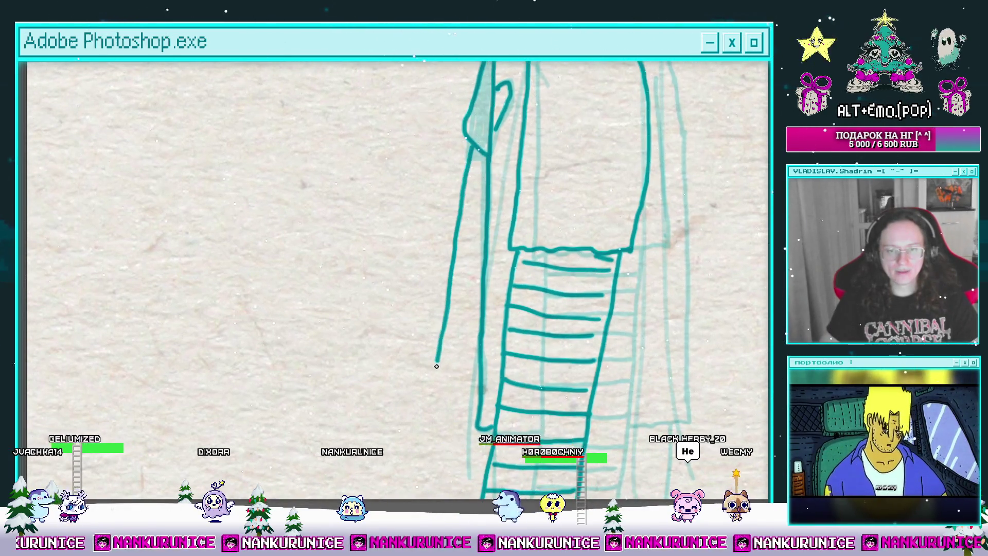
pyautogui.moveTo(436, 366)
pyautogui.mouseDown()
pyautogui.moveTo(397, 238)
pyautogui.moveTo(490, 305)
pyautogui.moveTo(509, 232)
pyautogui.moveTo(523, 223)
pyautogui.moveTo(503, 247)
pyautogui.mouseUp()
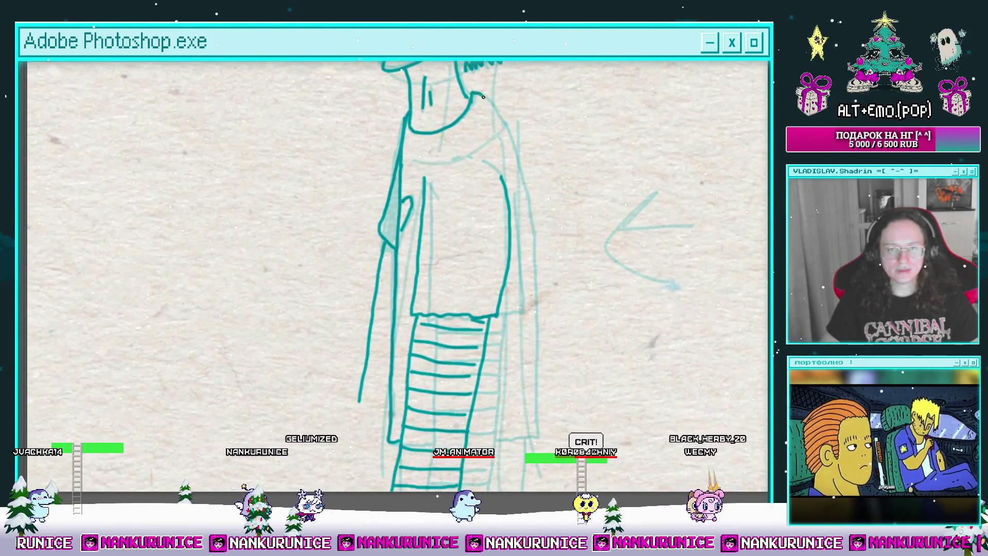
pyautogui.scroll(-2, 525, 171)
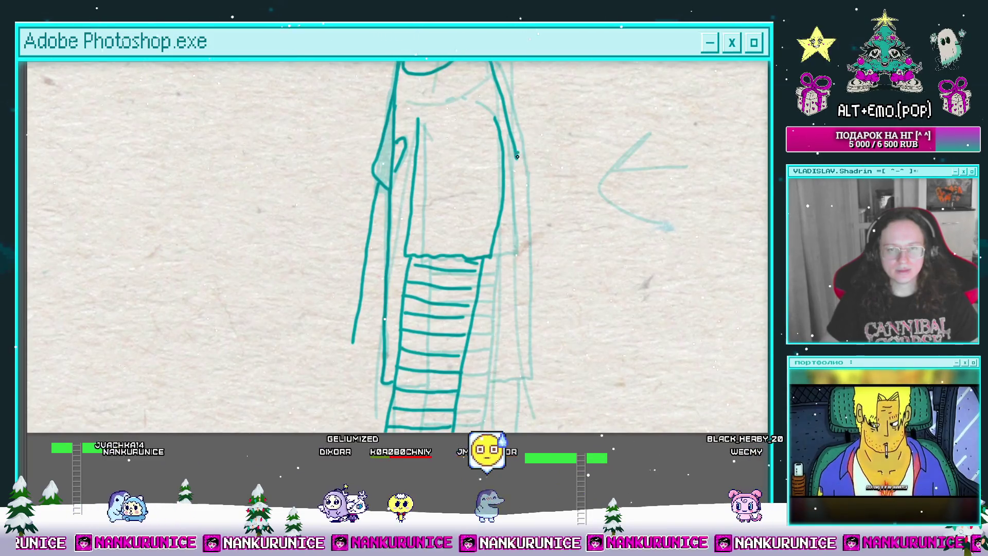
pyautogui.moveTo(517, 156); pyautogui.dragTo(526, 333)
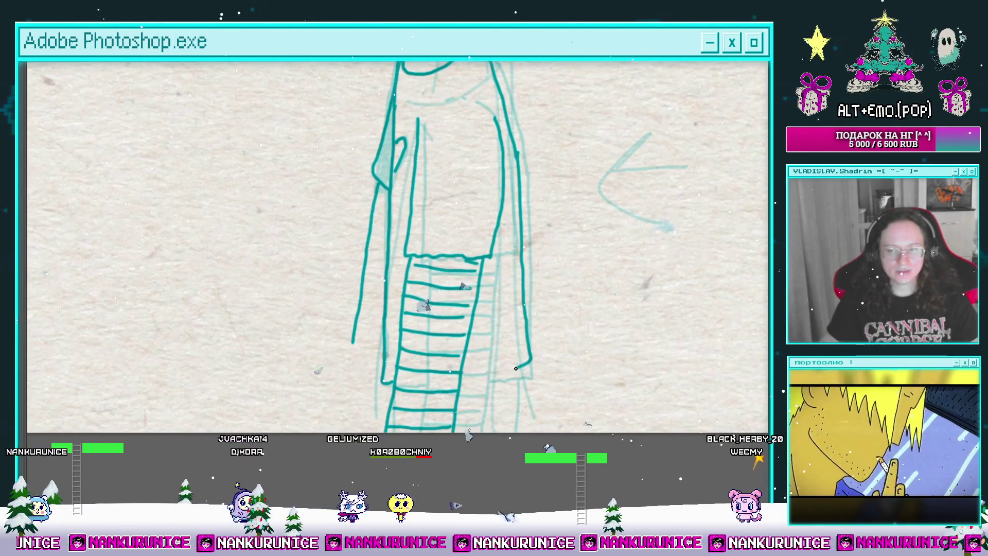
# Check the lower body and sleeve, then undo the botched left-side stroke.
pyautogui.moveTo(500, 351); pyautogui.dragTo(483, 284)
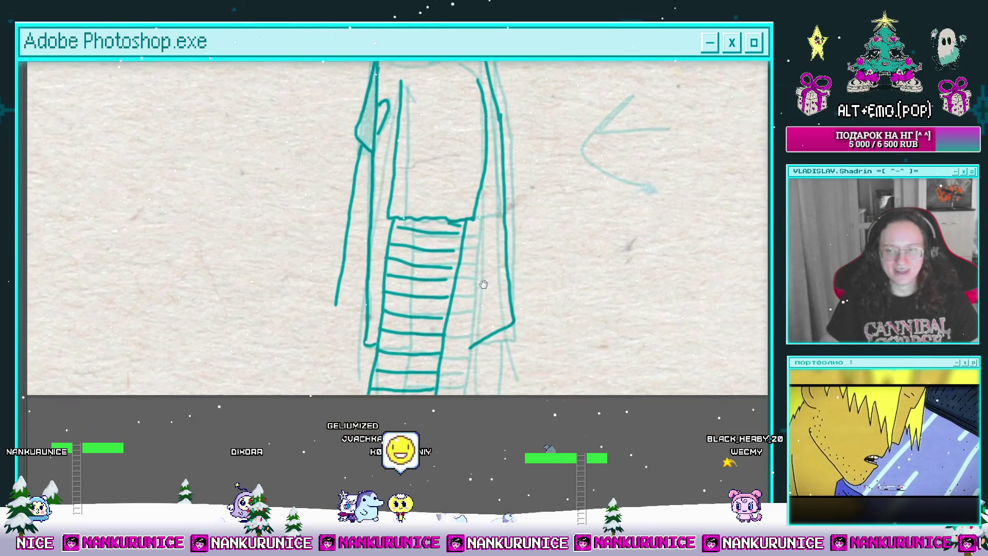
pyautogui.moveTo(470, 339)
pyautogui.mouseDown()
pyautogui.moveTo(457, 343)
pyautogui.moveTo(466, 367)
pyautogui.mouseUp()
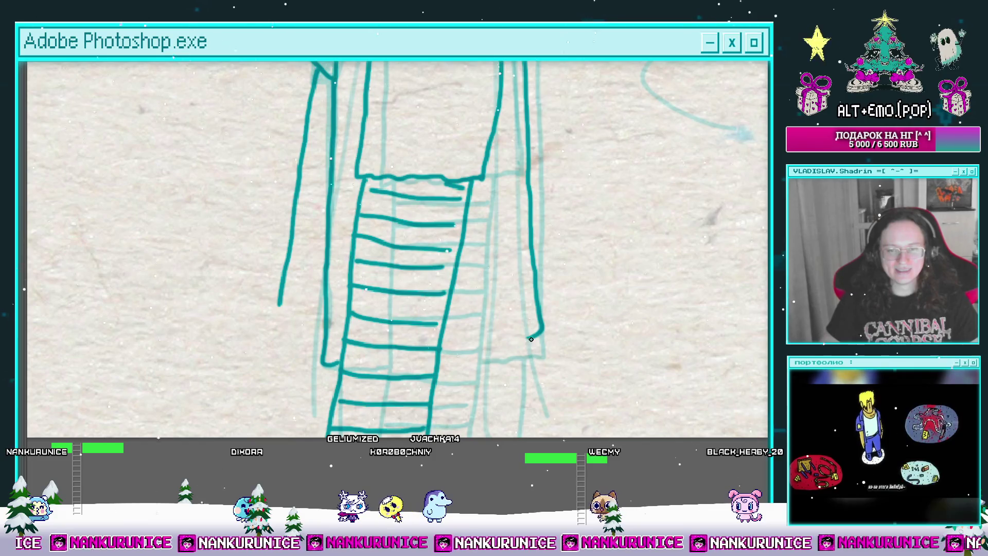
pyautogui.moveTo(496, 317)
pyautogui.mouseDown()
pyautogui.moveTo(478, 303)
pyautogui.moveTo(537, 277)
pyautogui.mouseUp()
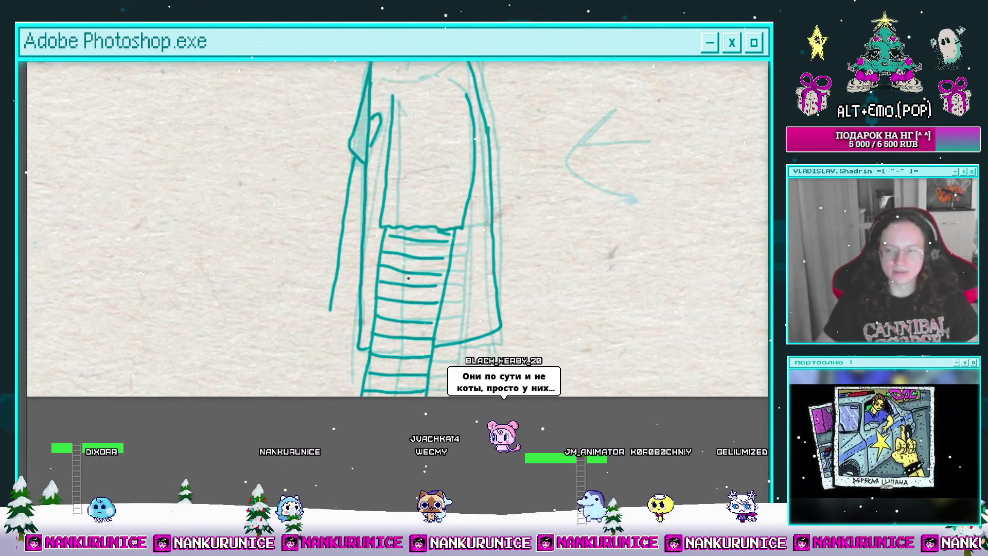
pyautogui.moveTo(399, 316)
pyautogui.mouseDown()
pyautogui.moveTo(394, 253)
pyautogui.moveTo(349, 249)
pyautogui.mouseUp()
pyautogui.scroll(1, 331, 272)
pyautogui.moveTo(436, 234)
pyautogui.mouseDown()
pyautogui.moveTo(450, 268)
pyautogui.moveTo(460, 252)
pyautogui.moveTo(428, 241)
pyautogui.moveTo(443, 250)
pyautogui.mouseUp()
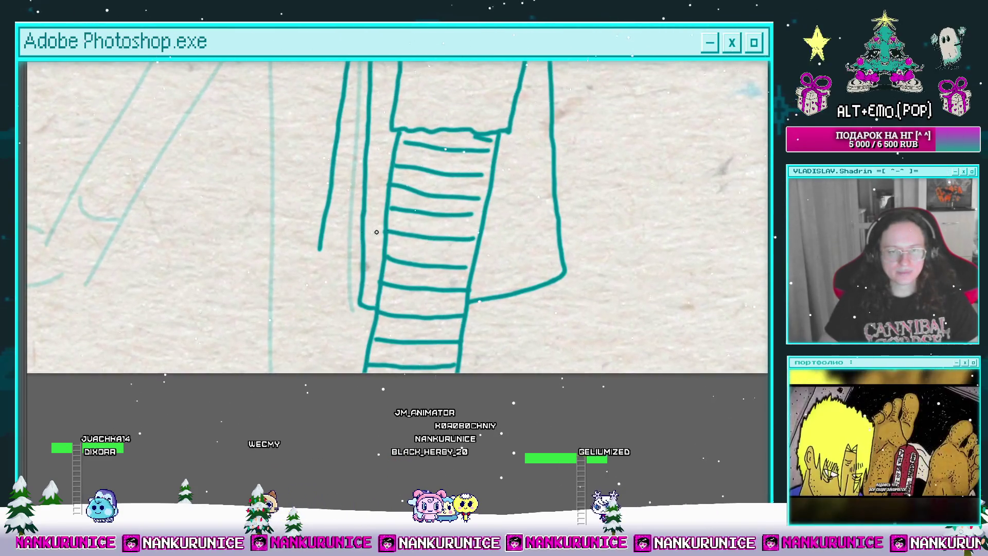
pyautogui.moveTo(376, 232); pyautogui.dragTo(320, 274)
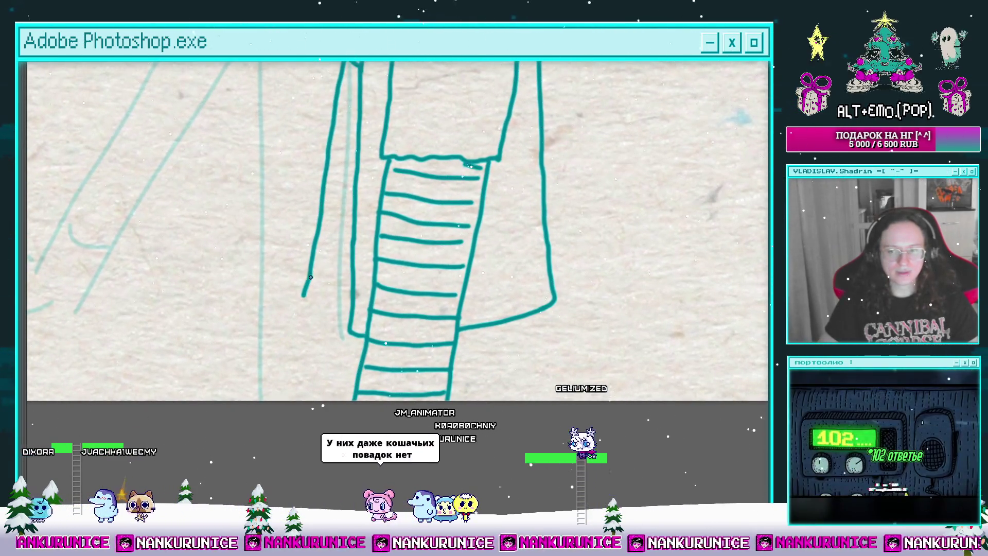
pyautogui.scroll(3, 310, 276)
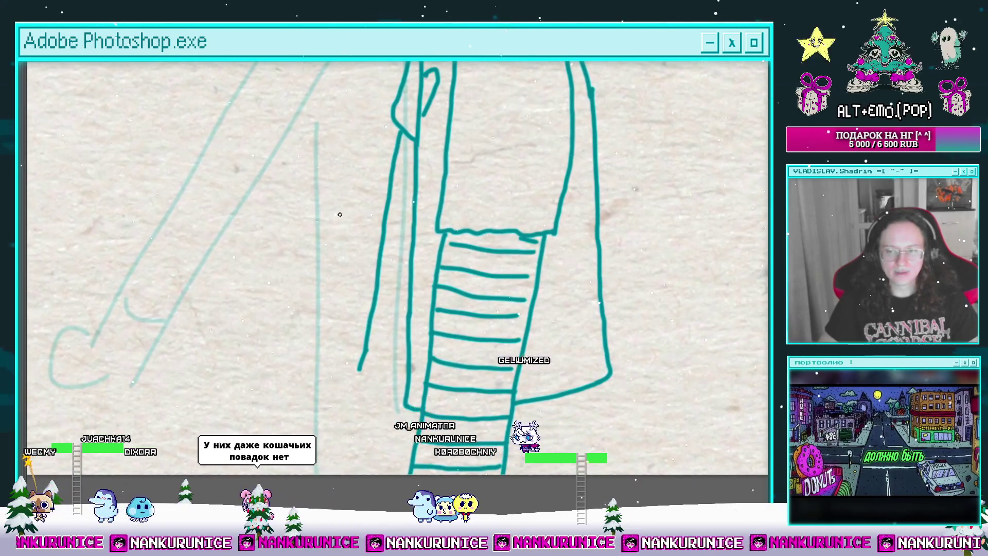
pyautogui.scroll(2, 339, 214)
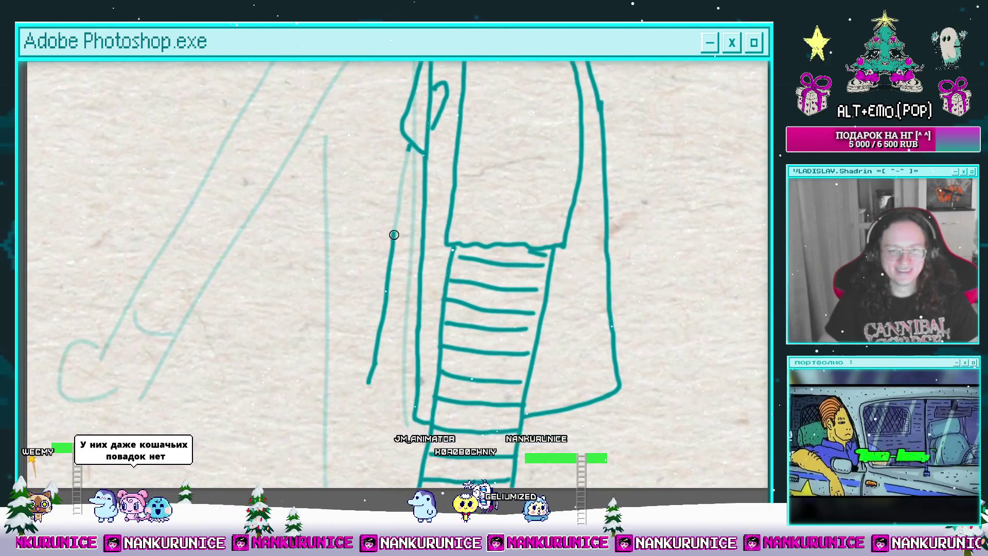
pyautogui.hotkey('ctrl', 'z')
pyautogui.hotkey('ctrl', 'z')
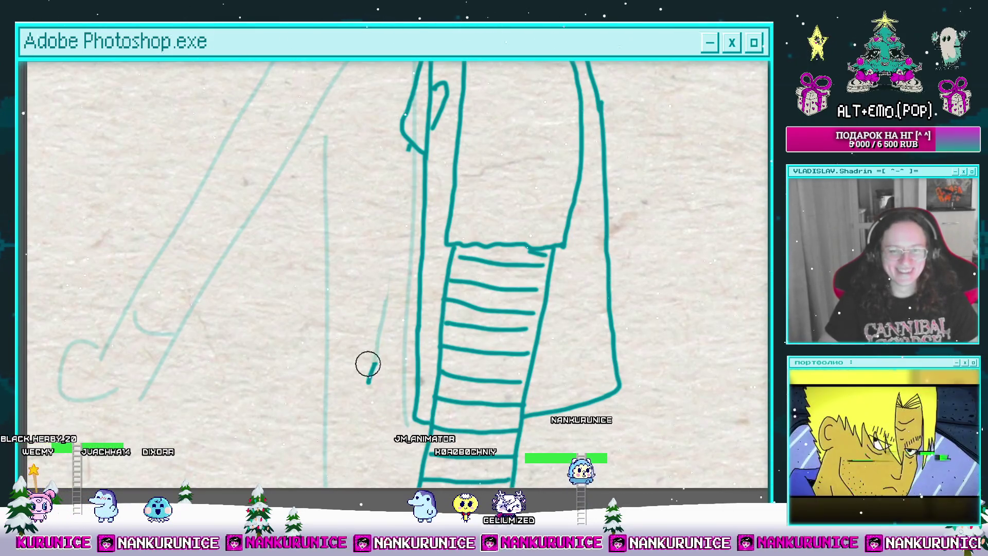
# Redraw the left-side outline down the figure.
pyautogui.scroll(1, 375, 293)
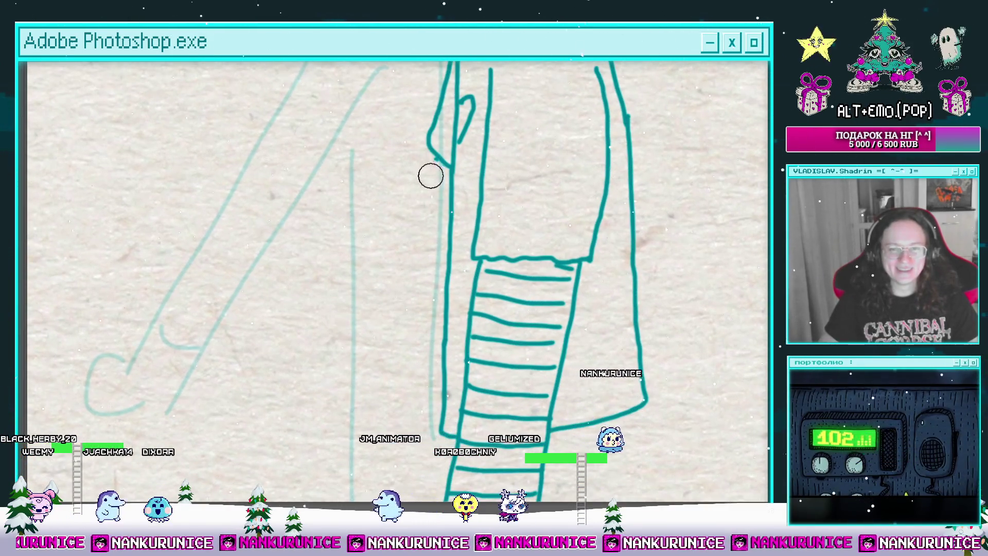
pyautogui.moveTo(430, 175); pyautogui.dragTo(444, 168)
pyautogui.scroll(-1, 443, 164)
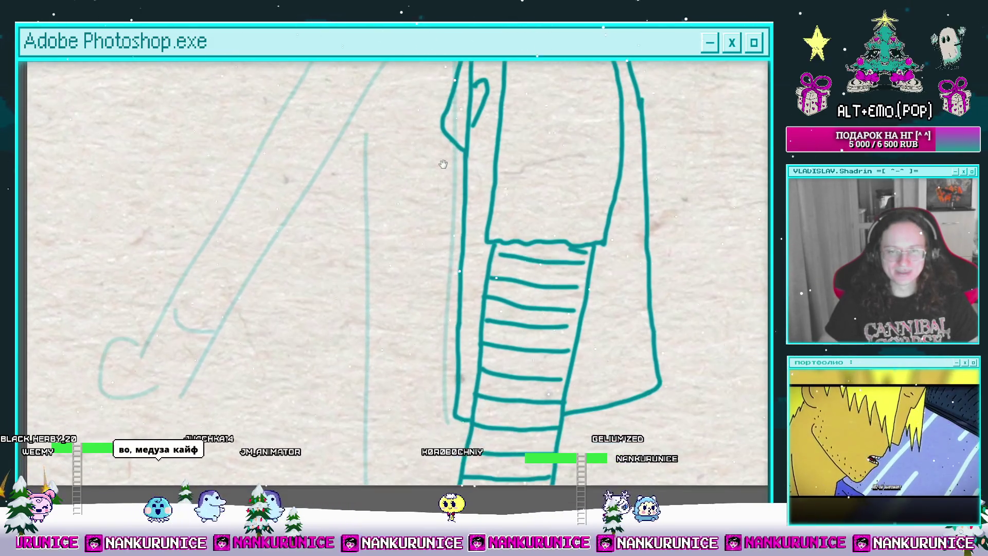
pyautogui.moveTo(442, 196); pyautogui.dragTo(427, 298)
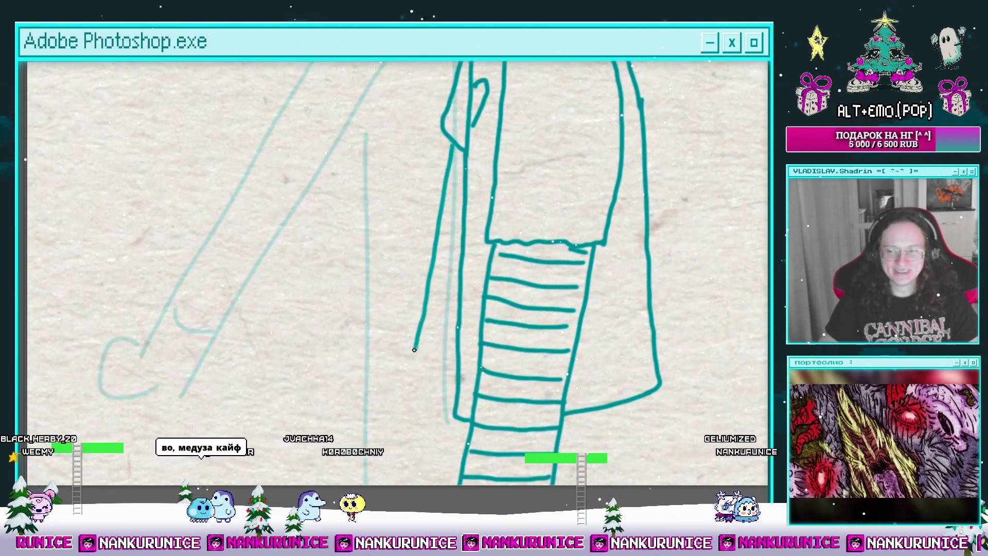
pyautogui.moveTo(414, 349); pyautogui.dragTo(397, 301)
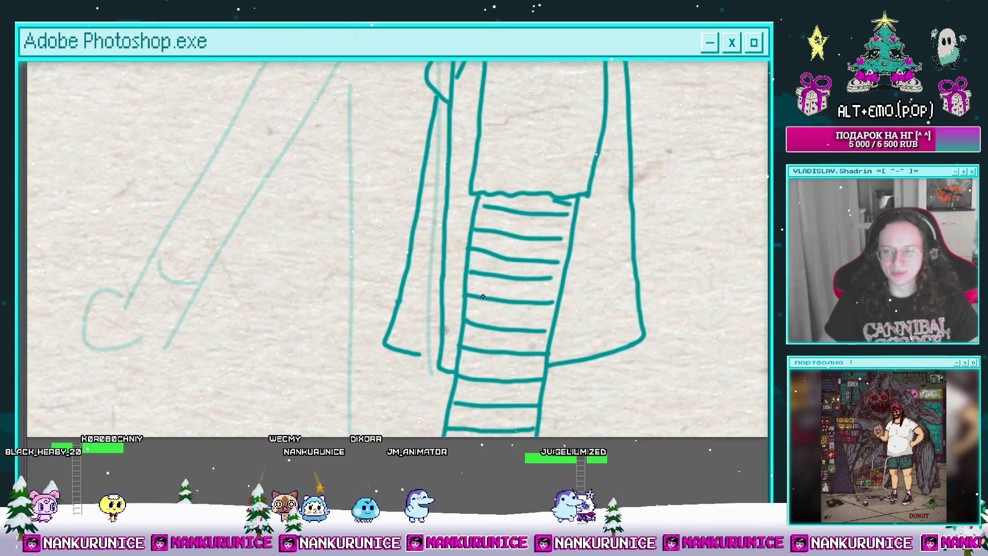
# Ink the coat's bottom edge and add short hatching strokes up the narrow strip.
pyautogui.moveTo(467, 256)
pyautogui.mouseDown()
pyautogui.moveTo(481, 268)
pyautogui.moveTo(471, 272)
pyautogui.moveTo(481, 289)
pyautogui.moveTo(471, 282)
pyautogui.moveTo(443, 298)
pyautogui.moveTo(444, 281)
pyautogui.moveTo(433, 288)
pyautogui.moveTo(403, 346)
pyautogui.mouseUp()
pyautogui.moveTo(394, 387); pyautogui.dragTo(444, 388)
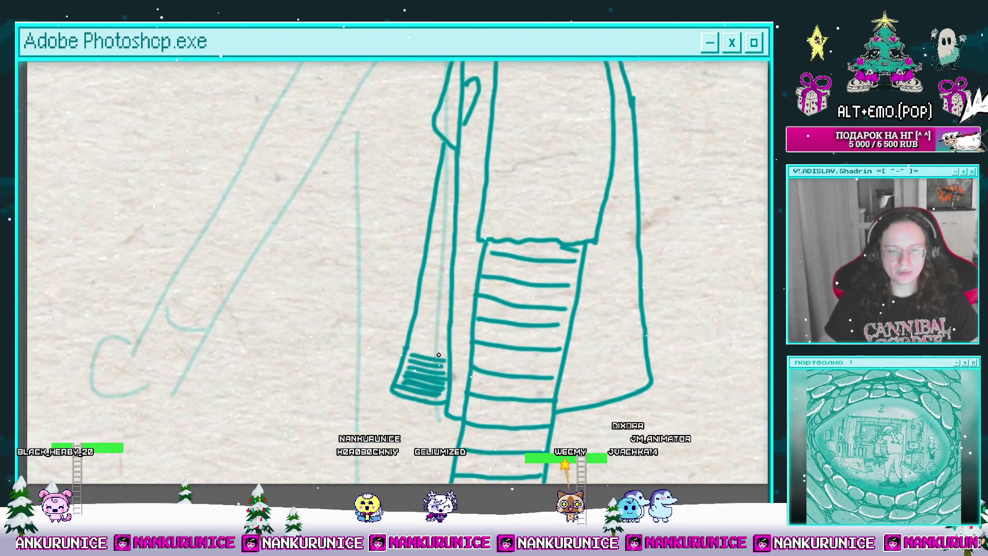
pyautogui.moveTo(446, 336)
pyautogui.mouseDown()
pyautogui.moveTo(446, 368)
pyautogui.moveTo(448, 317)
pyautogui.mouseUp()
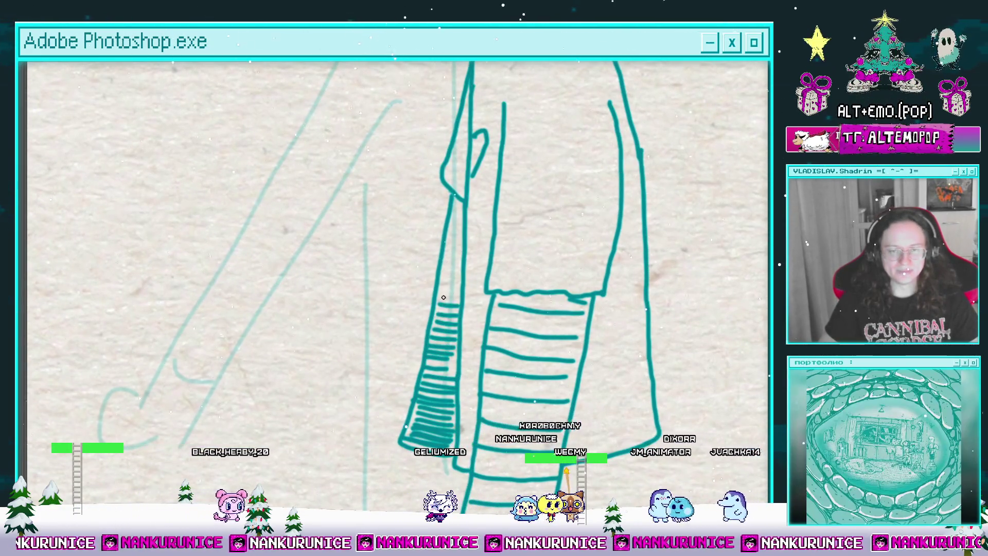
pyautogui.moveTo(443, 263); pyautogui.dragTo(462, 223)
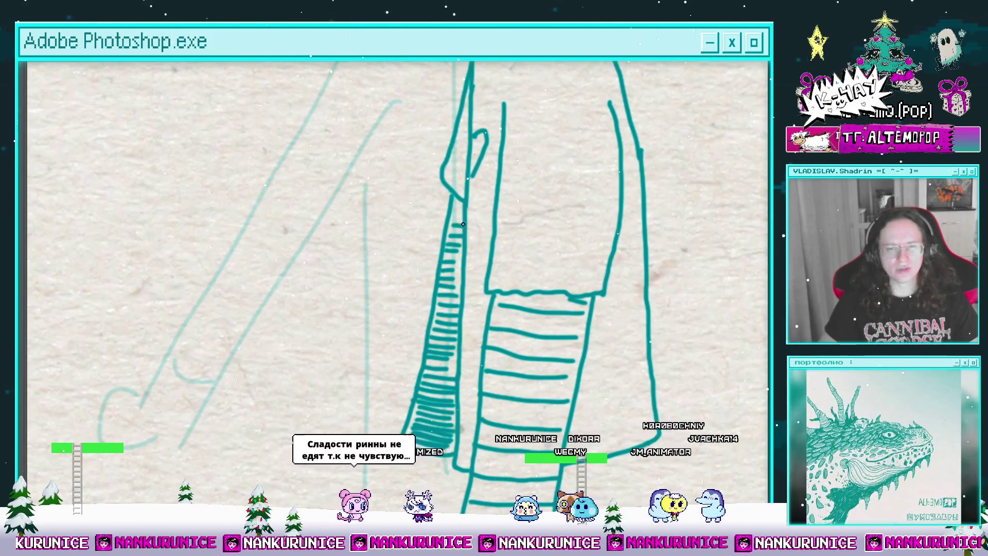
pyautogui.scroll(3, 456, 207)
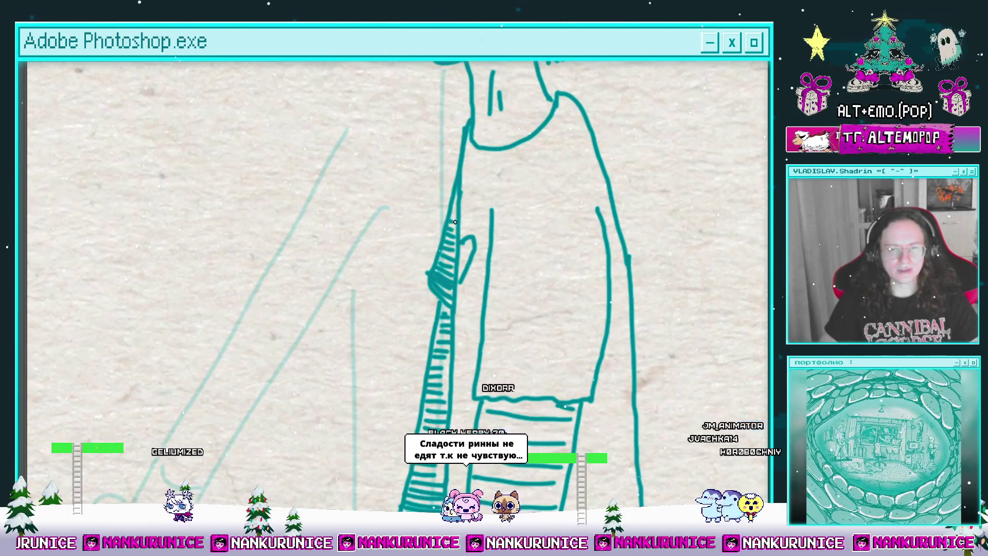
pyautogui.scroll(-5, 410, 284)
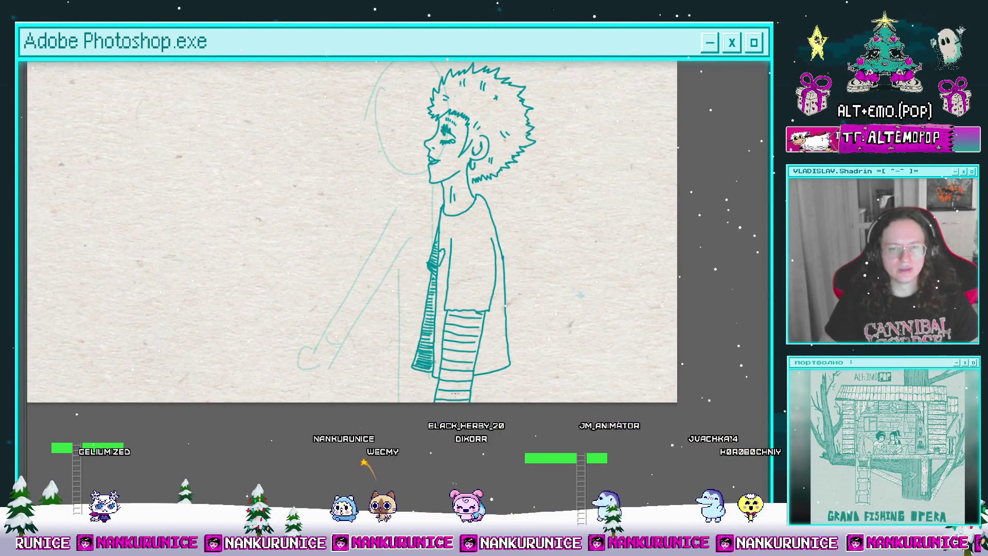
# Jump back to an earlier frame near 15f and zoom in on the lower sleeve.
pyautogui.scroll(3, 454, 394)
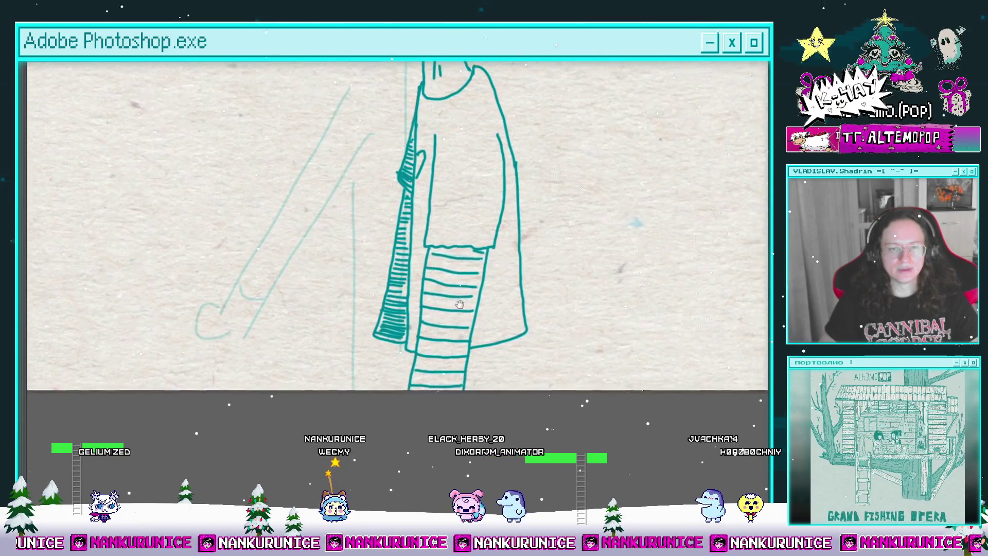
pyautogui.scroll(1, 459, 304)
pyautogui.press('Tab')
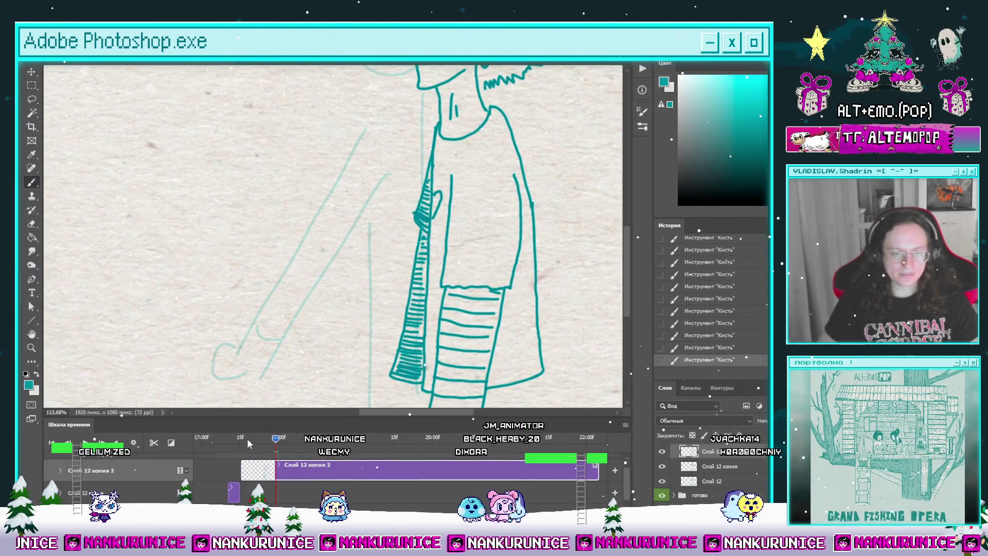
pyautogui.click(244, 444)
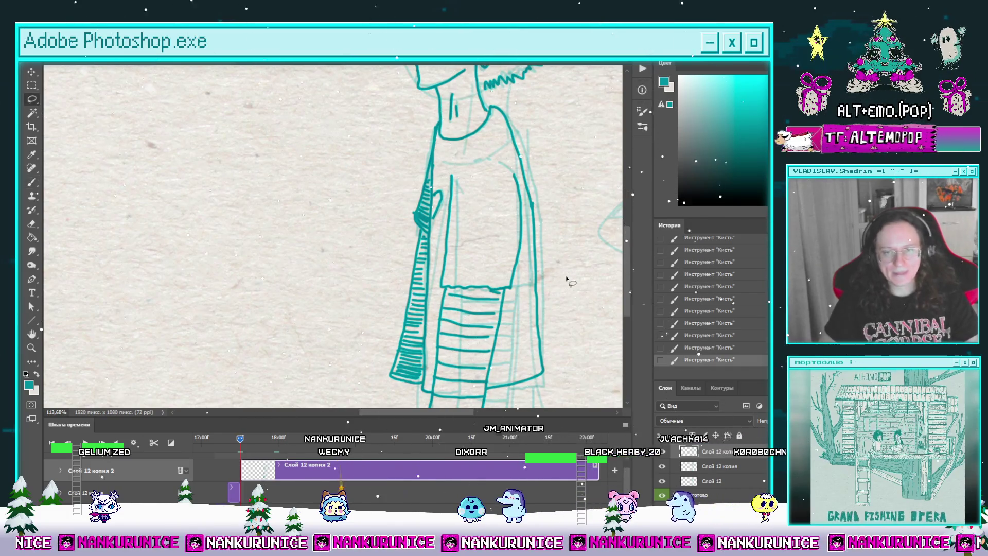
pyautogui.press('Tab')
pyautogui.scroll(-2, 482, 247)
pyautogui.click(458, 306)
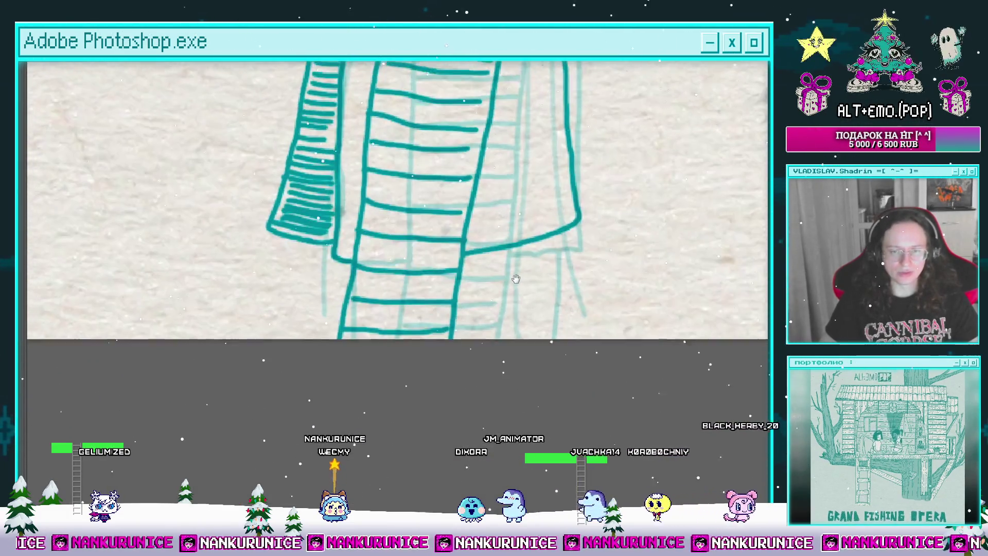
pyautogui.moveTo(527, 279); pyautogui.dragTo(525, 246)
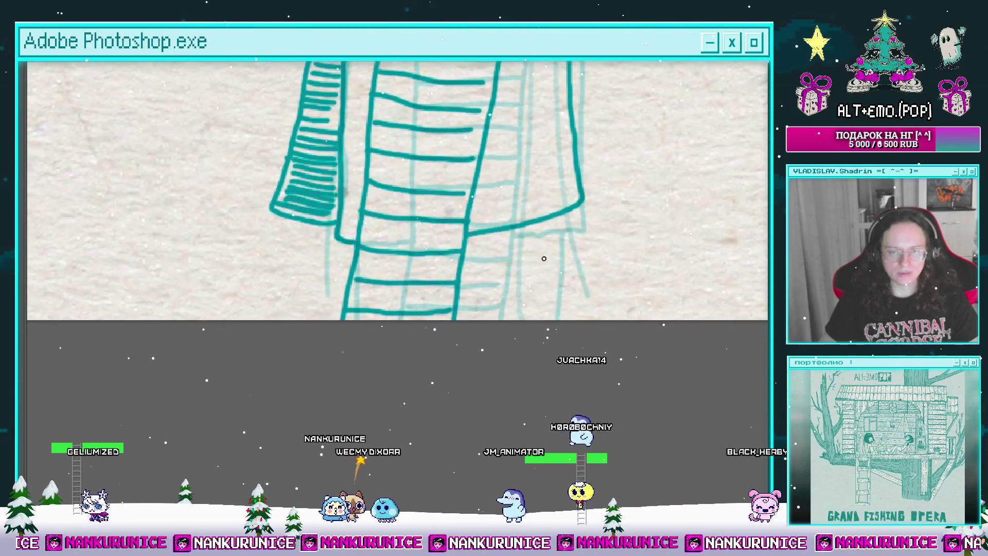
# Frame the sleeve's end and the hand area below it for the cuff work.
pyautogui.scroll(1, 543, 258)
pyautogui.moveTo(539, 288); pyautogui.dragTo(550, 282)
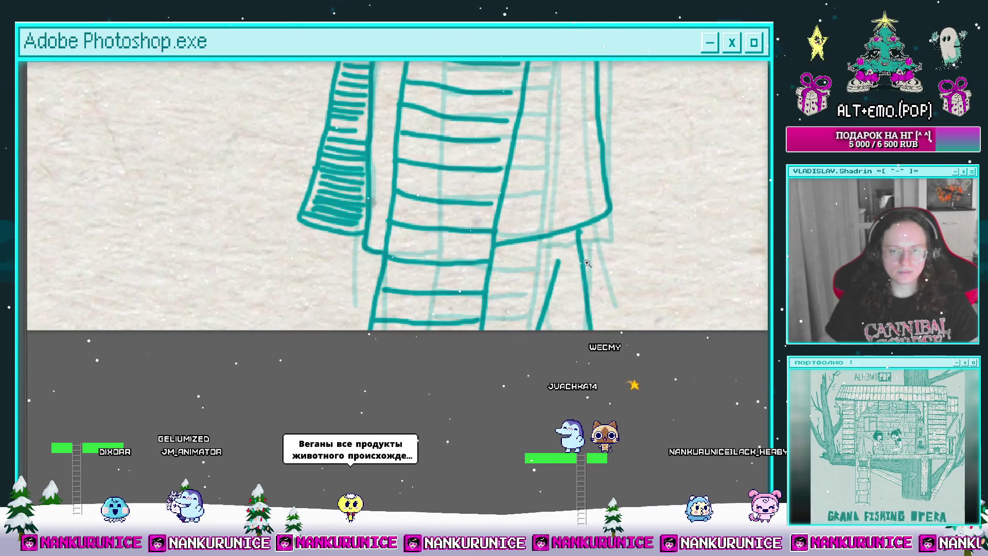
pyautogui.scroll(-3, 587, 262)
pyautogui.scroll(-2, 566, 252)
pyautogui.scroll(4, 519, 241)
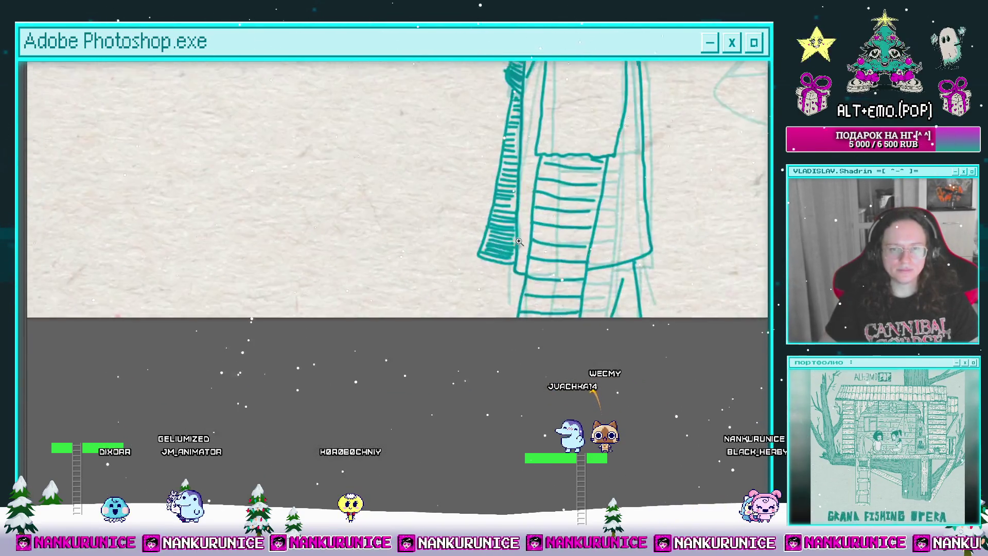
pyautogui.scroll(3, 519, 241)
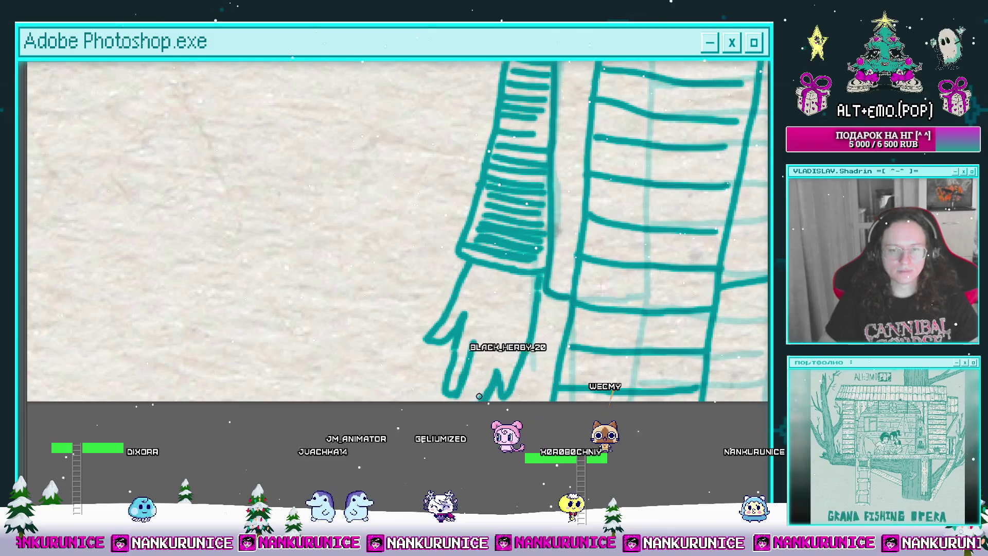
pyautogui.moveTo(476, 371); pyautogui.dragTo(442, 323)
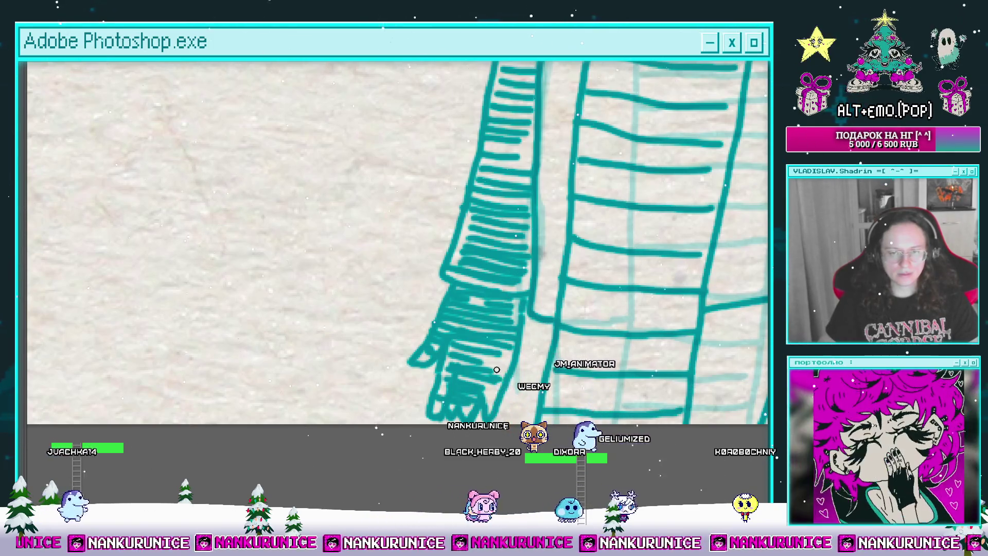
pyautogui.scroll(-5, 562, 319)
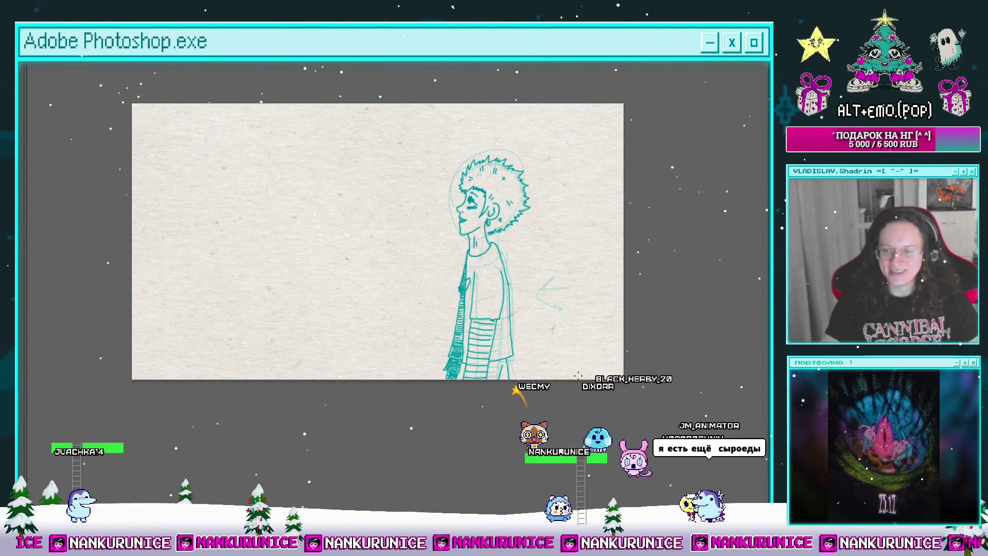
# Add a zigzag stroke at the figure's neck.
pyautogui.press('Tab')
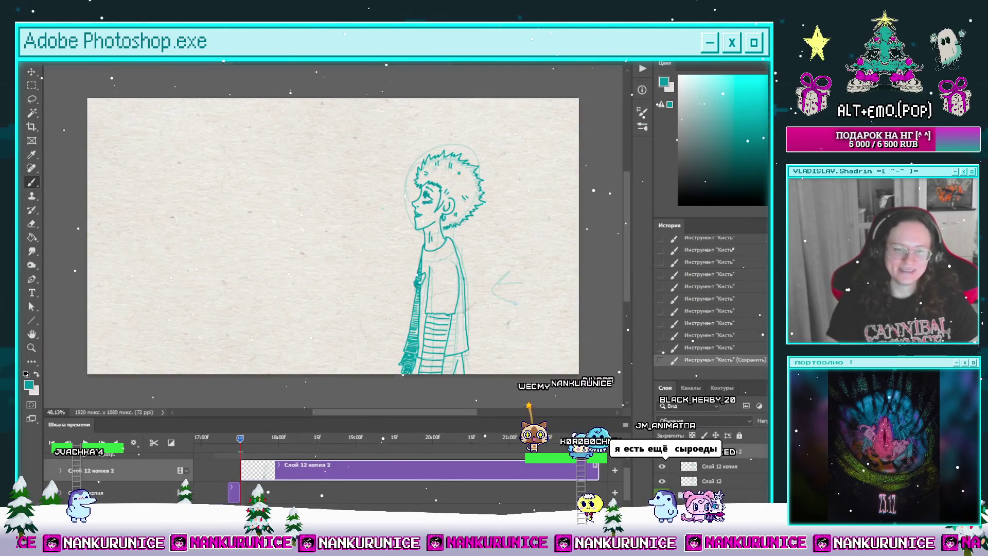
pyautogui.press('w')
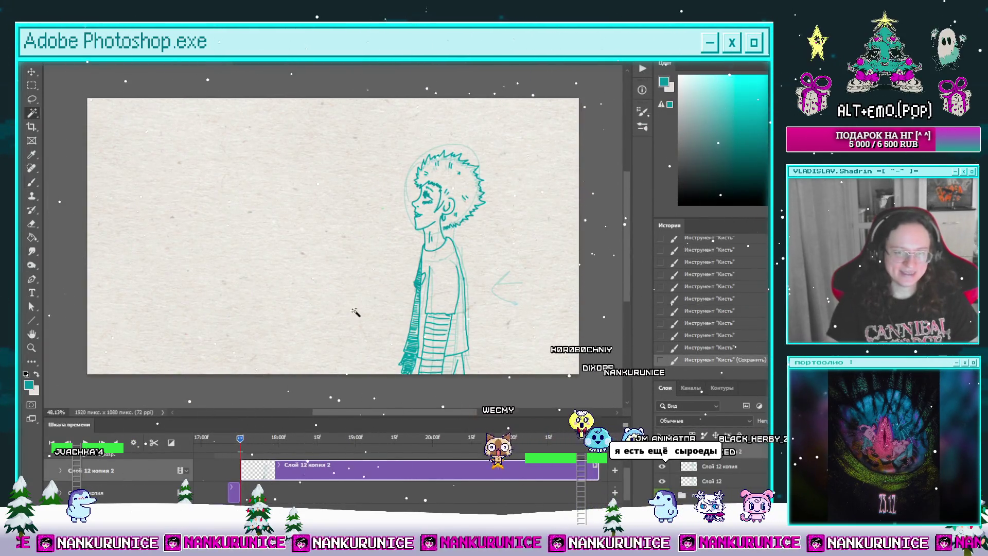
pyautogui.click(355, 313)
pyautogui.hotkey('ctrl', 'd')
pyautogui.press('l')
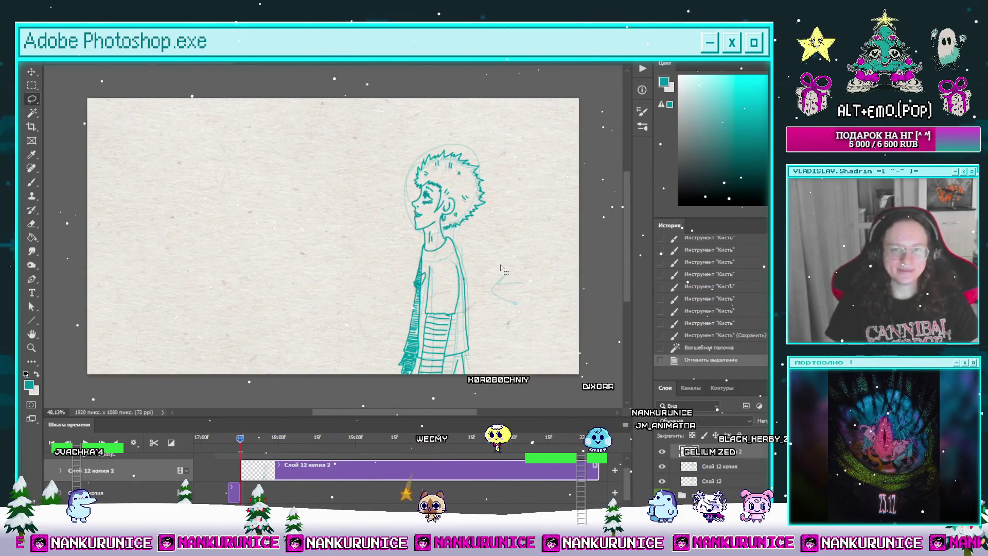
pyautogui.moveTo(446, 219)
pyautogui.mouseDown()
pyautogui.moveTo(509, 218)
pyautogui.moveTo(421, 257)
pyautogui.moveTo(451, 172)
pyautogui.mouseUp()
# Select the figure's linework by magic-wanding the empty paper and inverting the selection.
pyautogui.scroll(-5, 421, 257)
pyautogui.press('w')
pyautogui.click(466, 239)
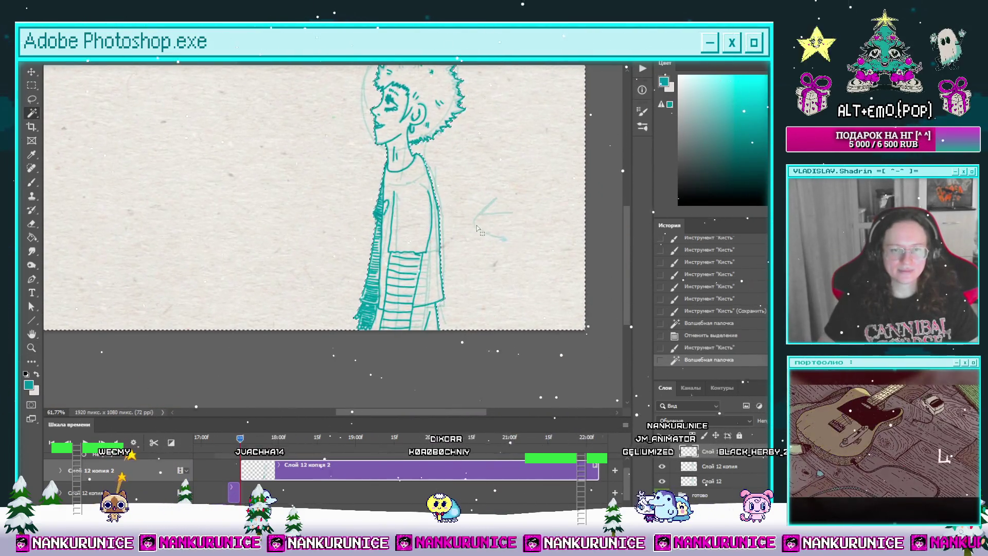
pyautogui.hotkey('ctrl', 'shift', 'i')
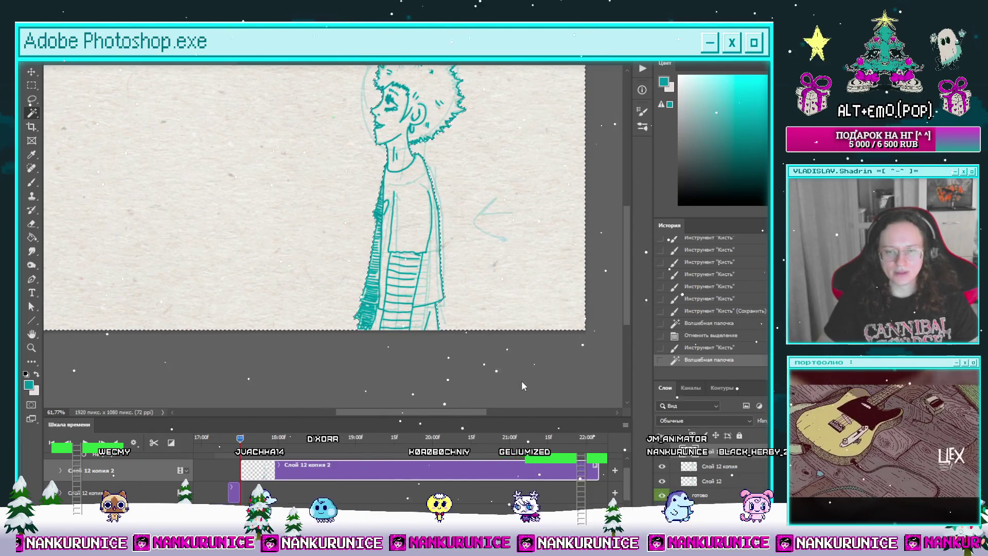
pyautogui.scroll(-3, 306, 479)
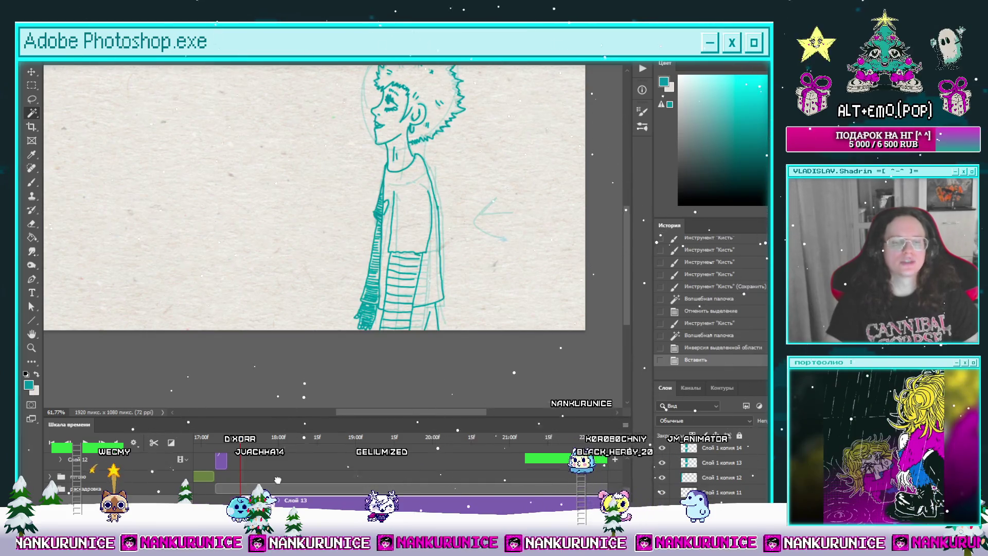
# Paste the linework as Слой 13, move it down and merge it.
pyautogui.hotkey('ctrl', 'v')
pyautogui.hotkey('ctrl', '[')
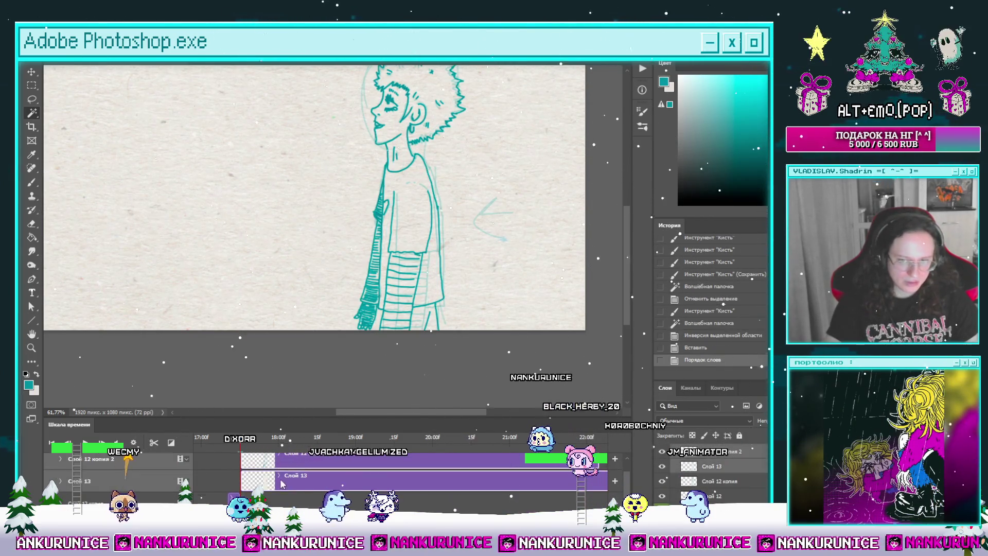
pyautogui.hotkey('ctrl', 'e')
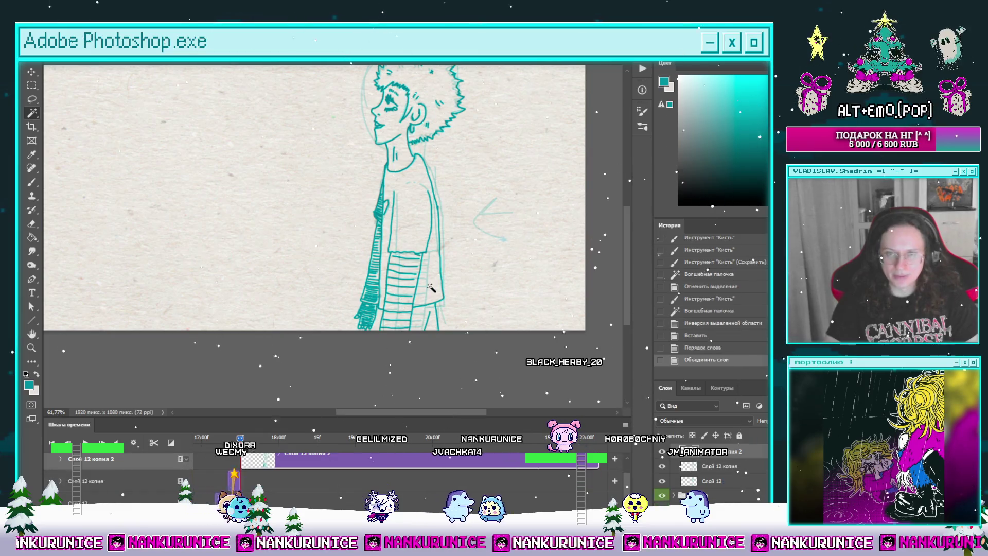
# Erase the stray patch at the sleeve cuff.
pyautogui.scroll(2, 386, 311)
pyautogui.scroll(5, 386, 312)
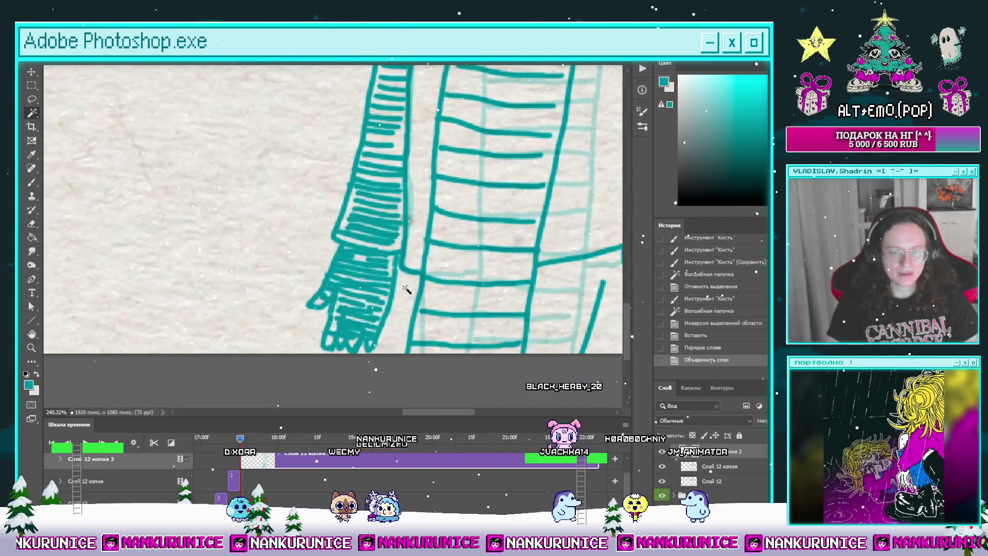
pyautogui.click(404, 288)
pyautogui.press('Delete')
pyautogui.hotkey('ctrl', 'd')
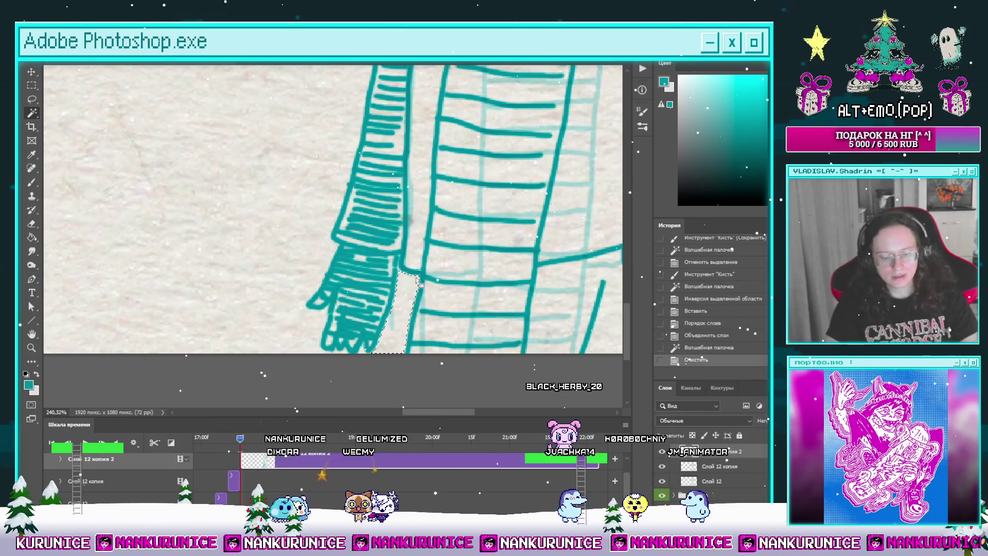
# Shift the Слой 12 копия 2 clip earlier and split it at the playhead.
pyautogui.scroll(-3, 459, 249)
pyautogui.scroll(-2, 459, 249)
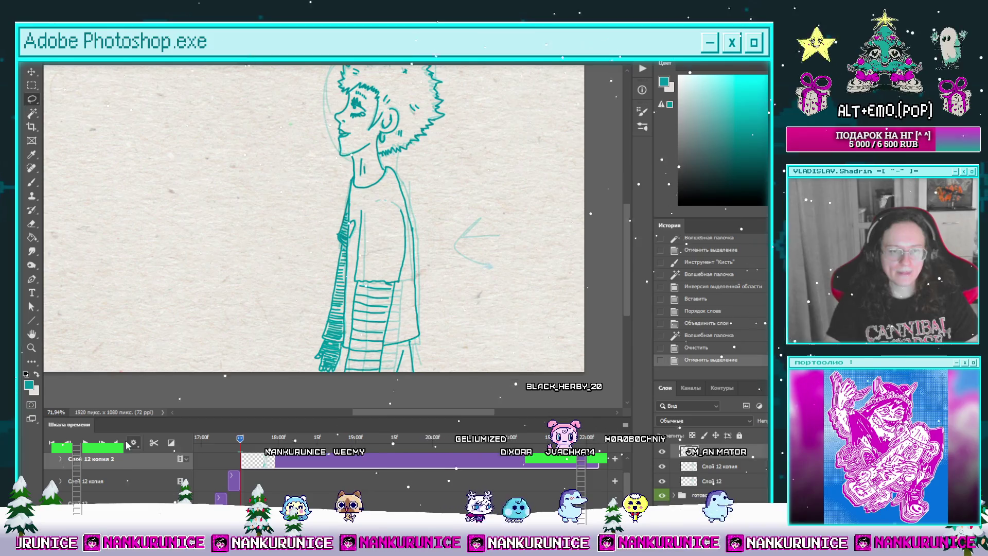
pyautogui.moveTo(271, 465)
pyautogui.mouseDown()
pyautogui.moveTo(258, 464)
pyautogui.moveTo(248, 486)
pyautogui.mouseUp()
pyautogui.click(153, 444)
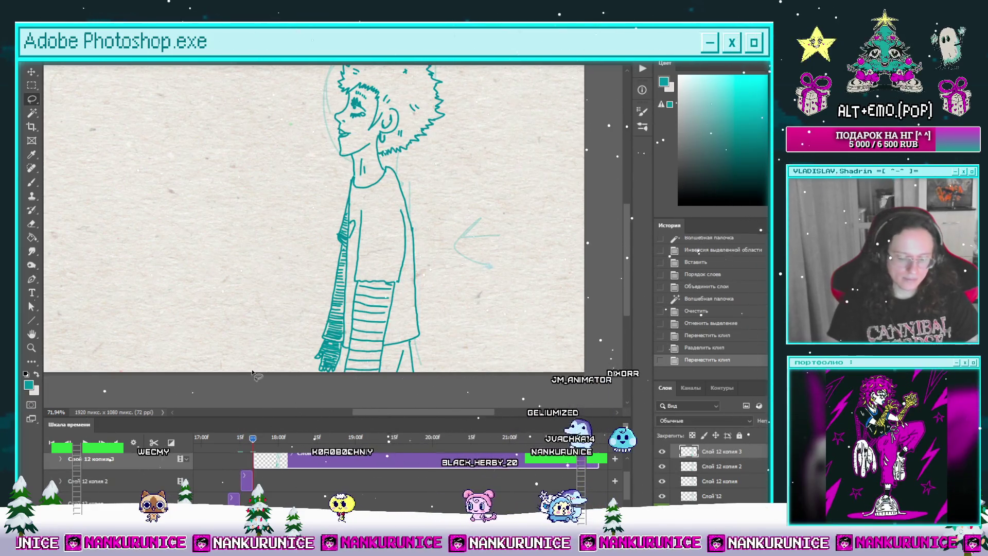
# Clear the new frame's drawing and view the previous frame.
pyautogui.hotkey('ctrl', 'a')
pyautogui.press('Delete')
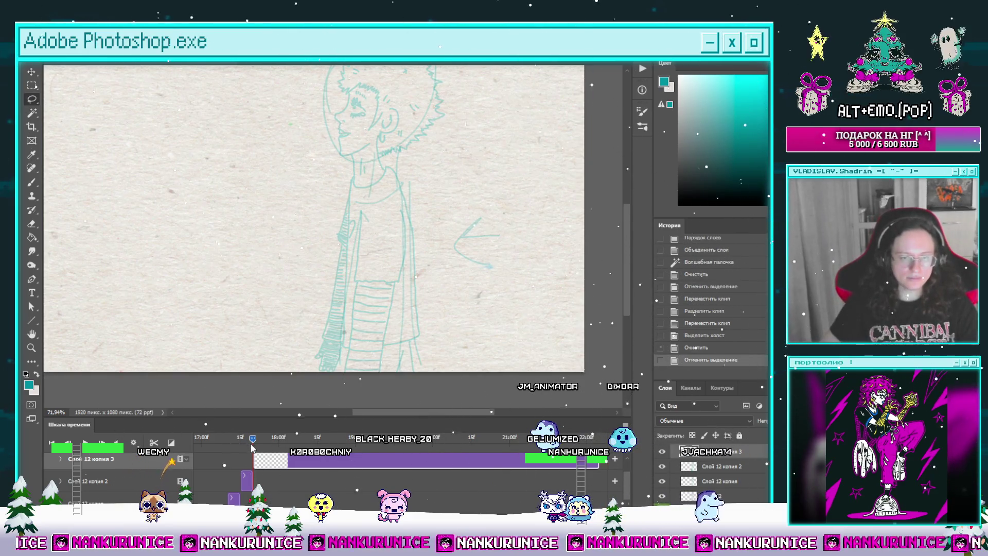
pyautogui.click(247, 478)
pyautogui.scroll(-2, 385, 242)
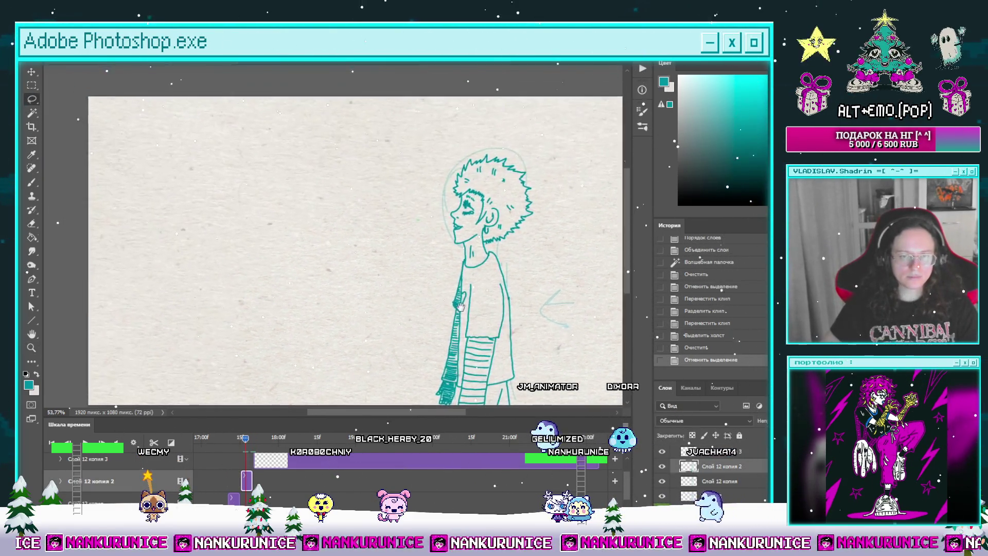
# Lasso the inked figure and nudge it slightly left.
pyautogui.press('l')
pyautogui.moveTo(330, 310); pyautogui.dragTo(478, 385)
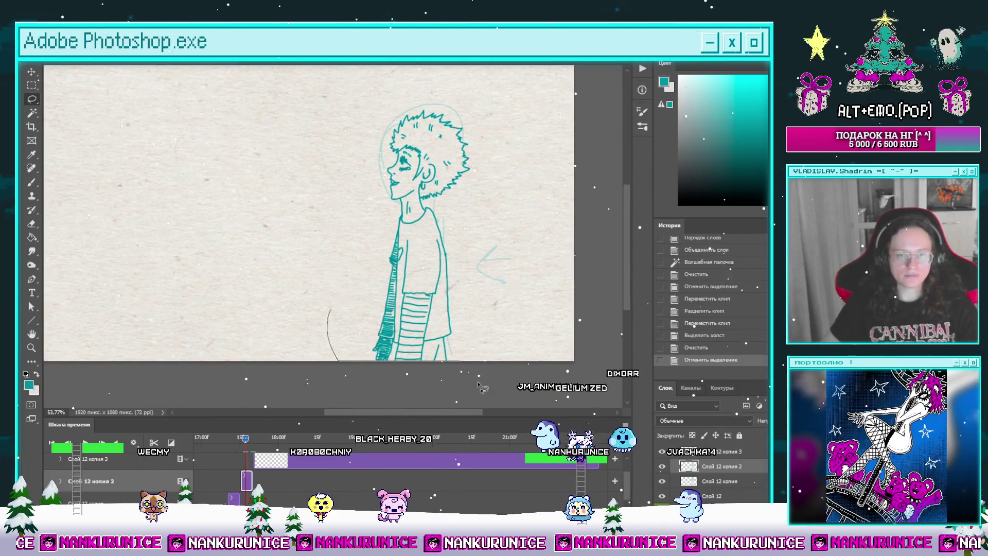
pyautogui.moveTo(405, 92); pyautogui.dragTo(329, 288)
pyautogui.hotkey('ctrl', 't')
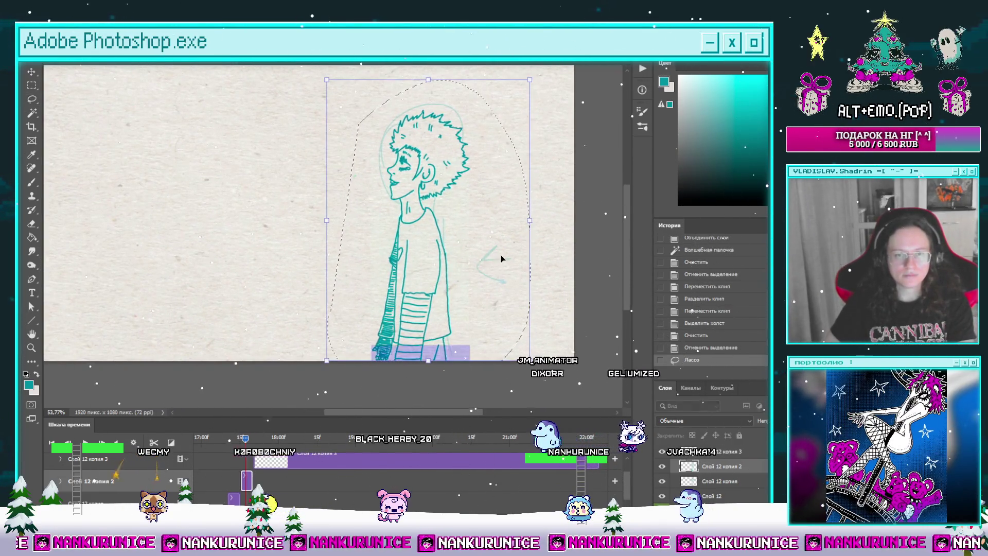
pyautogui.hotkey('shift', 'Left')
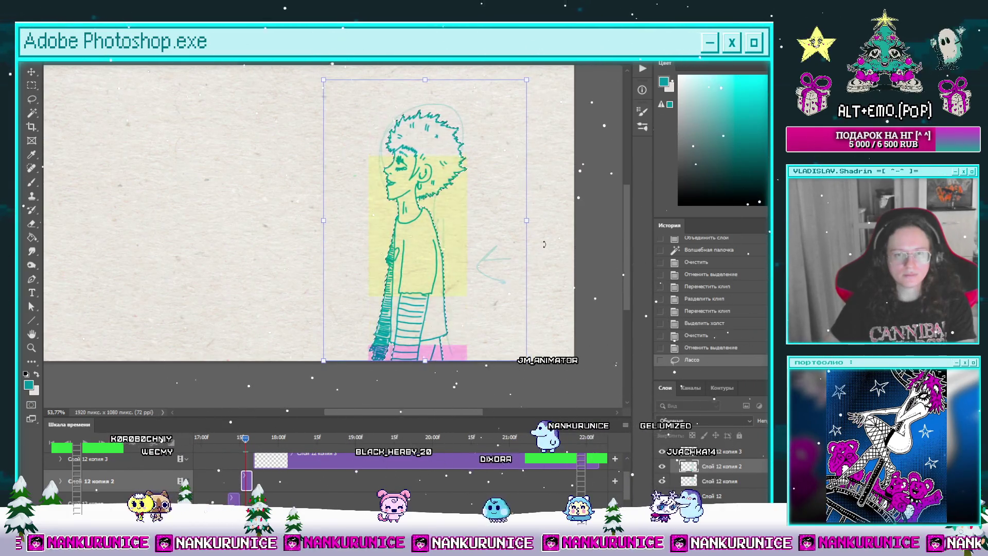
pyautogui.press('Return')
pyautogui.hotkey('ctrl', 'd')
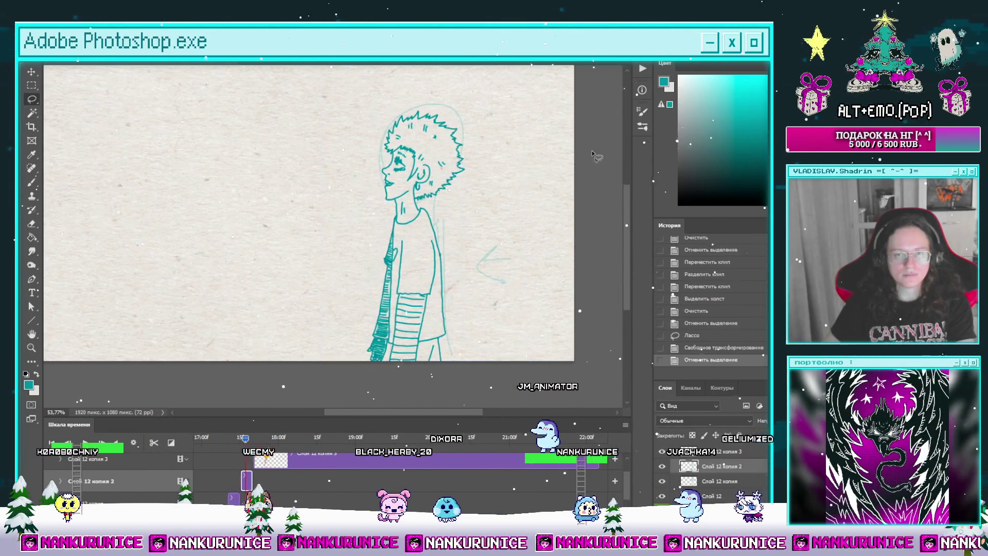
# Rotate the figure slightly clockwise and zoom in on it.
pyautogui.moveTo(246, 440); pyautogui.dragTo(242, 438)
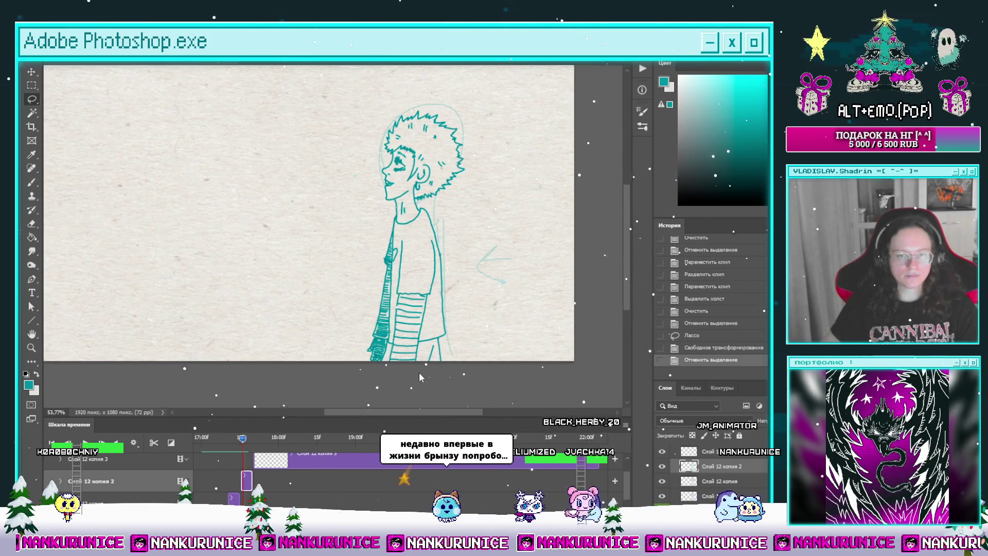
pyautogui.hotkey('ctrl', 't')
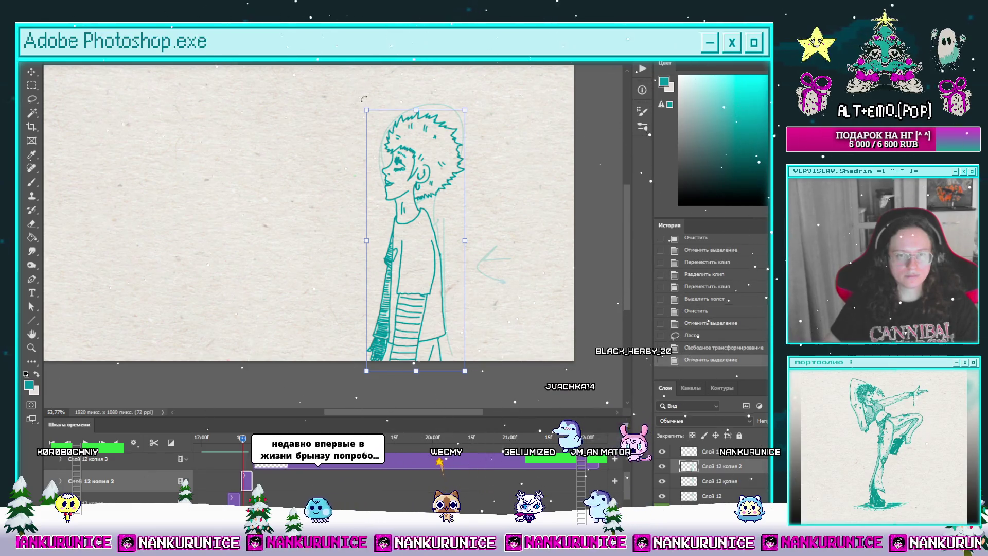
pyautogui.moveTo(364, 98)
pyautogui.mouseDown()
pyautogui.moveTo(397, 92)
pyautogui.moveTo(362, 97)
pyautogui.mouseUp()
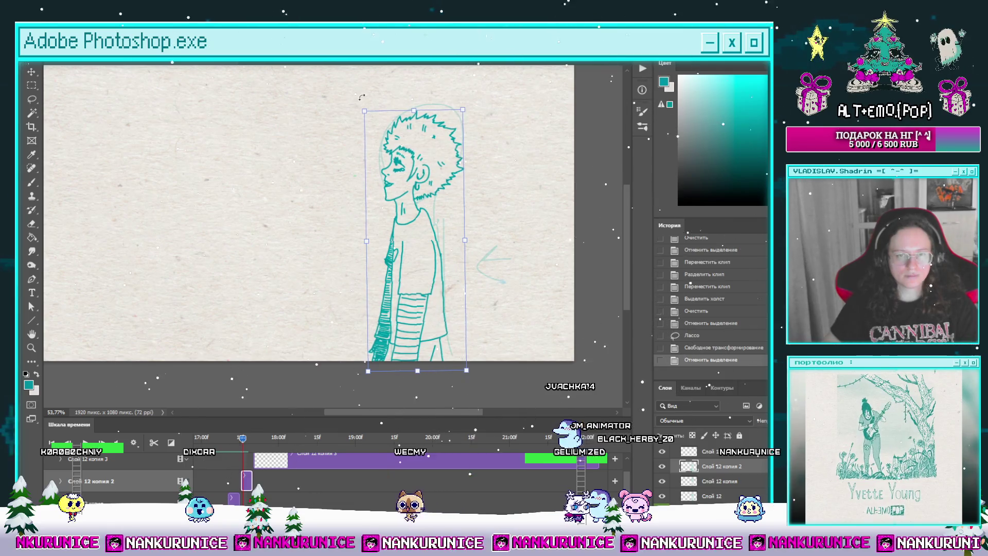
pyautogui.press('Return')
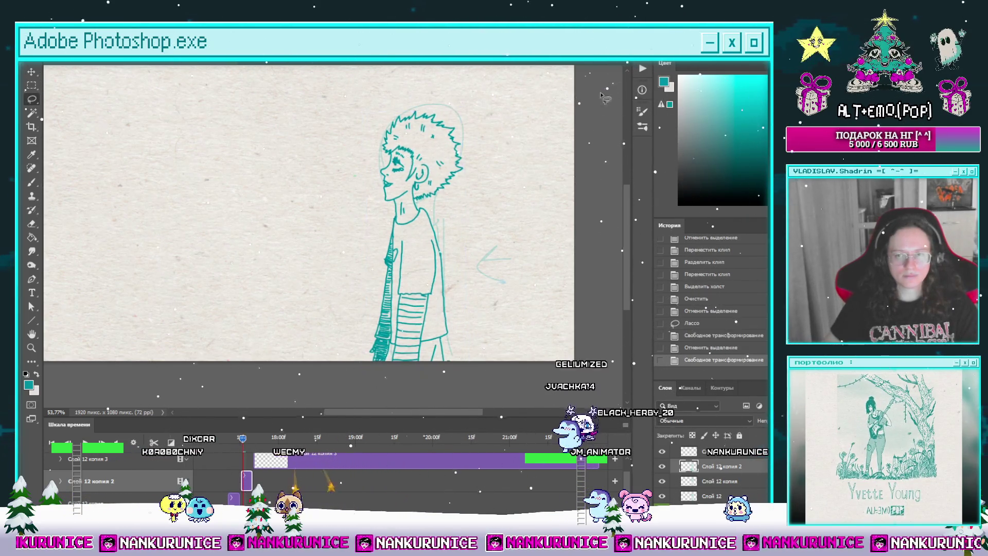
pyautogui.press('z')
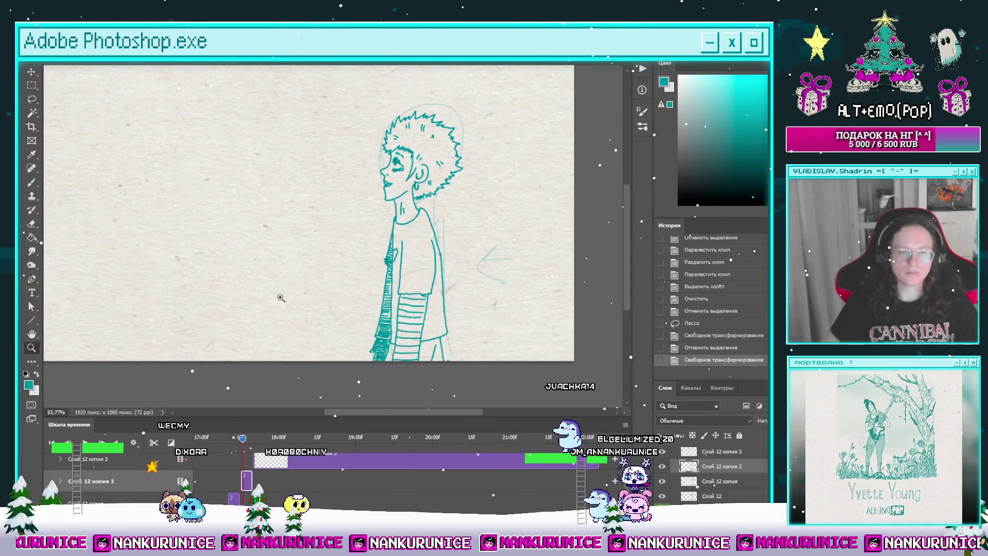
pyautogui.moveTo(281, 298); pyautogui.dragTo(309, 298)
pyautogui.press('l')
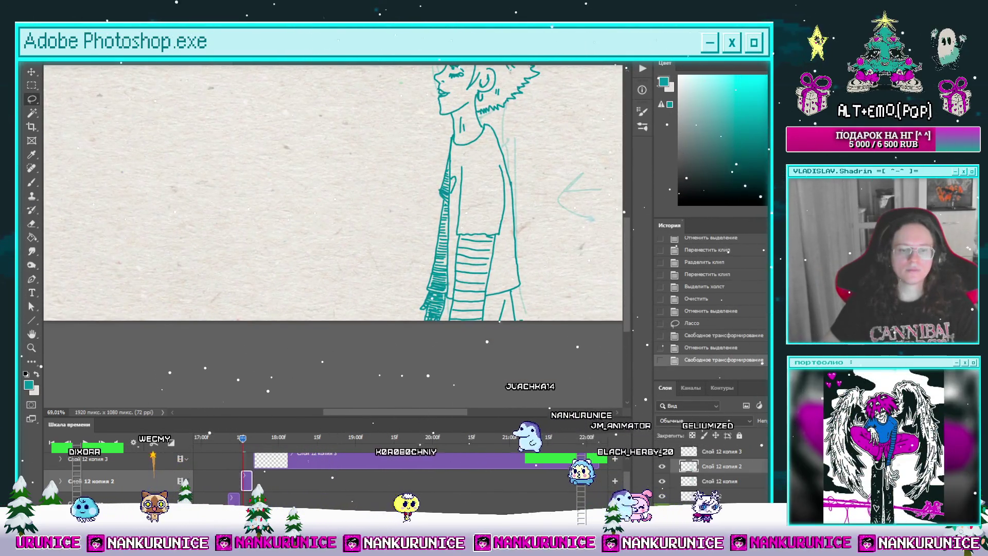
pyautogui.scroll(3, 436, 464)
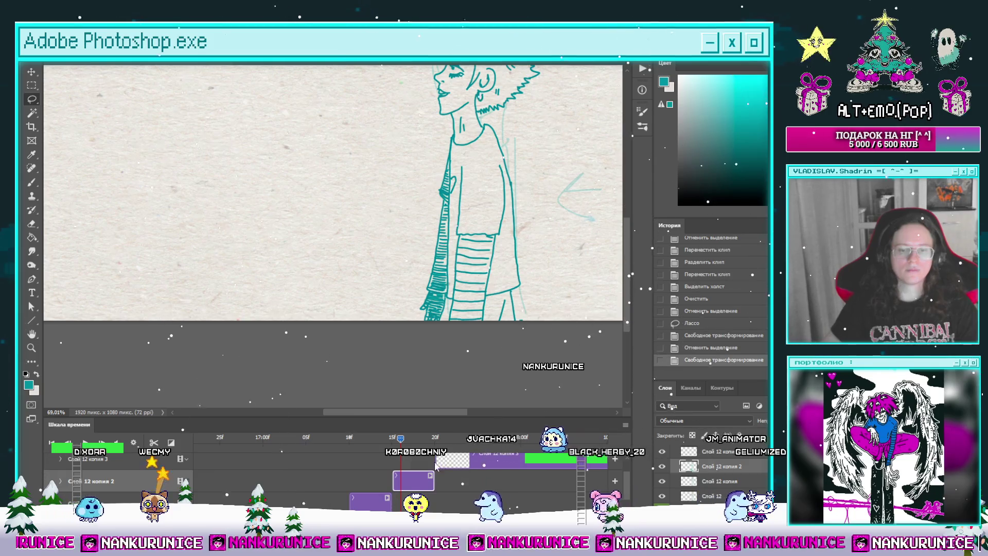
# Move the Слой 12 копия 3 clip below the other copy and save the document.
pyautogui.moveTo(436, 464)
pyautogui.mouseDown()
pyautogui.moveTo(412, 473)
pyautogui.moveTo(422, 461)
pyautogui.mouseUp()
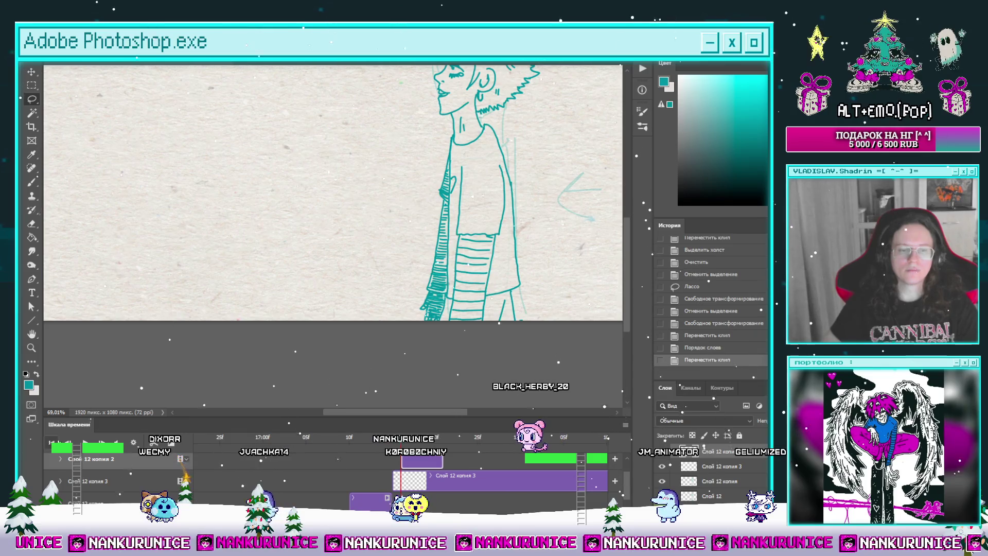
pyautogui.press('Left')
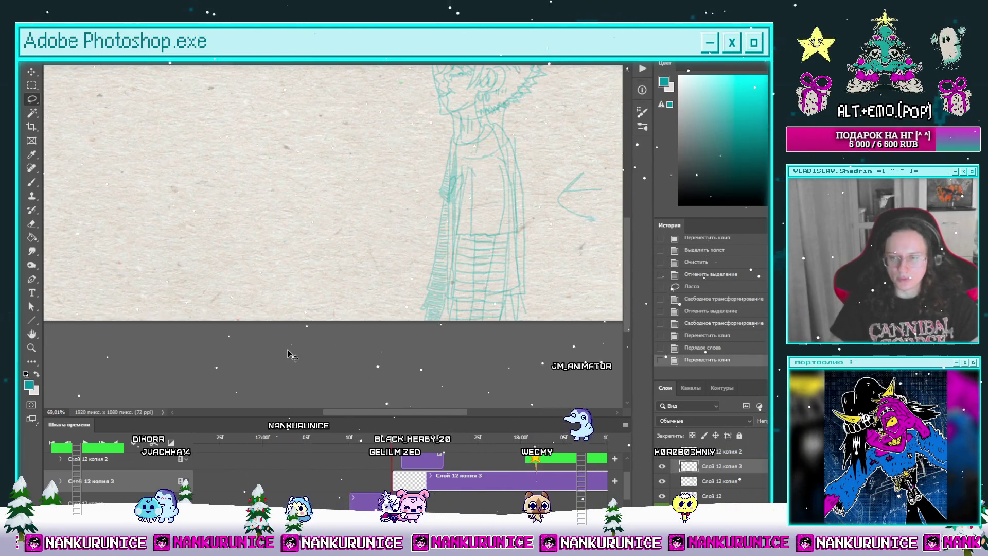
pyautogui.hotkey('ctrl', 's')
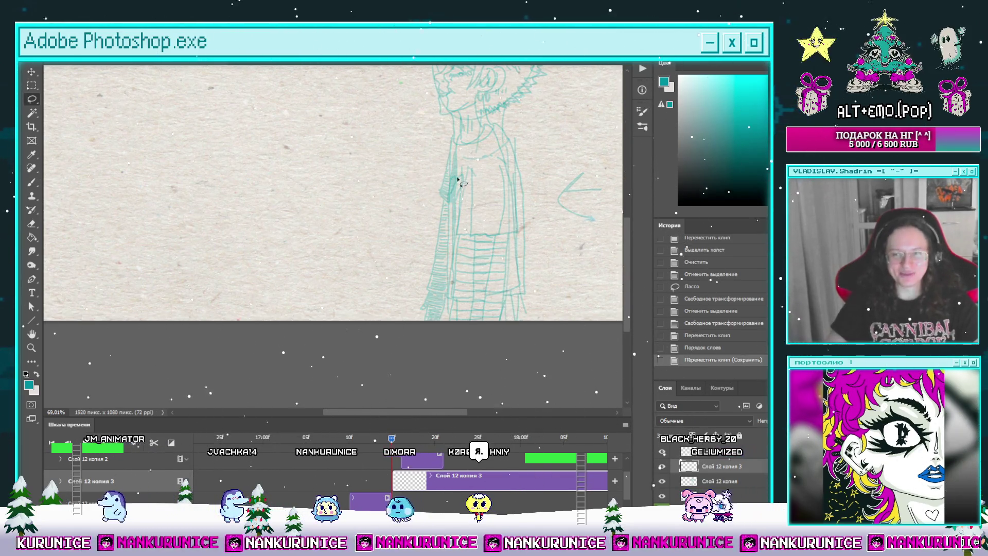
# Hide the arrow sketch layer.
pyautogui.scroll(-3, 506, 494)
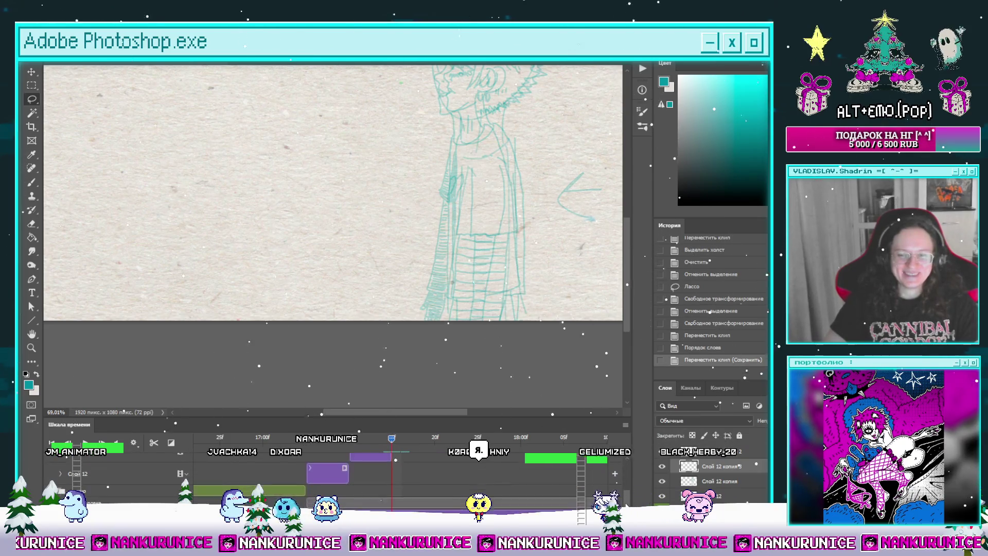
pyautogui.click(506, 489)
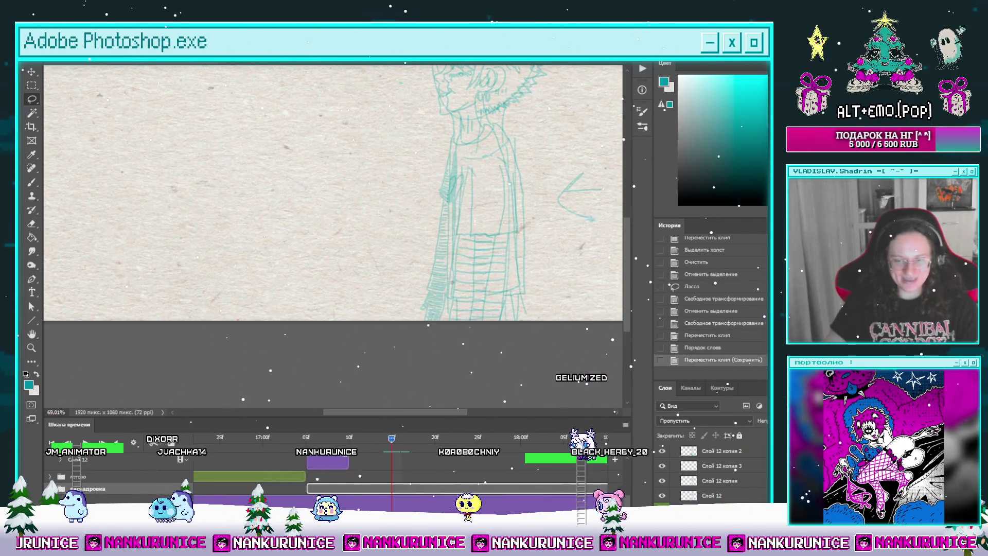
pyautogui.scroll(3, 627, 477)
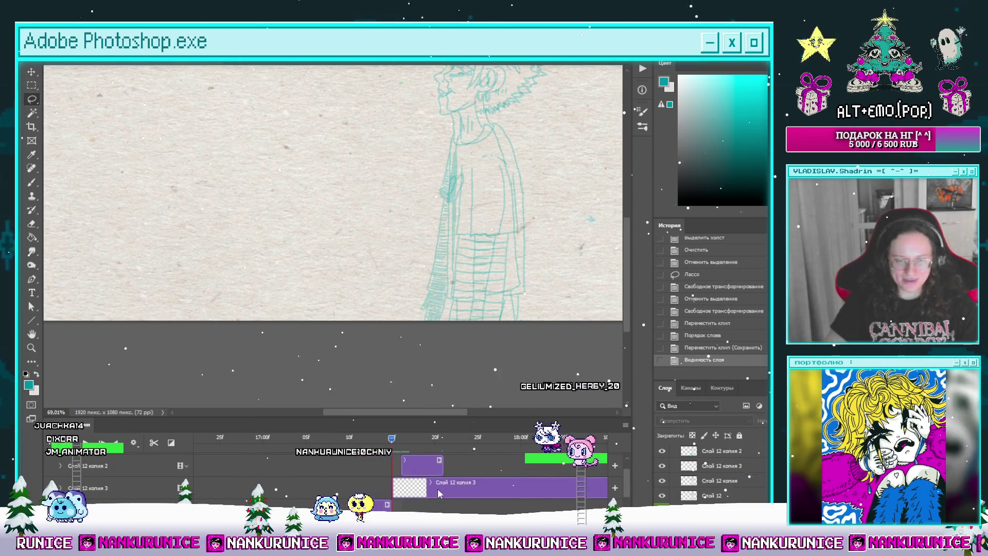
# Select the Слой 12 копия 3 layer and zoom in on the character's head.
pyautogui.click(515, 486)
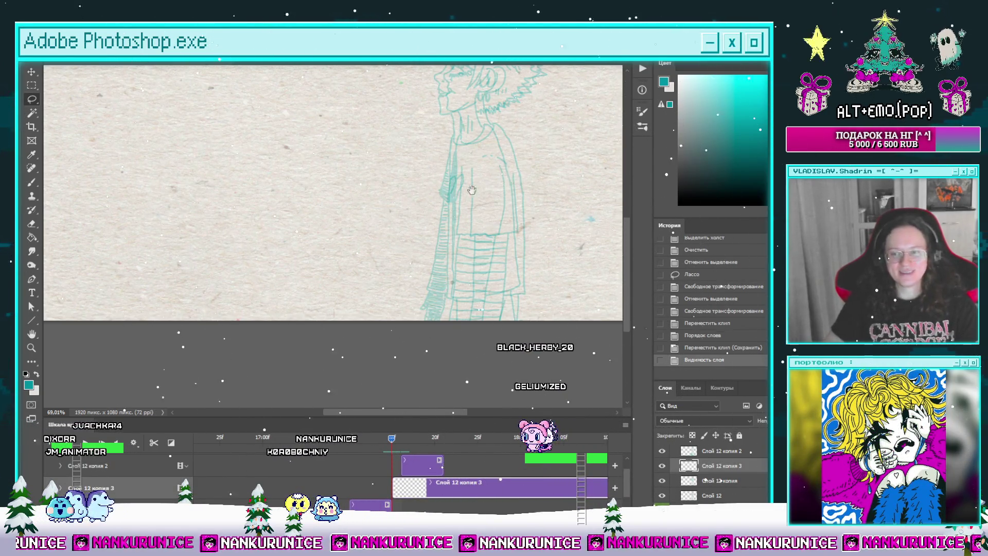
pyautogui.moveTo(497, 184); pyautogui.dragTo(435, 230)
pyautogui.press('b')
pyautogui.scroll(3, 409, 224)
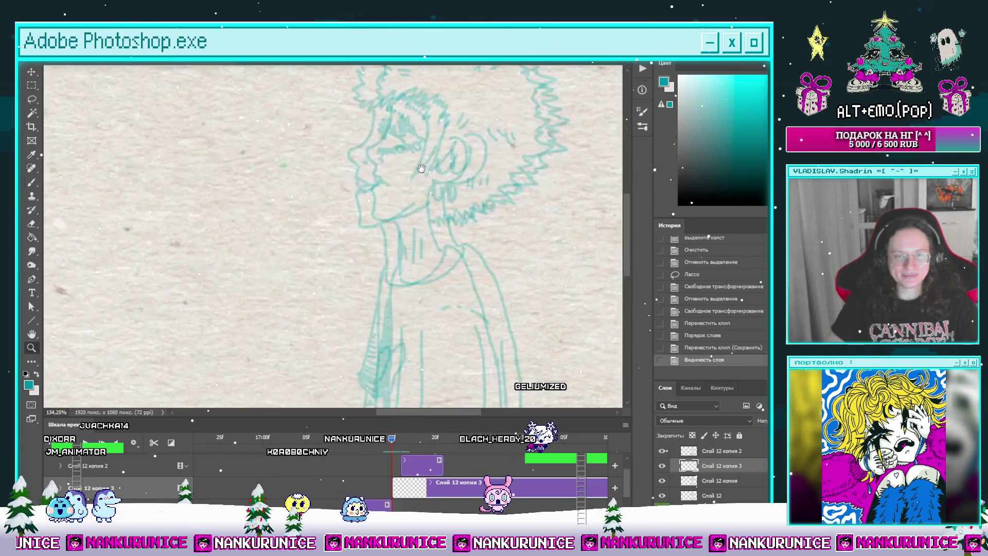
pyautogui.press('Right')
pyautogui.press('Right')
pyautogui.press('Right')
pyautogui.press('Right')
pyautogui.press('Right')
pyautogui.press('Right')
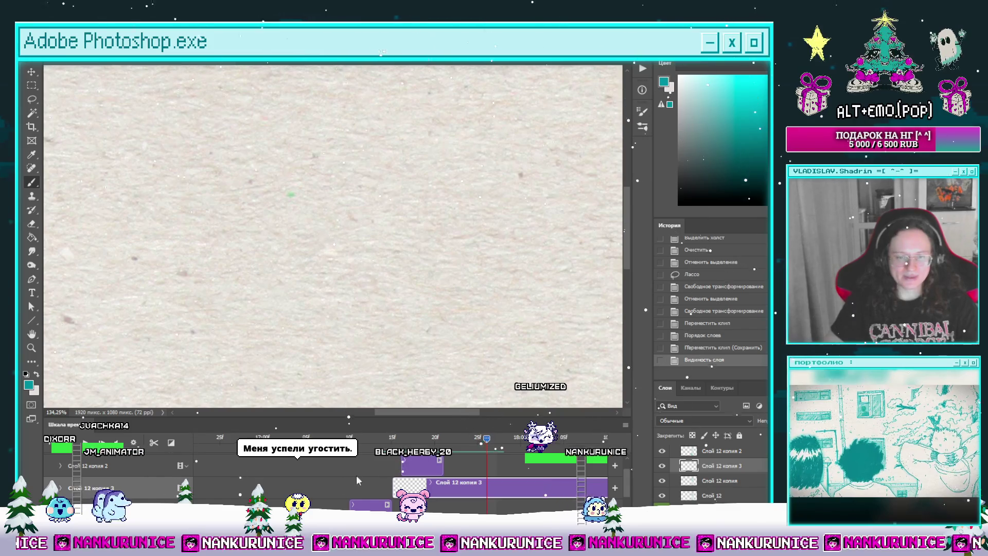
# Duplicate Слой 12 as Слой 12 копия 4, raise it above копия 3, and shift its clip earlier.
pyautogui.hotkey('alt', '[')
pyautogui.hotkey('alt', '[')
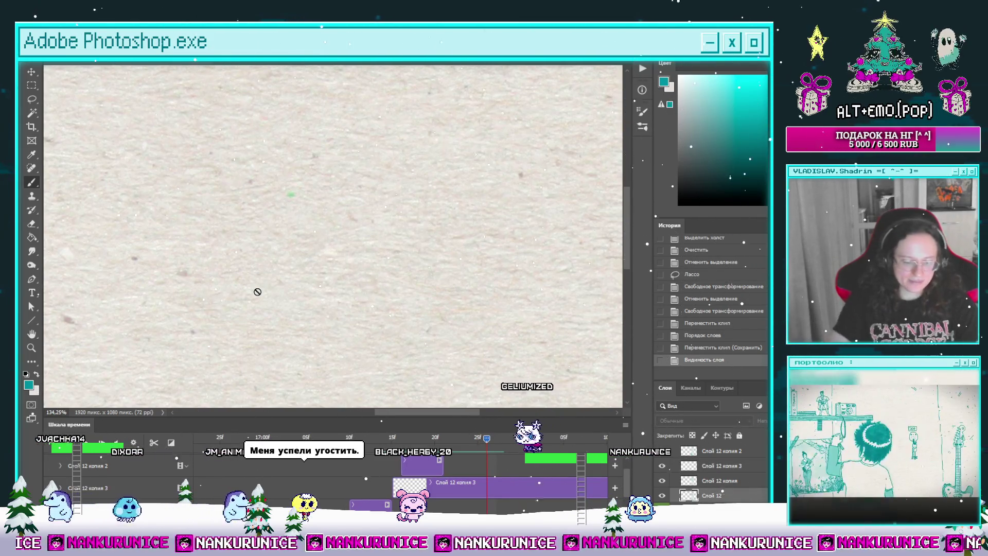
pyautogui.hotkey('ctrl', 'j')
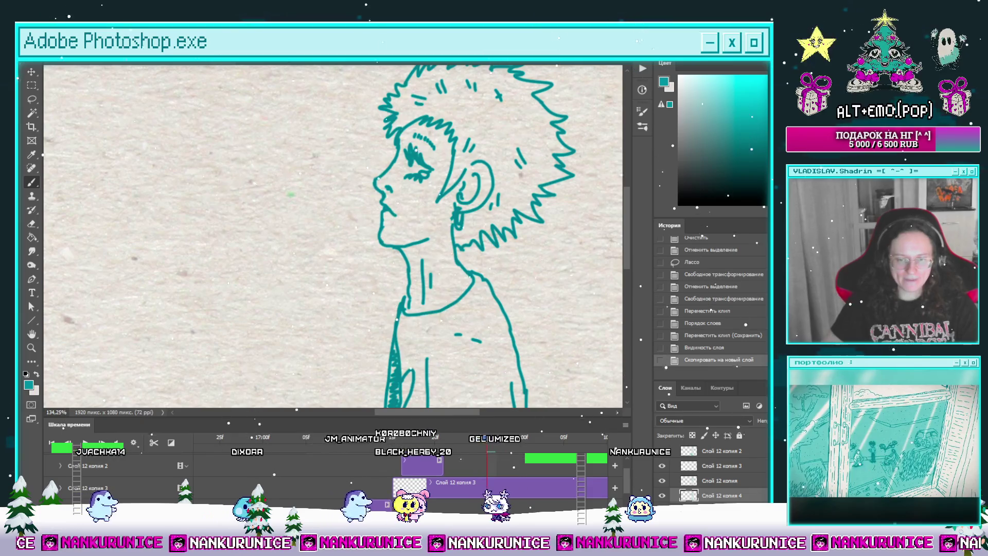
pyautogui.hotkey('ctrl', 'shift', ']')
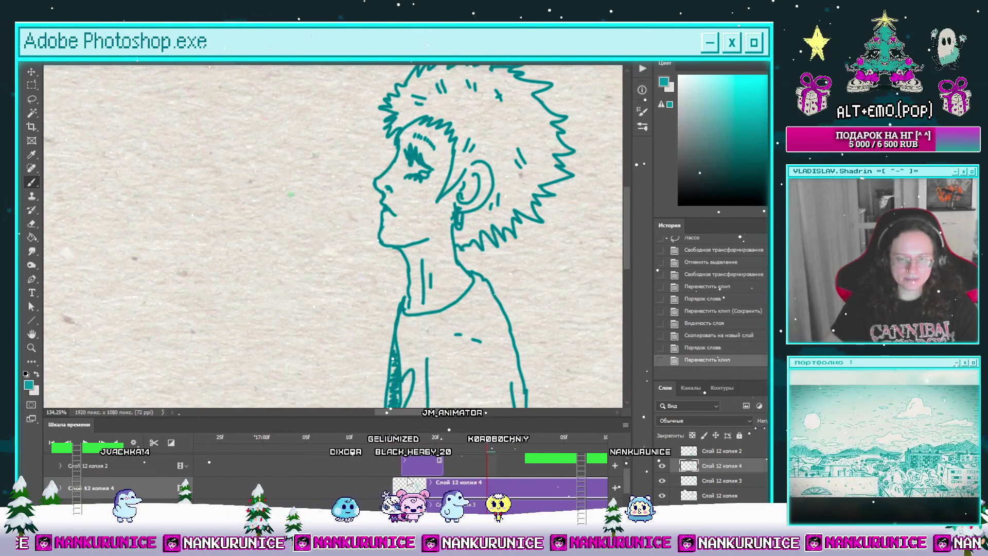
pyautogui.moveTo(403, 484); pyautogui.dragTo(394, 438)
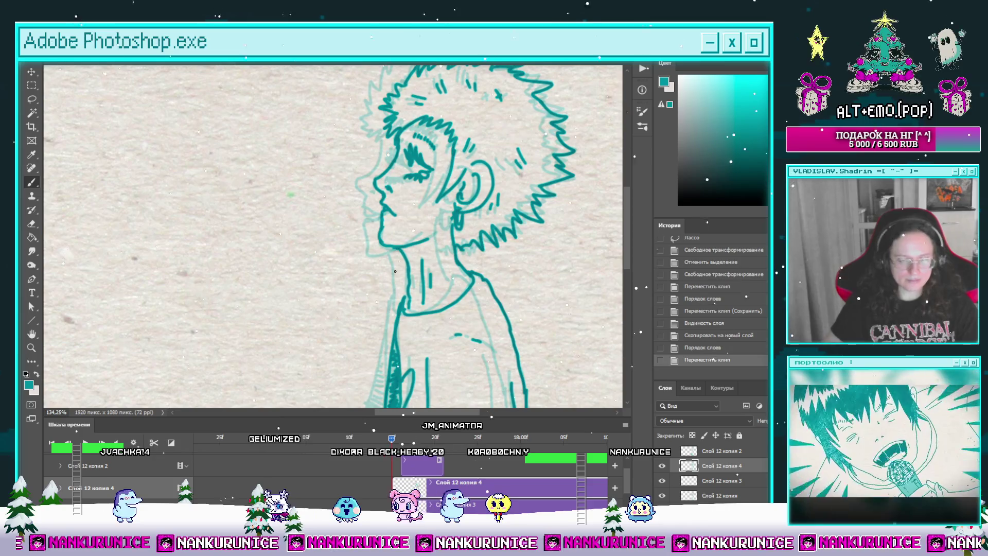
pyautogui.scroll(3, 403, 247)
pyautogui.press('Tab')
# Ink the nose-to-lip line, a lip stroke and an extended chin line.
pyautogui.scroll(2, 413, 253)
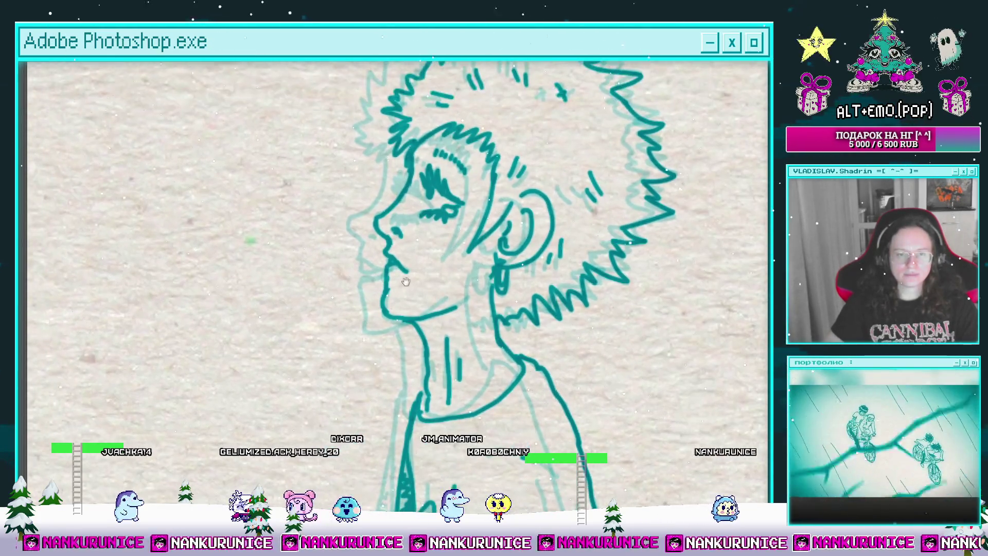
pyautogui.scroll(2, 389, 276)
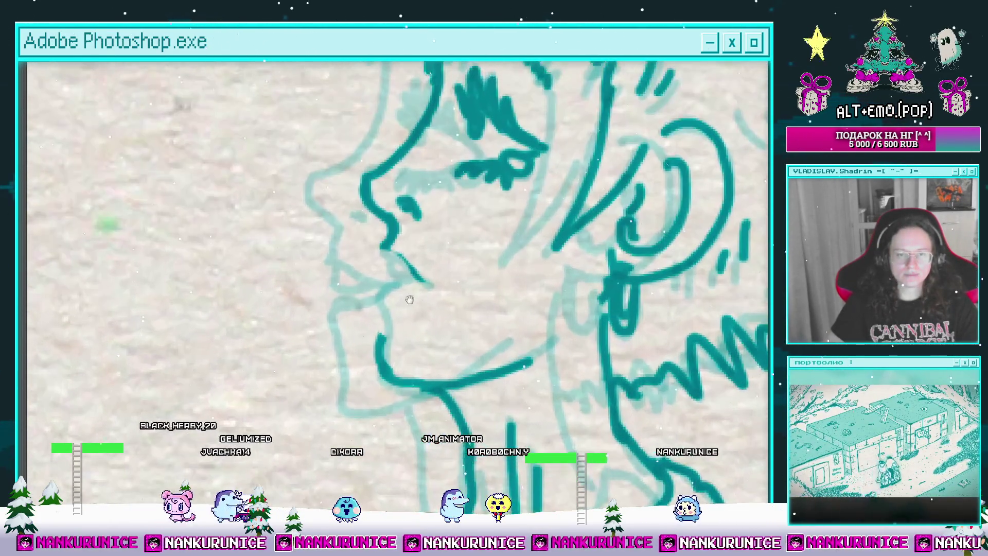
pyautogui.moveTo(382, 253); pyautogui.dragTo(398, 289)
pyautogui.moveTo(385, 294)
pyautogui.mouseDown()
pyautogui.moveTo(387, 313)
pyautogui.moveTo(530, 360)
pyautogui.mouseUp()
pyautogui.moveTo(386, 316); pyautogui.dragTo(393, 364)
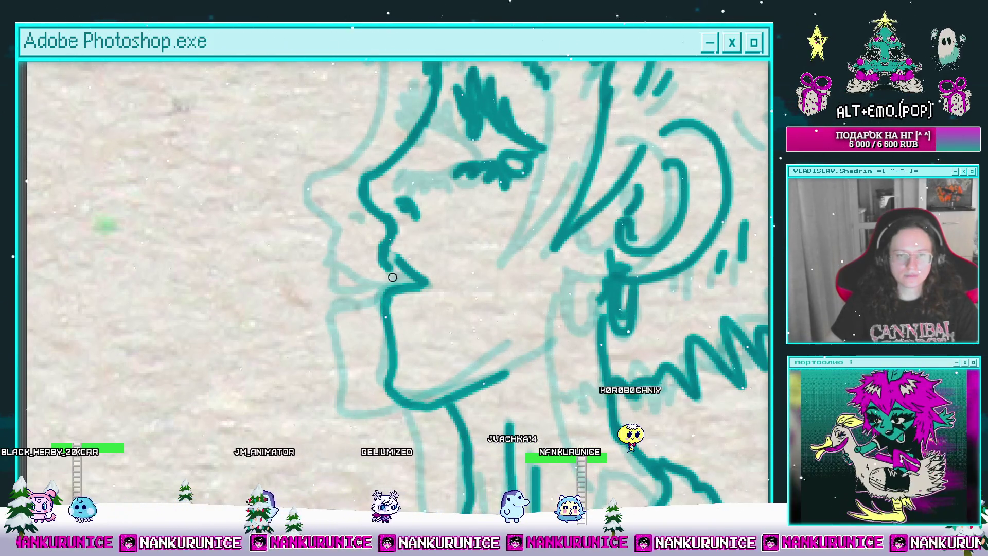
# Erase part of the dark stroke along the sleeve edge.
pyautogui.scroll(-5, 415, 276)
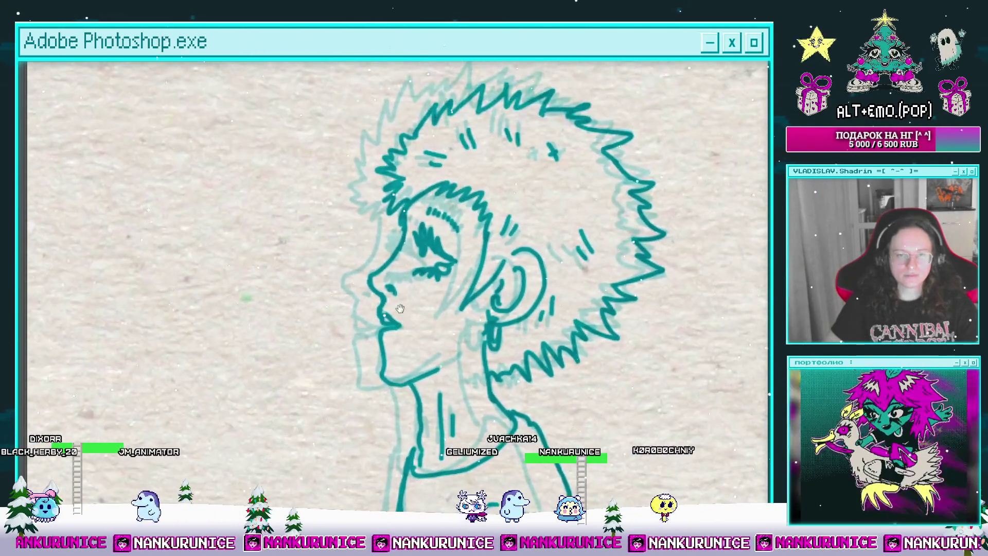
pyautogui.moveTo(474, 319); pyautogui.dragTo(423, 217)
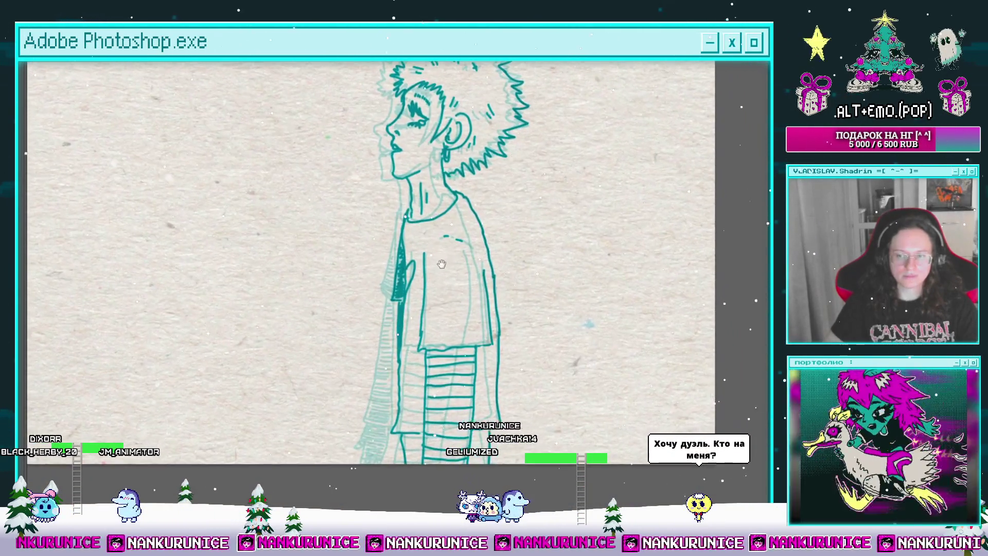
pyautogui.moveTo(436, 308); pyautogui.dragTo(447, 282)
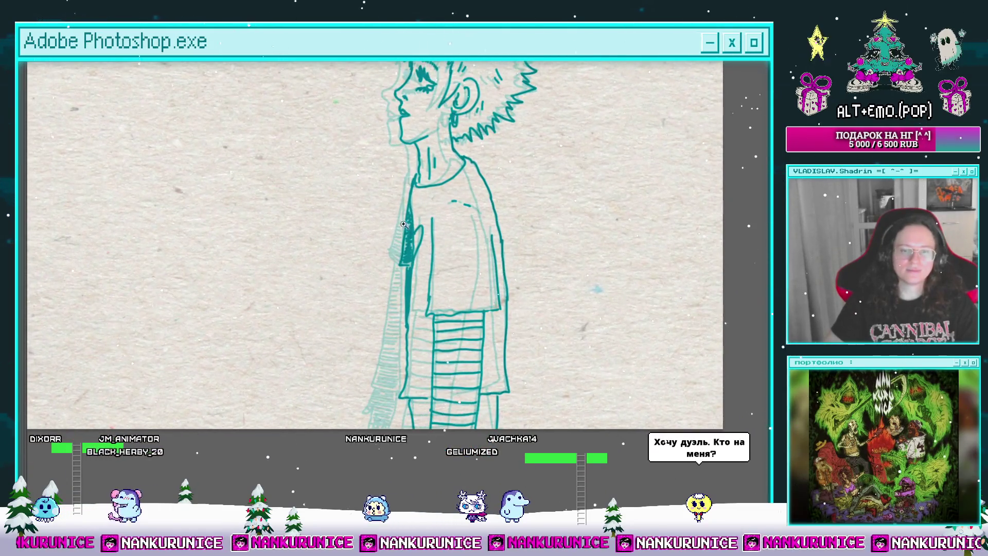
pyautogui.scroll(3, 403, 225)
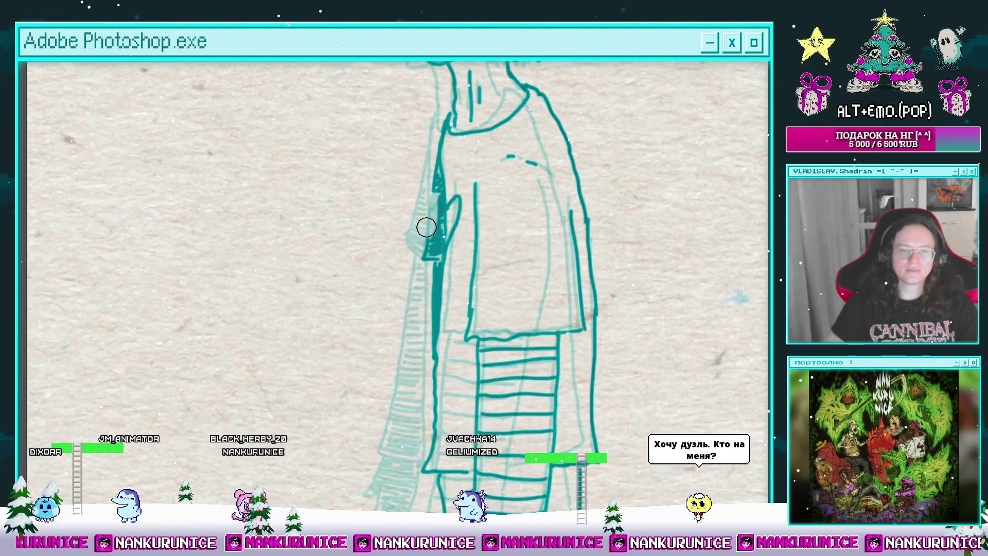
pyautogui.moveTo(426, 227); pyautogui.dragTo(428, 159)
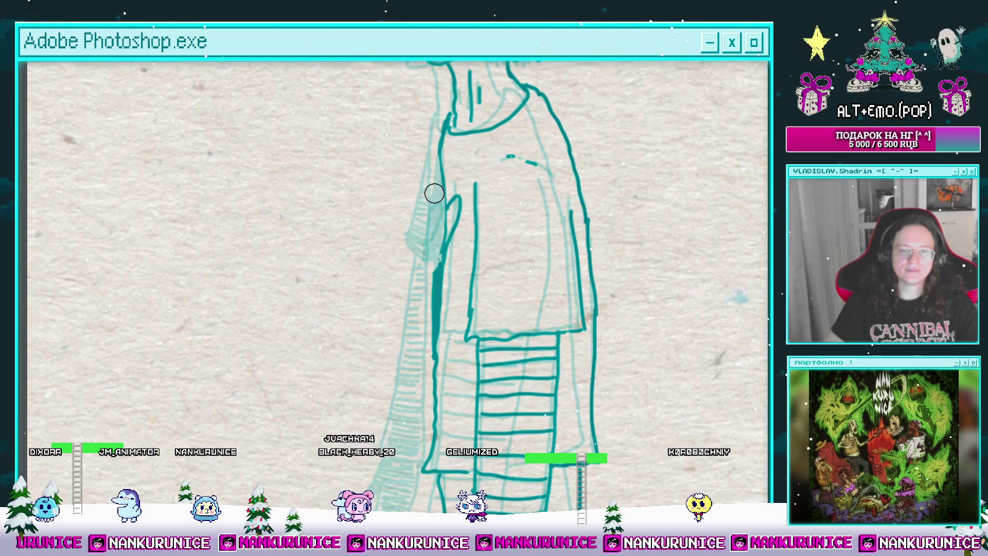
pyautogui.scroll(-3, 429, 328)
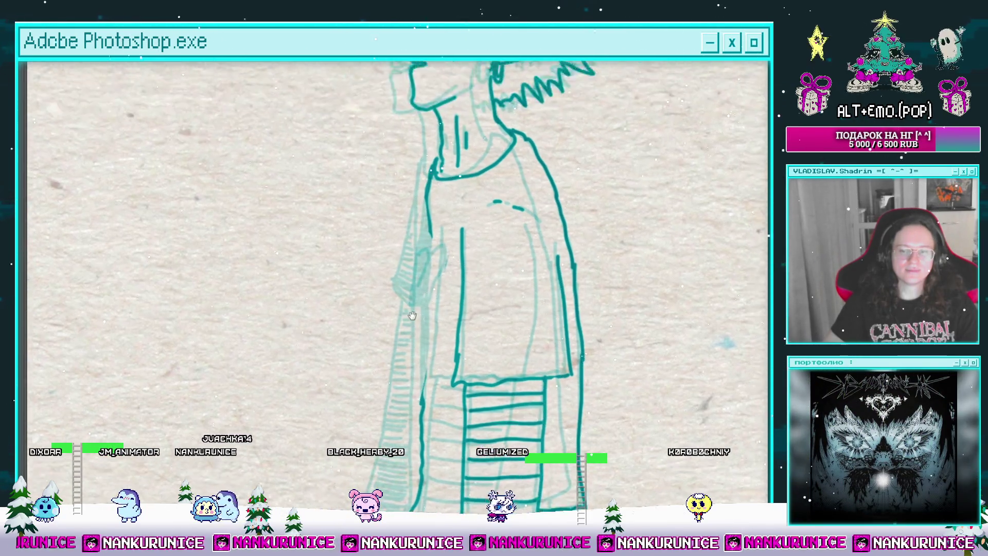
pyautogui.scroll(5, 406, 253)
pyautogui.scroll(-1, 425, 185)
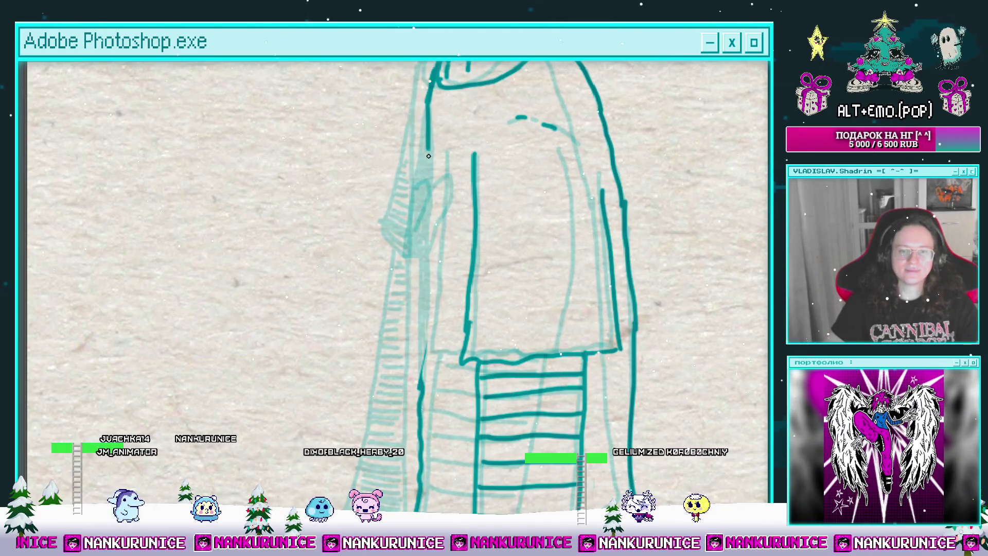
# Erase the dark vertical strokes, hem line and ladder stripes on the lower section.
pyautogui.moveTo(424, 369); pyautogui.dragTo(415, 224)
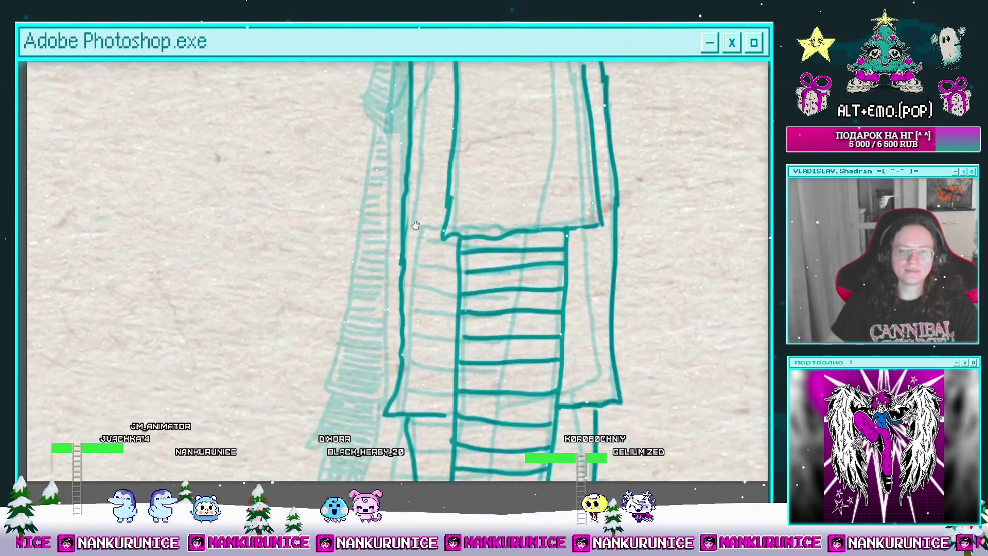
pyautogui.moveTo(430, 288); pyautogui.dragTo(436, 297)
pyautogui.scroll(-2, 436, 297)
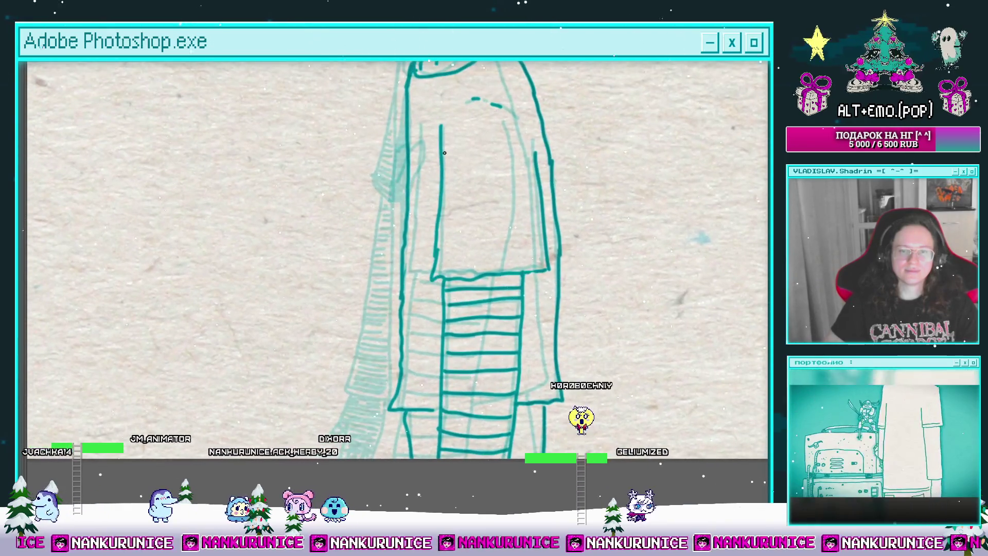
pyautogui.moveTo(444, 151)
pyautogui.mouseDown()
pyautogui.moveTo(434, 278)
pyautogui.moveTo(525, 267)
pyautogui.mouseUp()
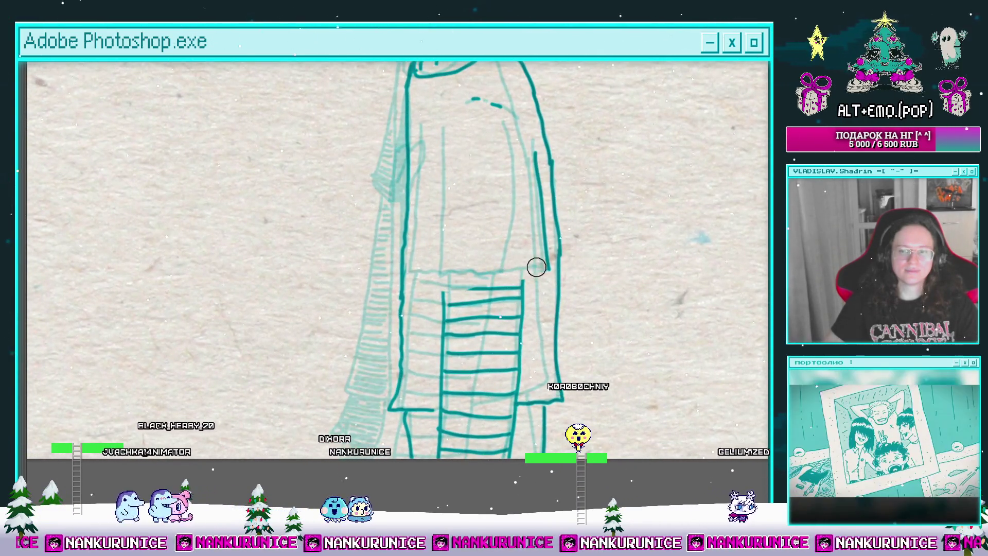
pyautogui.moveTo(530, 152); pyautogui.dragTo(533, 292)
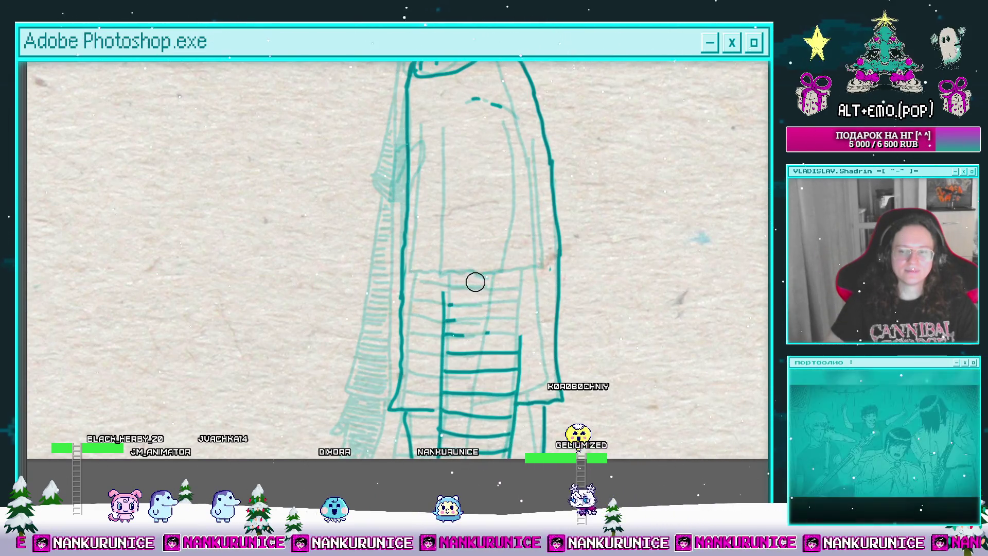
pyautogui.moveTo(474, 282); pyautogui.dragTo(473, 259)
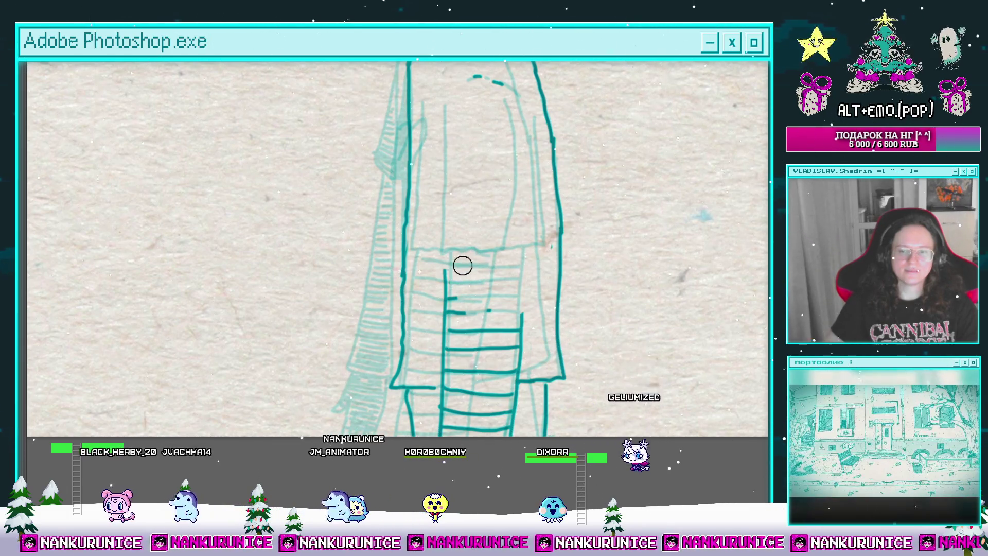
pyautogui.moveTo(449, 289)
pyautogui.mouseDown()
pyautogui.moveTo(467, 319)
pyautogui.moveTo(514, 324)
pyautogui.moveTo(489, 402)
pyautogui.moveTo(447, 346)
pyautogui.moveTo(452, 399)
pyautogui.mouseUp()
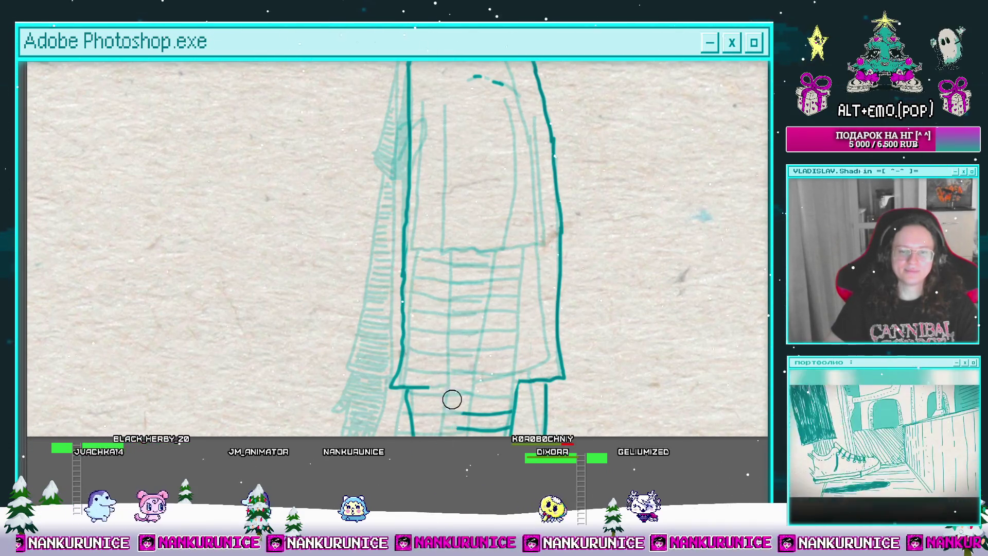
pyautogui.moveTo(482, 314); pyautogui.dragTo(462, 322)
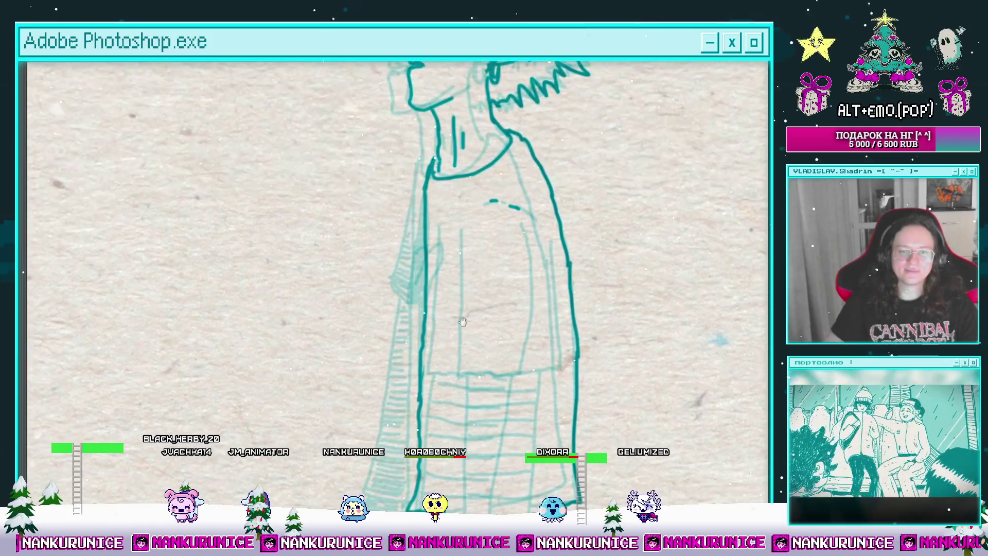
pyautogui.click(412, 222)
pyautogui.moveTo(474, 181); pyautogui.dragTo(454, 153)
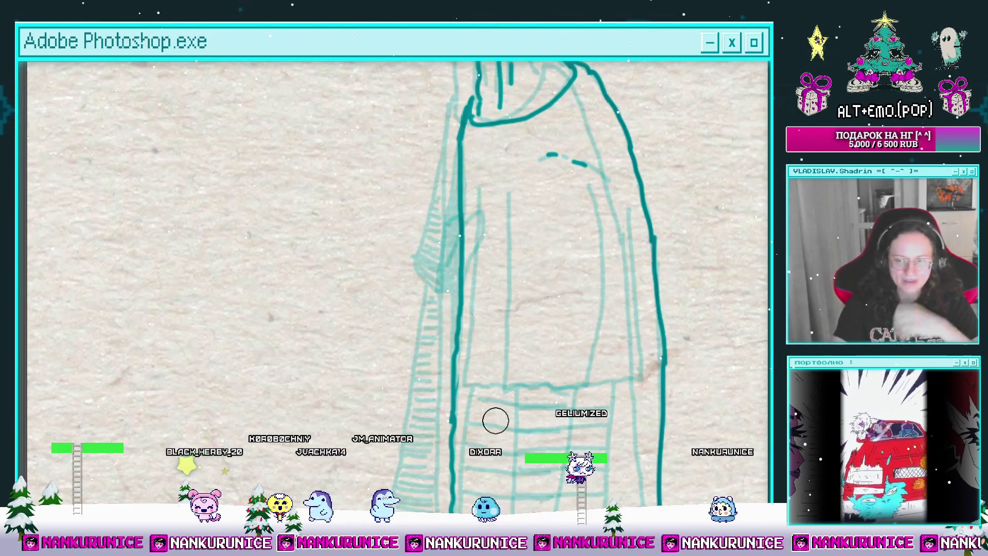
# Rotate the coat upright and hatch a dark diagonal band along its left edge below the collar.
pyautogui.moveTo(569, 203); pyautogui.dragTo(525, 188)
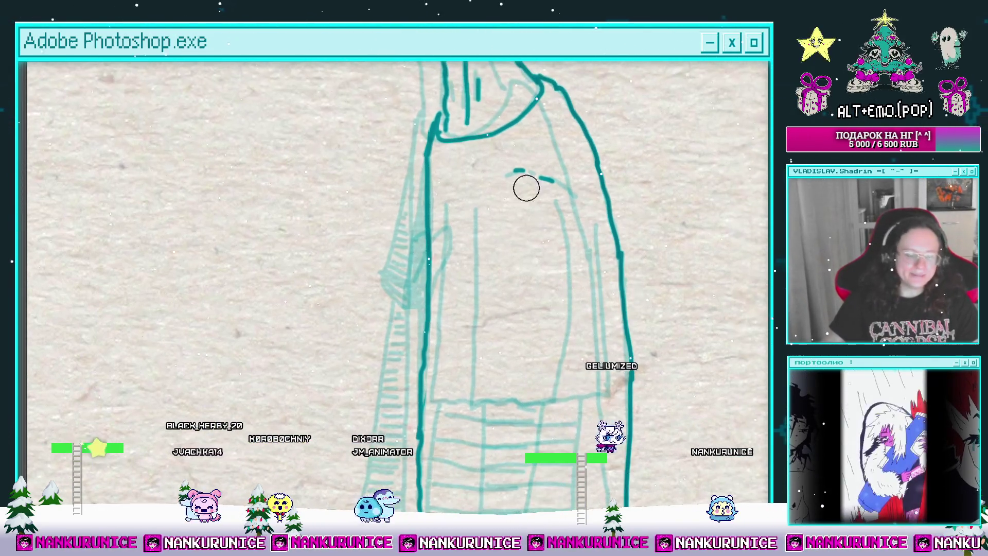
pyautogui.scroll(-3, 511, 239)
pyautogui.scroll(3, 489, 242)
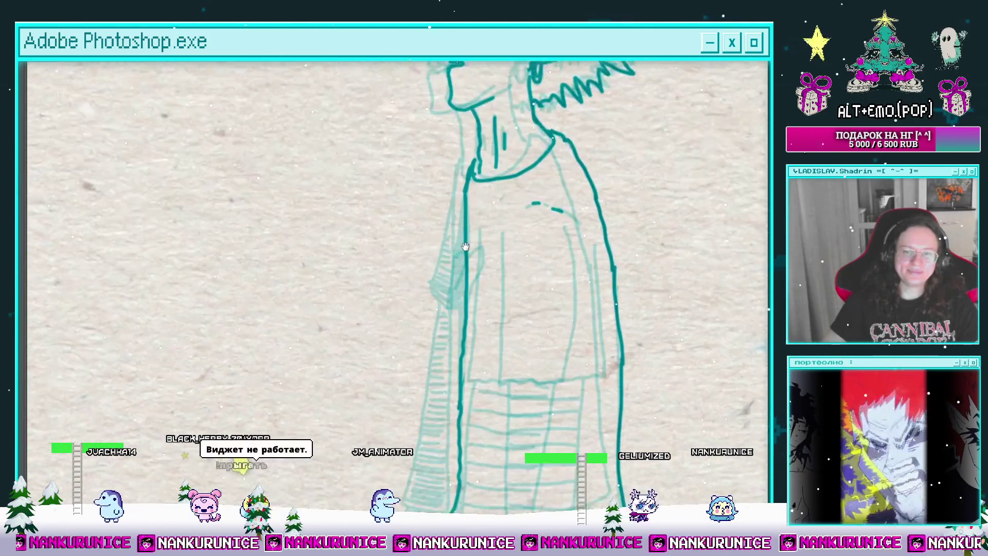
pyautogui.scroll(2, 468, 244)
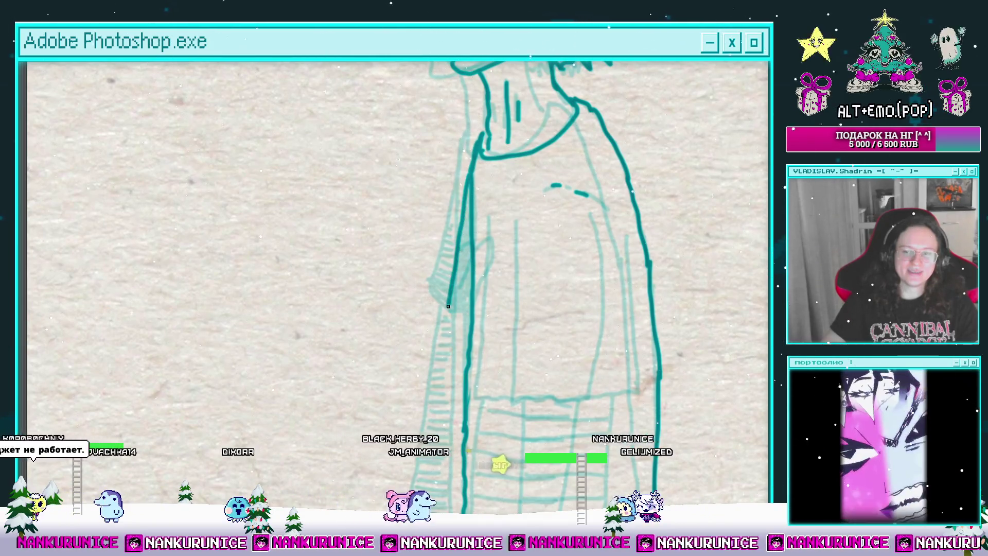
pyautogui.moveTo(449, 306); pyautogui.dragTo(476, 161)
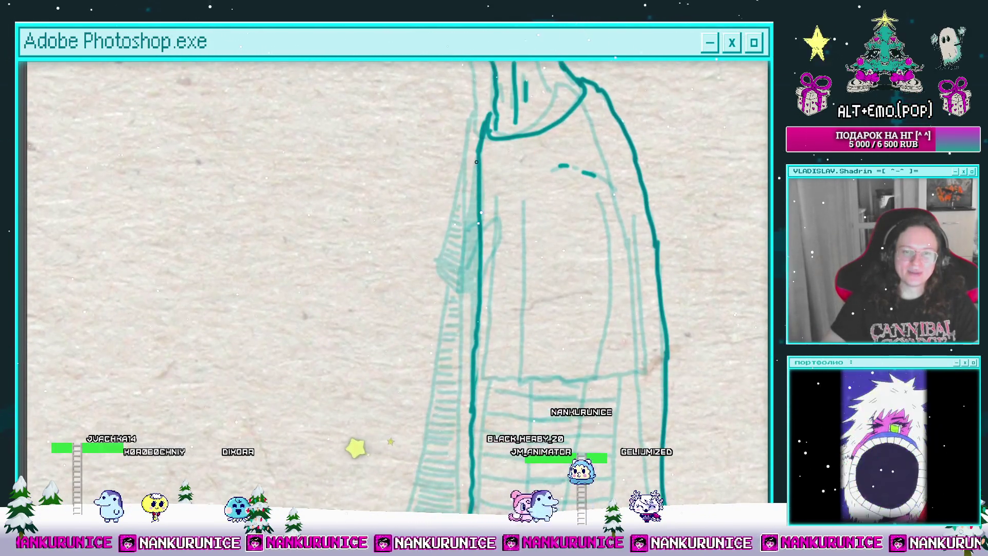
pyautogui.moveTo(466, 290)
pyautogui.mouseDown()
pyautogui.moveTo(488, 171)
pyautogui.moveTo(483, 237)
pyautogui.mouseUp()
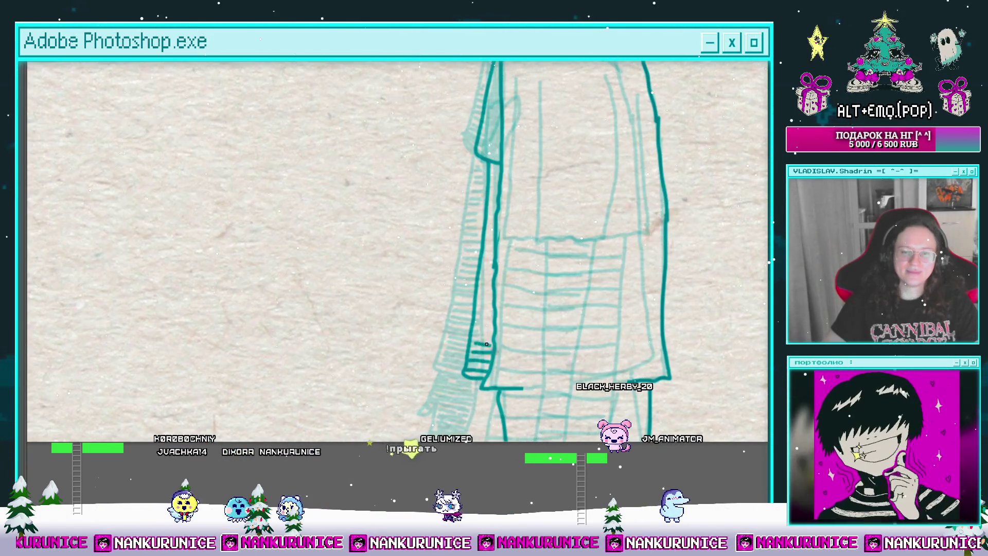
pyautogui.scroll(2, 478, 369)
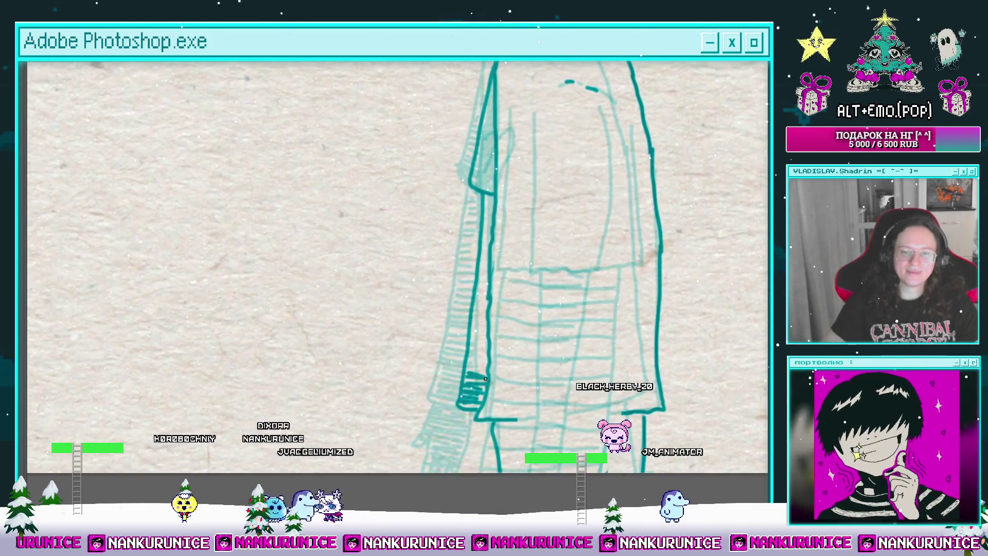
pyautogui.scroll(2, 485, 346)
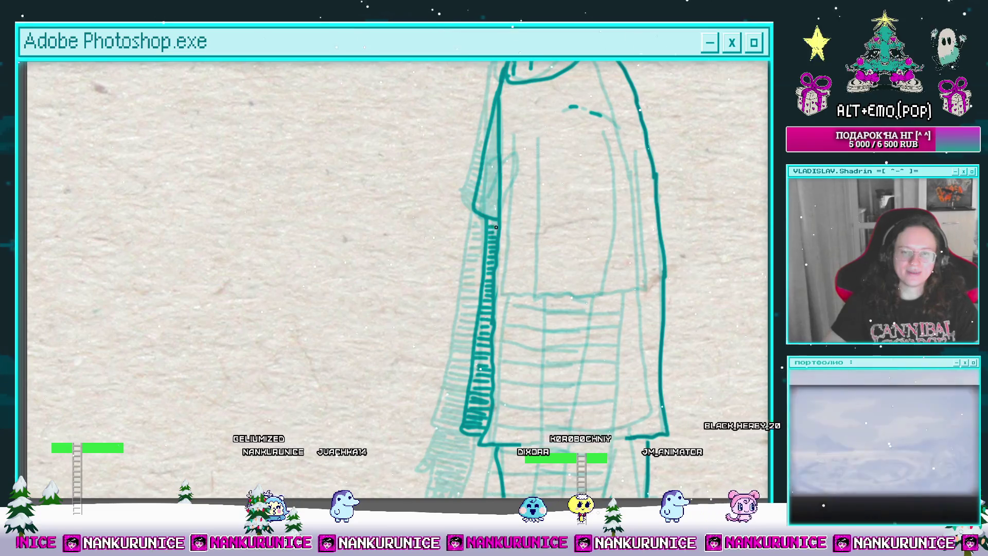
pyautogui.moveTo(494, 207)
pyautogui.mouseDown()
pyautogui.moveTo(483, 287)
pyautogui.moveTo(466, 288)
pyautogui.moveTo(456, 271)
pyautogui.mouseUp()
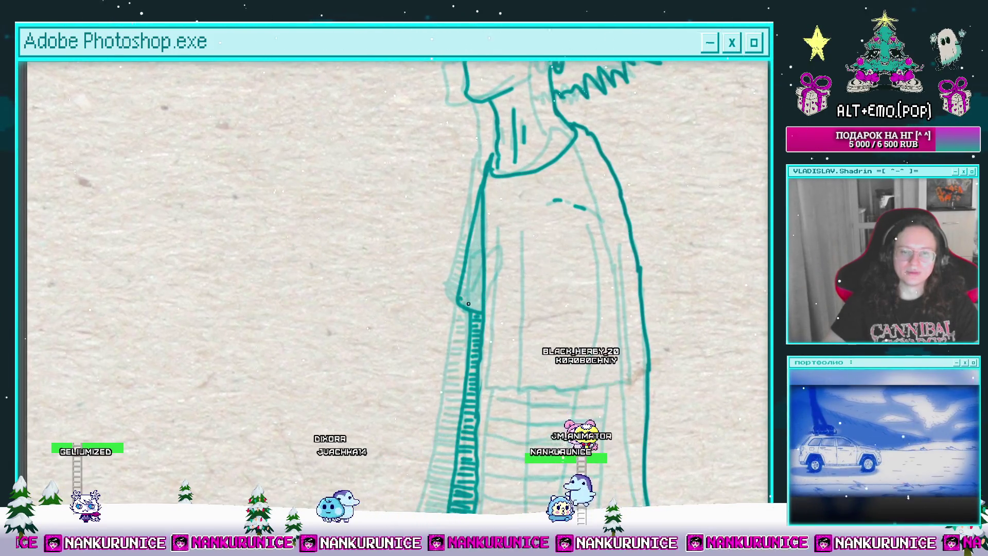
pyautogui.moveTo(477, 288); pyautogui.dragTo(476, 290)
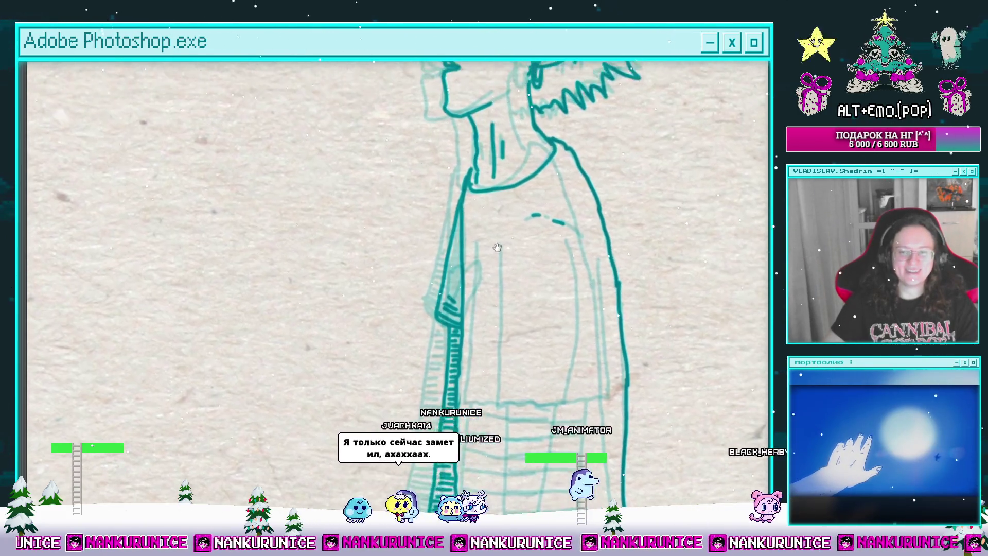
pyautogui.scroll(3, 516, 254)
pyautogui.moveTo(453, 310)
pyautogui.mouseDown()
pyautogui.moveTo(465, 288)
pyautogui.moveTo(463, 260)
pyautogui.mouseUp()
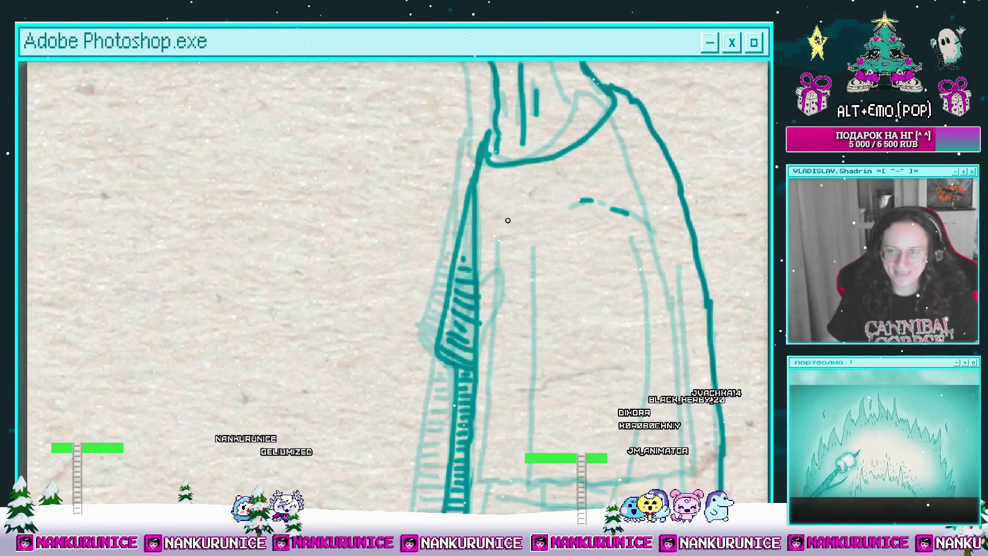
# Continue the bold outline and hatching down the lower part of the coat's left edge.
pyautogui.moveTo(501, 250); pyautogui.dragTo(504, 288)
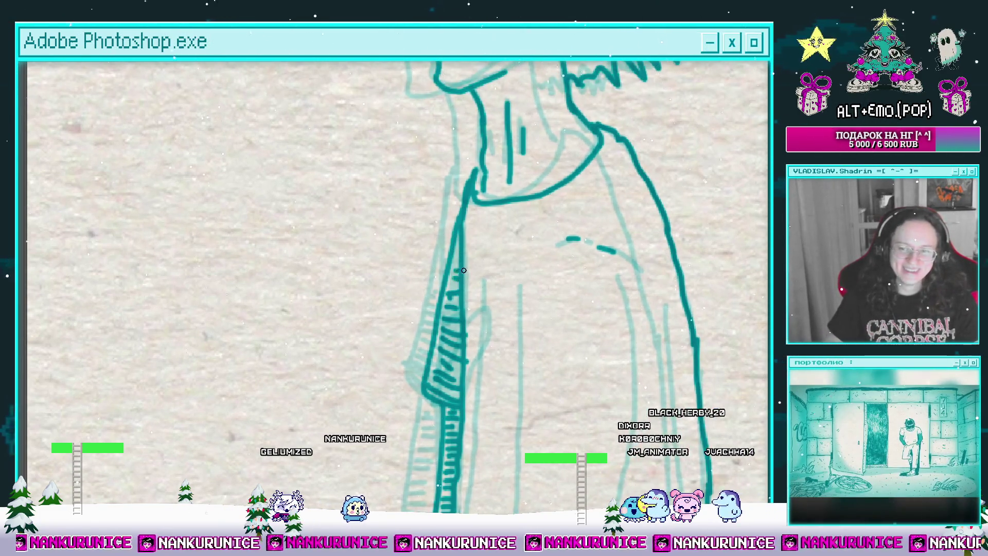
pyautogui.moveTo(466, 258); pyautogui.dragTo(462, 232)
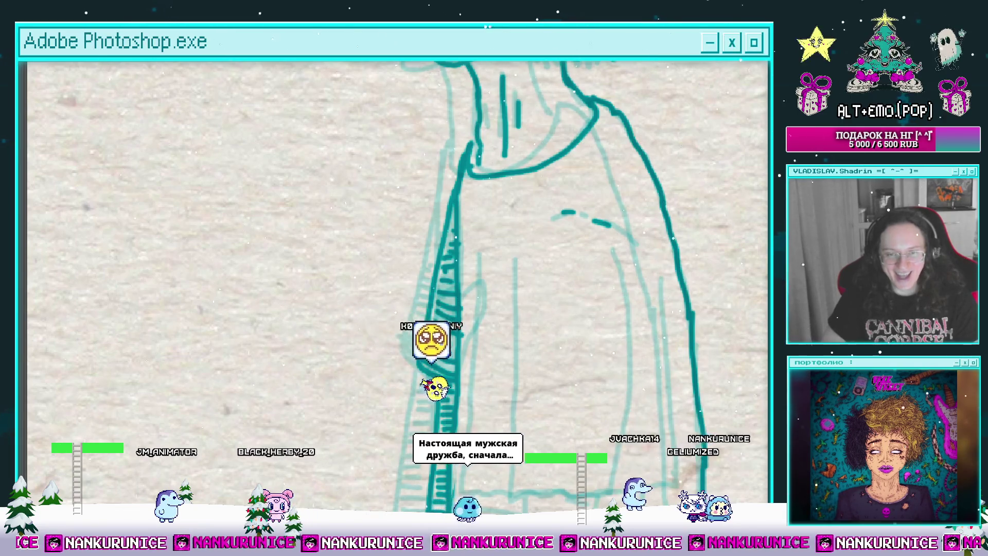
pyautogui.moveTo(434, 288); pyautogui.dragTo(442, 378)
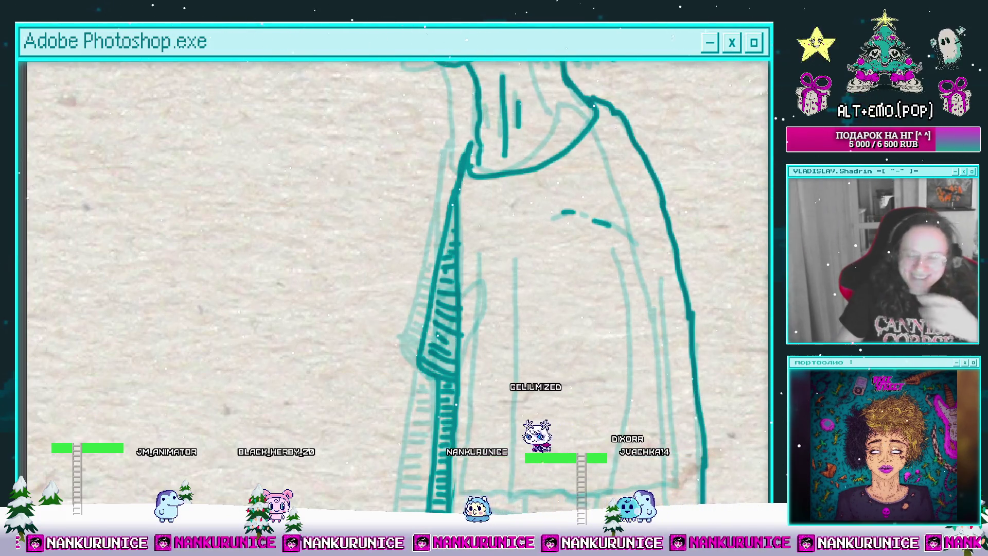
pyautogui.moveTo(528, 273)
pyautogui.mouseDown()
pyautogui.moveTo(468, 187)
pyautogui.moveTo(448, 223)
pyautogui.moveTo(406, 203)
pyautogui.mouseUp()
pyautogui.moveTo(422, 273)
pyautogui.mouseDown()
pyautogui.moveTo(430, 191)
pyautogui.moveTo(447, 152)
pyautogui.moveTo(451, 253)
pyautogui.mouseUp()
pyautogui.moveTo(445, 162); pyautogui.dragTo(443, 184)
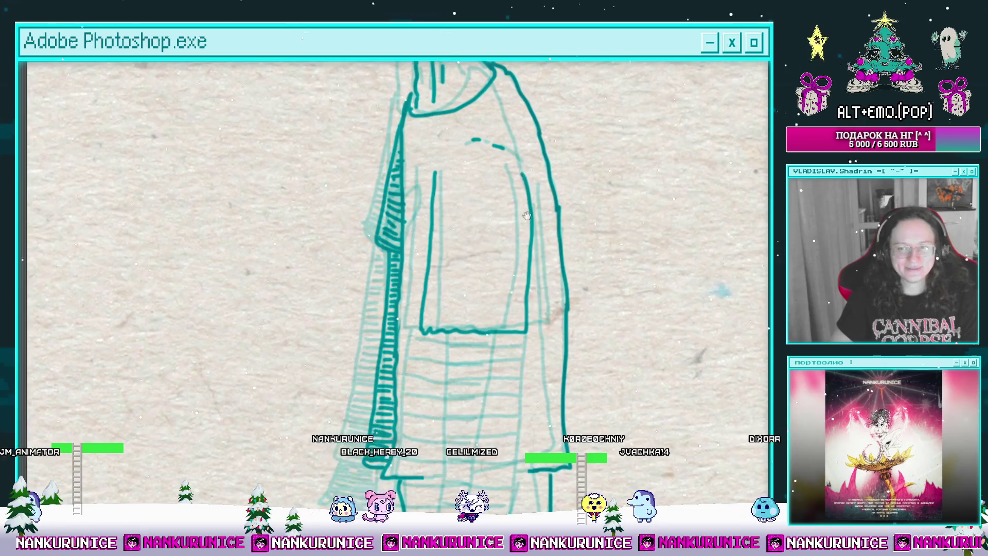
# Extend the last horizontal sleeve stripe, then zoom out to see the whole character.
pyautogui.moveTo(444, 339); pyautogui.dragTo(438, 223)
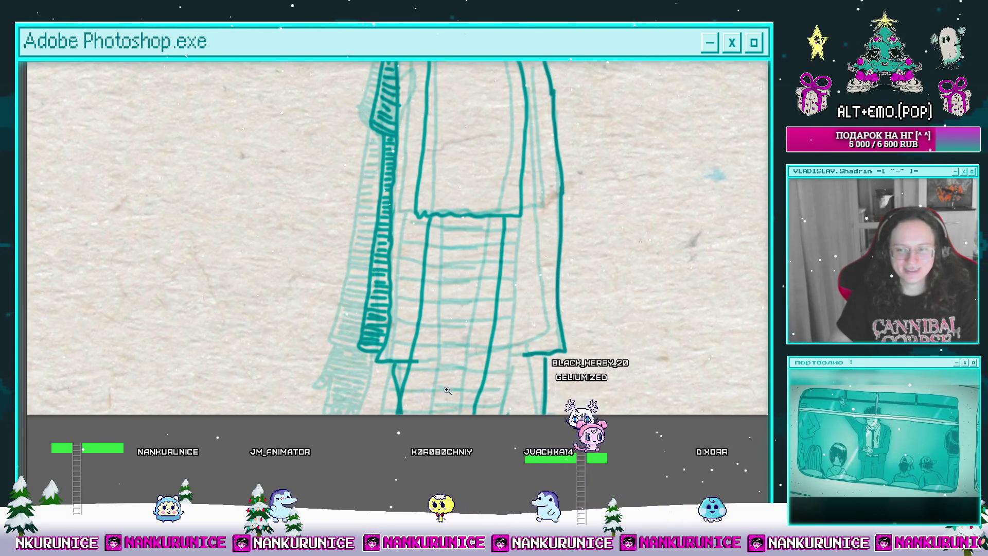
pyautogui.moveTo(504, 218)
pyautogui.mouseDown()
pyautogui.moveTo(449, 391)
pyautogui.moveTo(435, 358)
pyautogui.mouseUp()
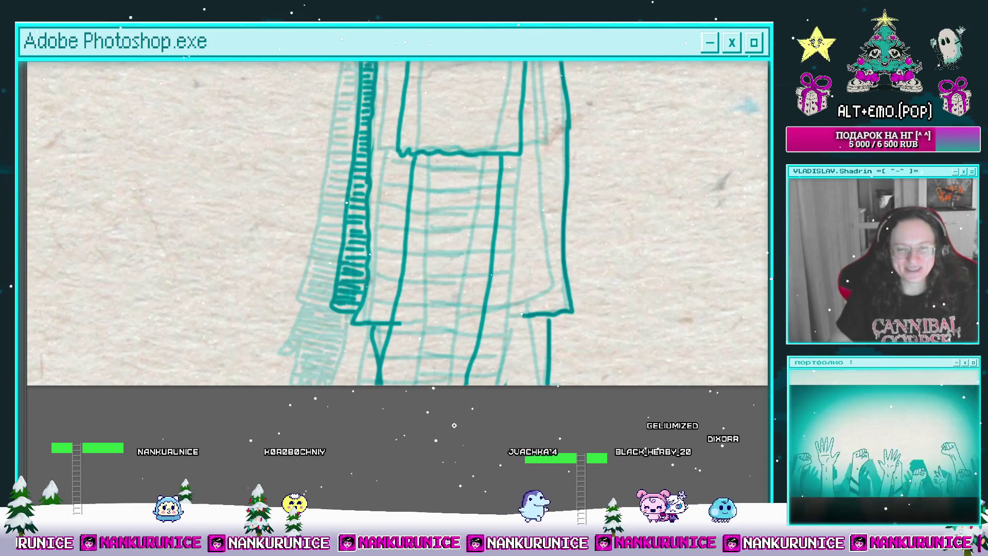
pyautogui.moveTo(454, 425); pyautogui.dragTo(436, 228)
pyautogui.click(420, 164)
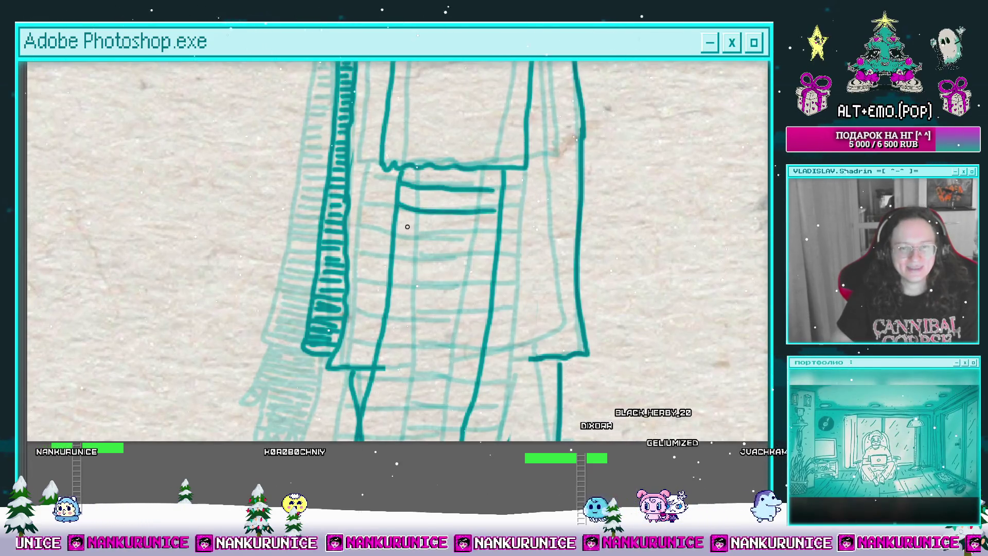
pyautogui.scroll(-2, 405, 259)
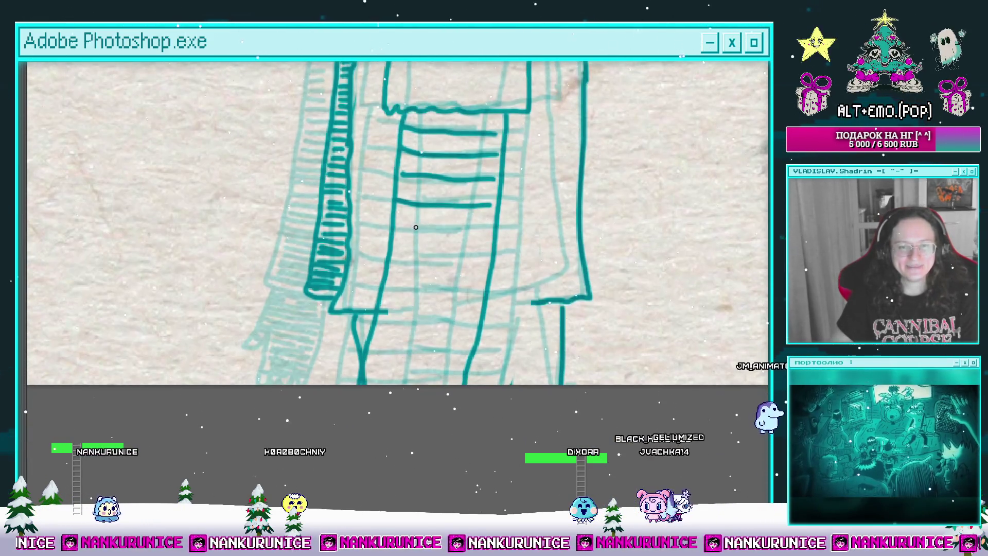
pyautogui.scroll(-2, 487, 265)
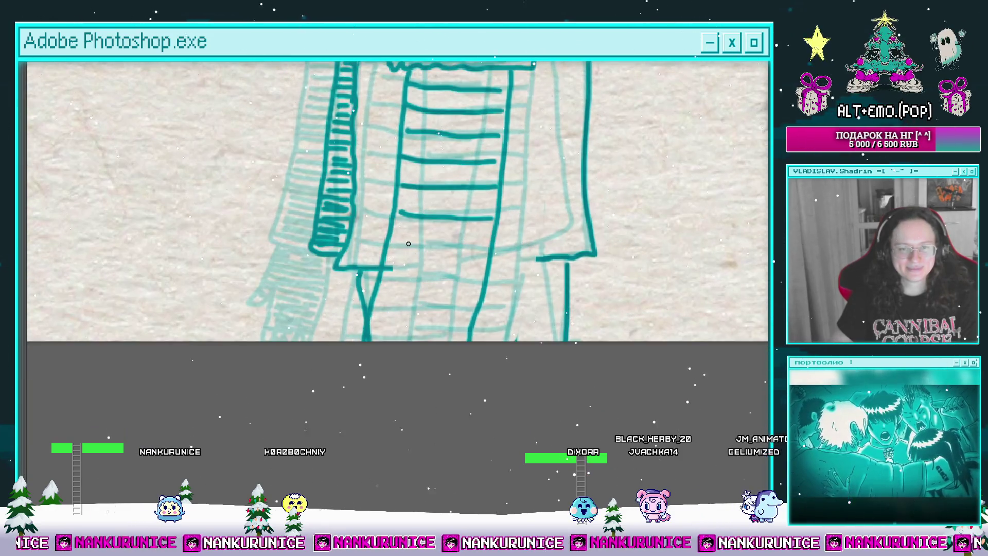
pyautogui.moveTo(392, 267); pyautogui.dragTo(400, 267)
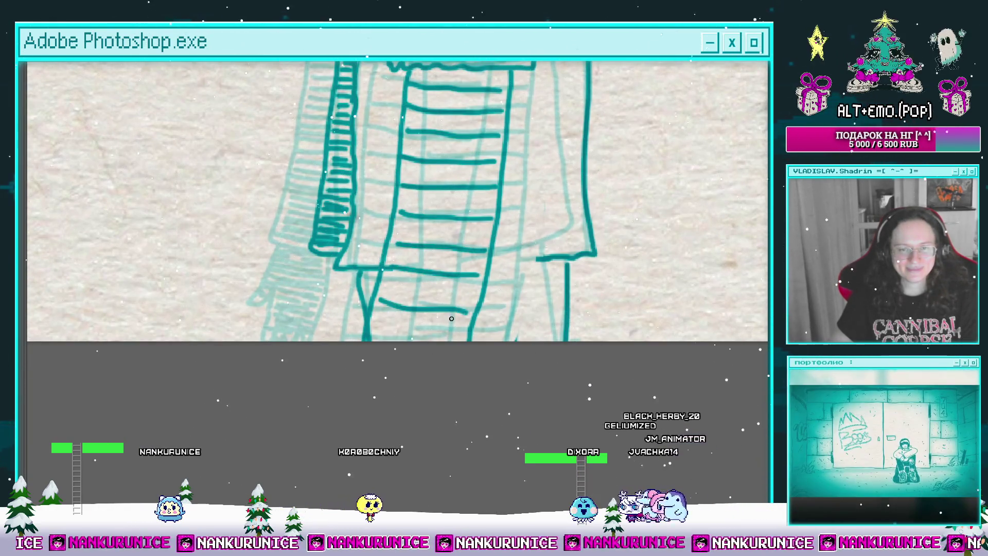
pyautogui.moveTo(473, 334); pyautogui.dragTo(481, 339)
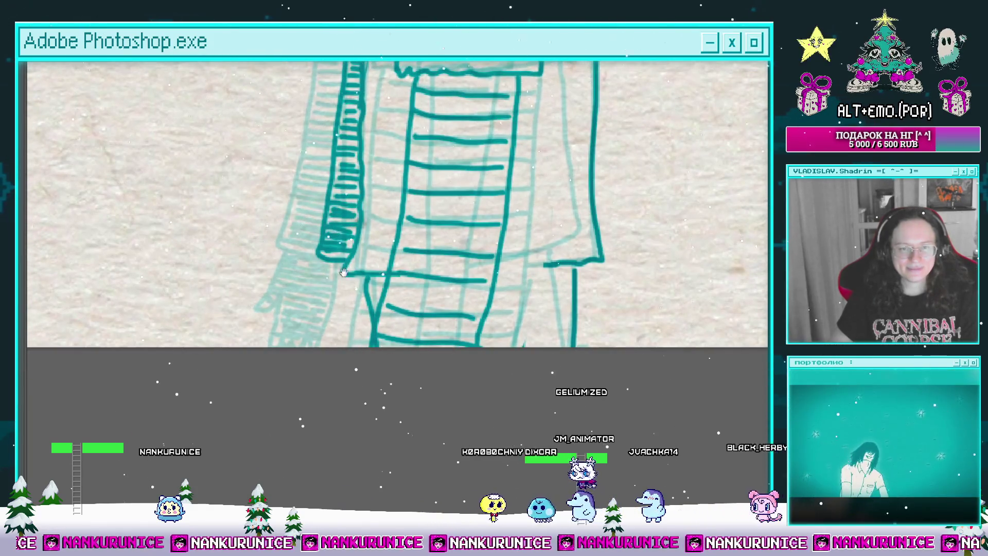
pyautogui.moveTo(343, 273); pyautogui.dragTo(406, 260)
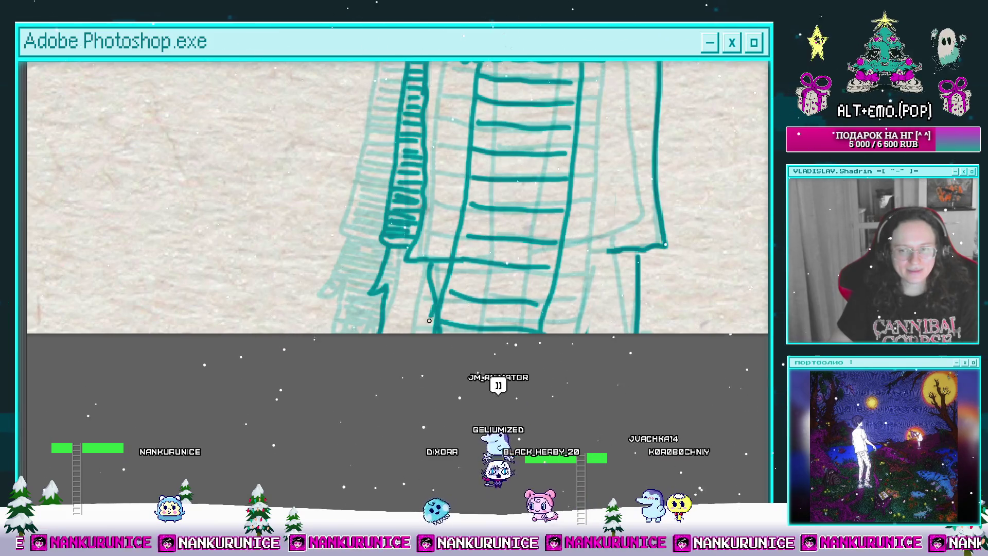
pyautogui.moveTo(391, 330)
pyautogui.mouseDown()
pyautogui.moveTo(388, 346)
pyautogui.moveTo(402, 321)
pyautogui.moveTo(383, 297)
pyautogui.moveTo(411, 278)
pyautogui.mouseUp()
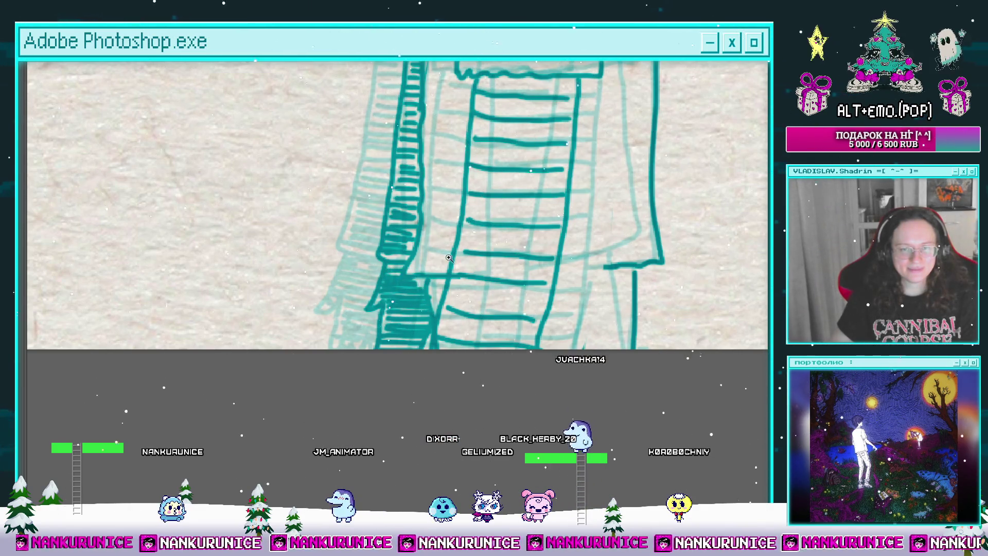
pyautogui.scroll(-5, 449, 257)
pyautogui.moveTo(493, 207); pyautogui.dragTo(492, 280)
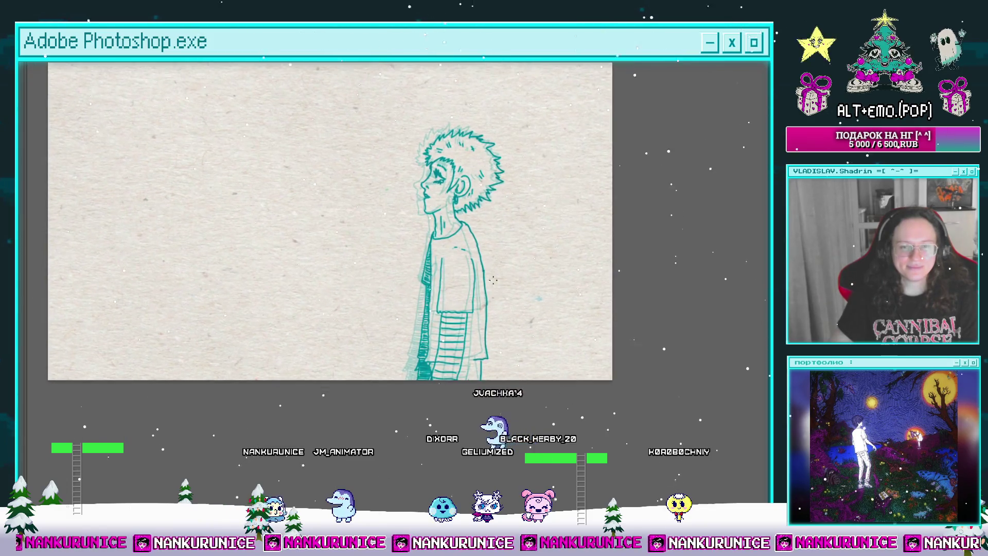
# Paste the drawing as Слой 13, place it below Слой 12 копия 4 and merge them.
pyautogui.scroll(5, 478, 350)
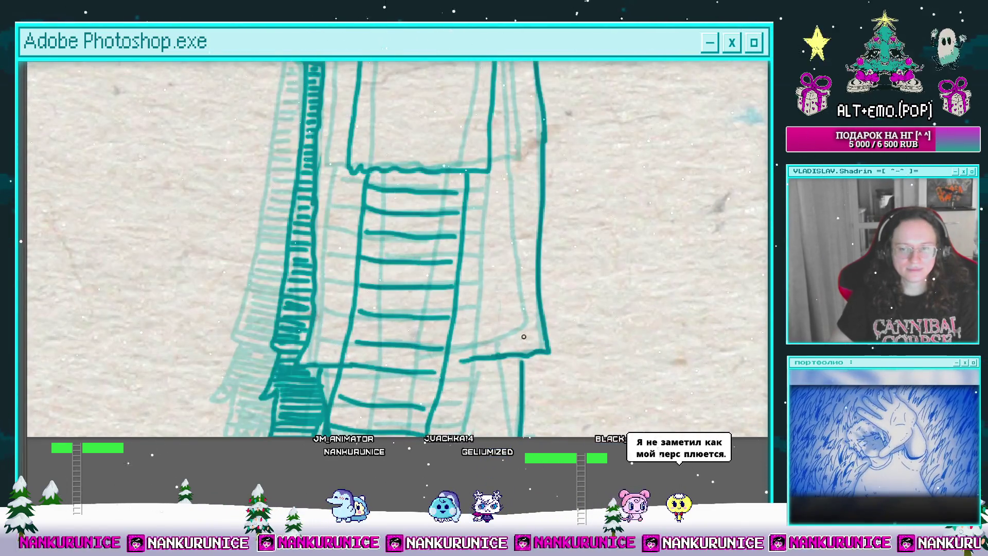
pyautogui.scroll(-5, 524, 336)
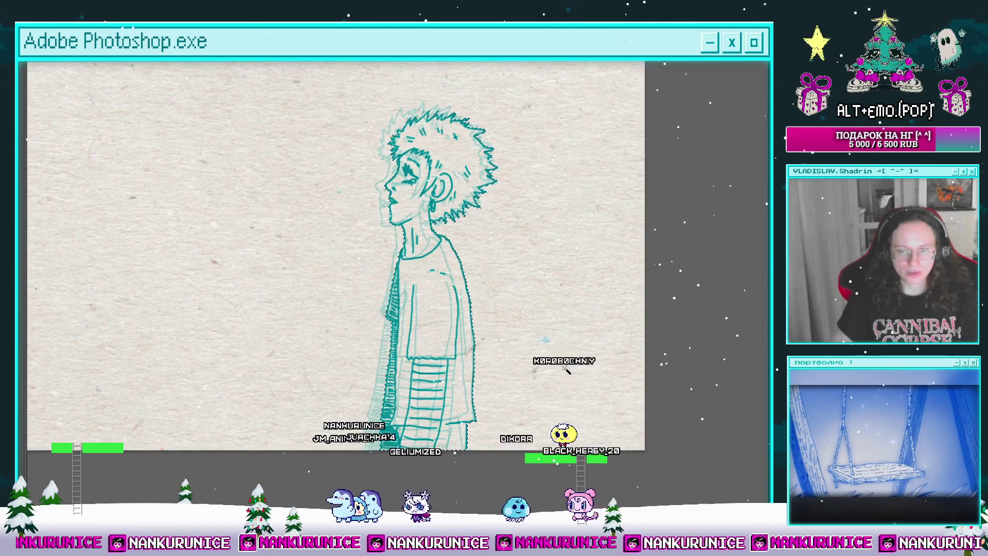
pyautogui.press('Tab')
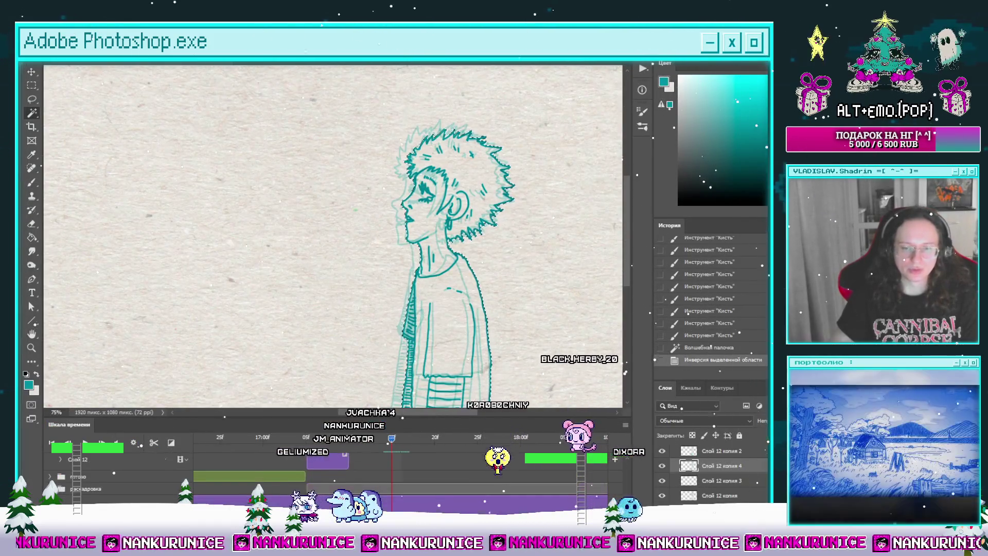
pyautogui.click(511, 503)
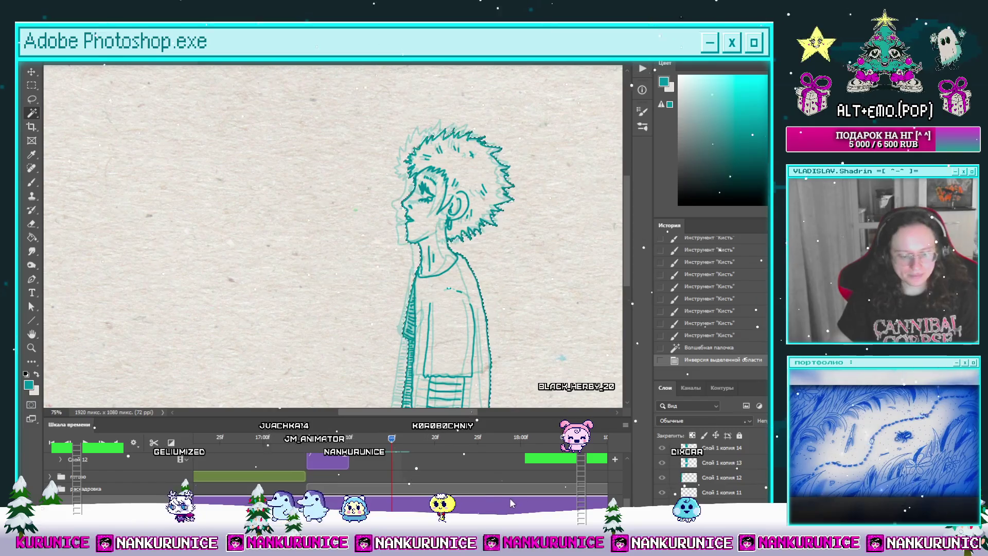
pyautogui.hotkey('ctrl', 'v')
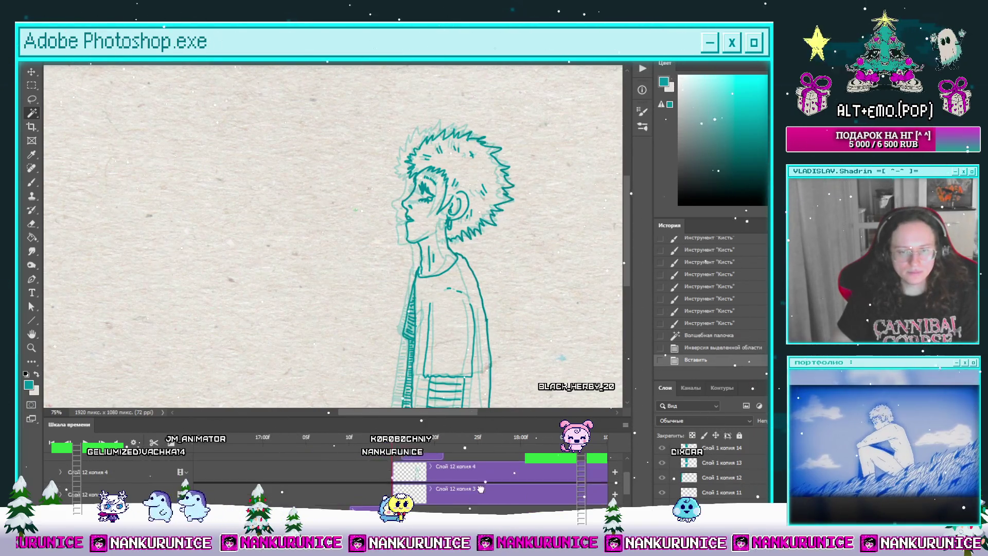
pyautogui.moveTo(480, 488); pyautogui.dragTo(474, 481)
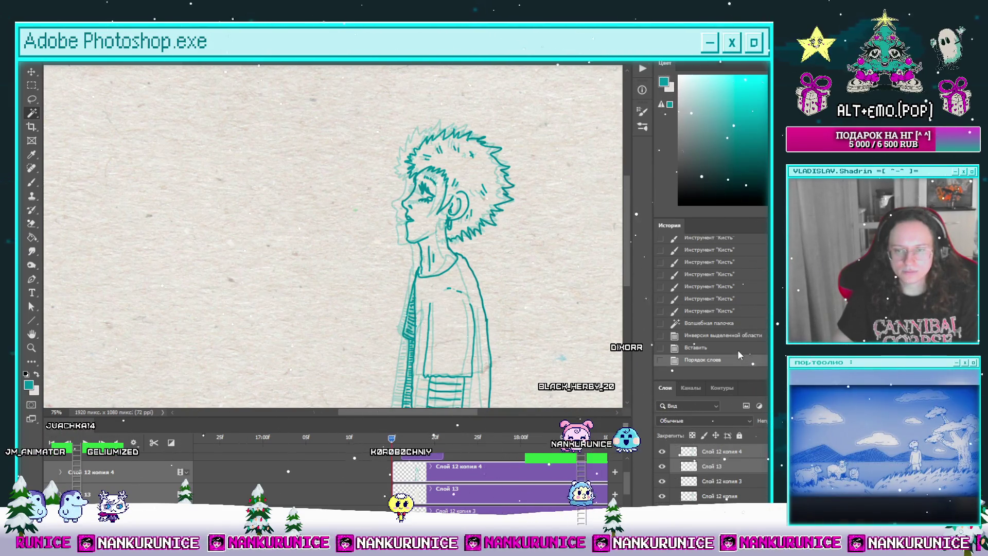
pyautogui.hotkey('ctrl', 'e')
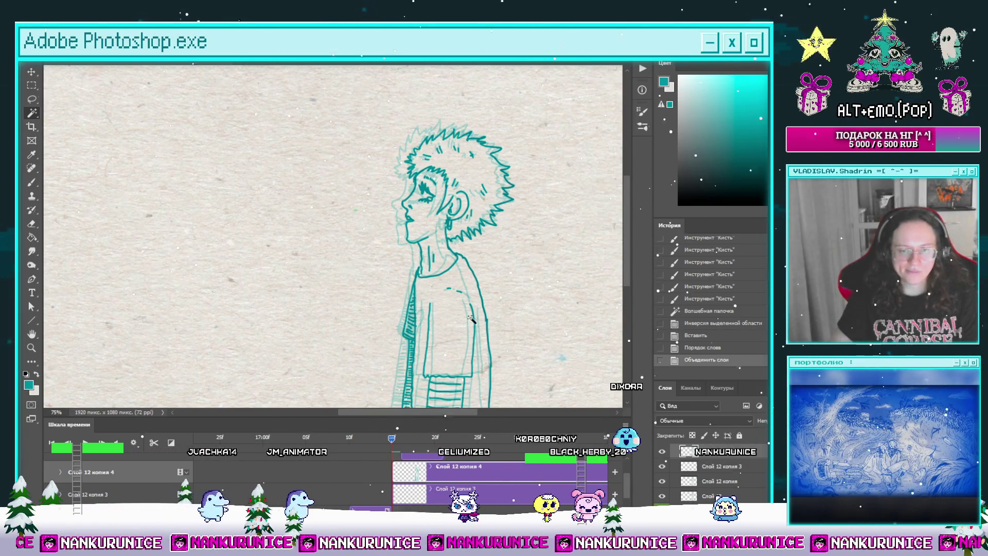
# Delete the extra frame layer Слой 12 копия 3.
pyautogui.click(689, 466)
pyautogui.click(662, 466)
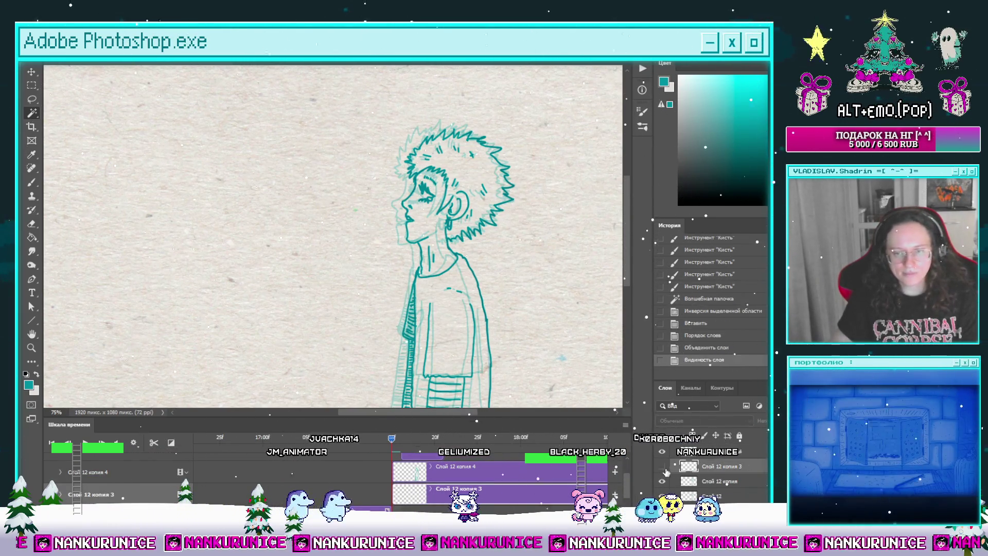
pyautogui.click(662, 466)
pyautogui.press('Delete')
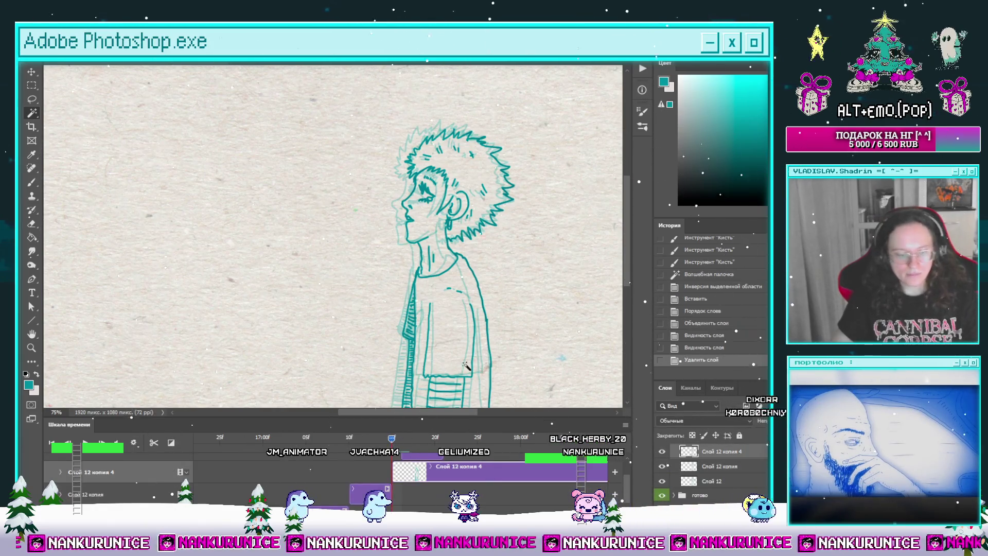
# Split the timeline clip, delete the leftover, move the копия 4 clip down and play back.
pyautogui.moveTo(517, 247); pyautogui.dragTo(431, 382)
pyautogui.press('w')
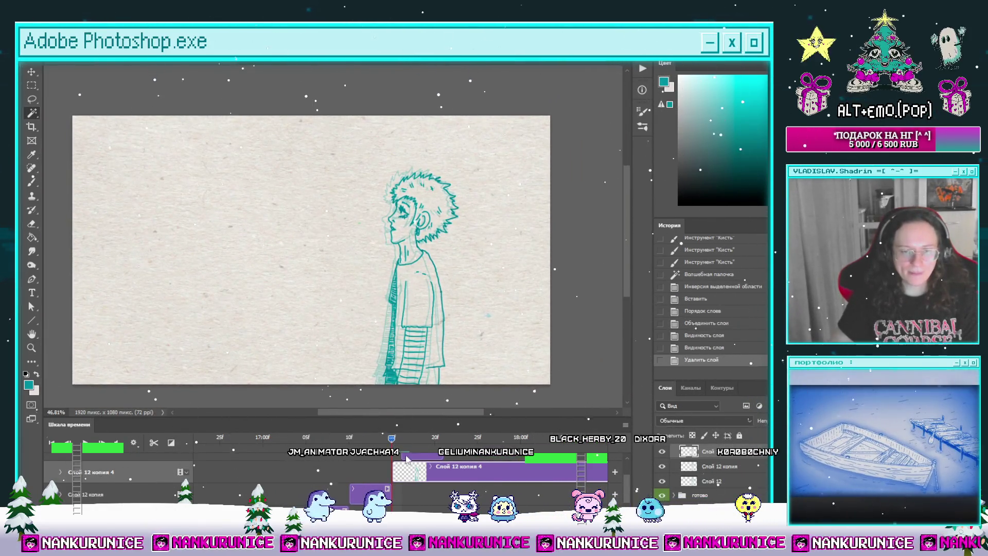
pyautogui.moveTo(394, 442)
pyautogui.mouseDown()
pyautogui.moveTo(406, 442)
pyautogui.moveTo(376, 474)
pyautogui.mouseUp()
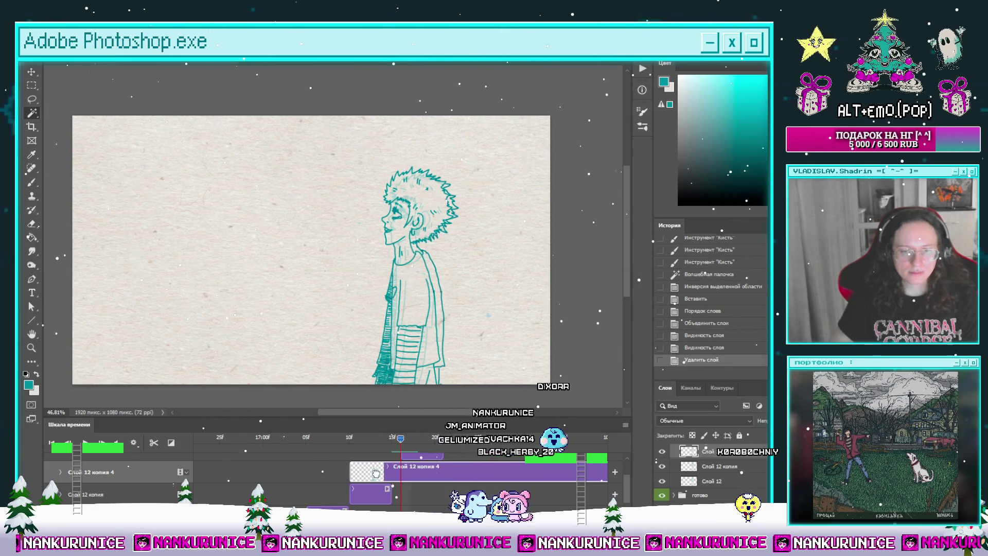
pyautogui.press('Left')
pyautogui.click(153, 442)
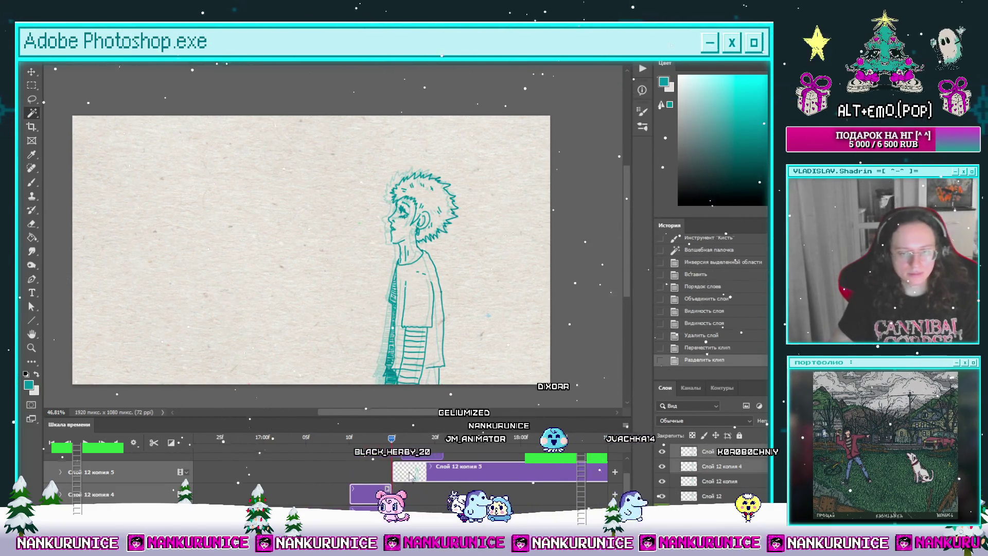
pyautogui.press('Delete')
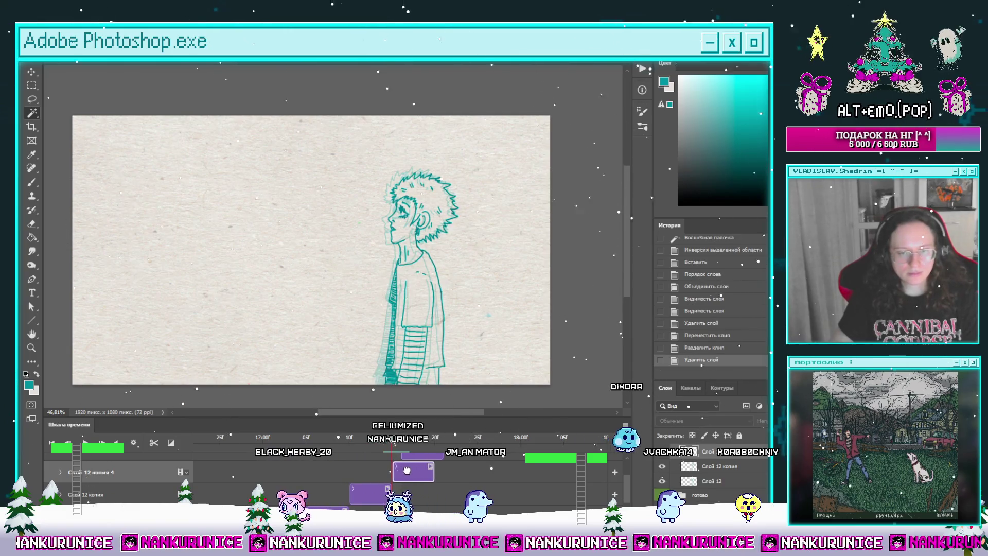
pyautogui.moveTo(406, 470)
pyautogui.mouseDown()
pyautogui.moveTo(459, 476)
pyautogui.moveTo(417, 495)
pyautogui.mouseUp()
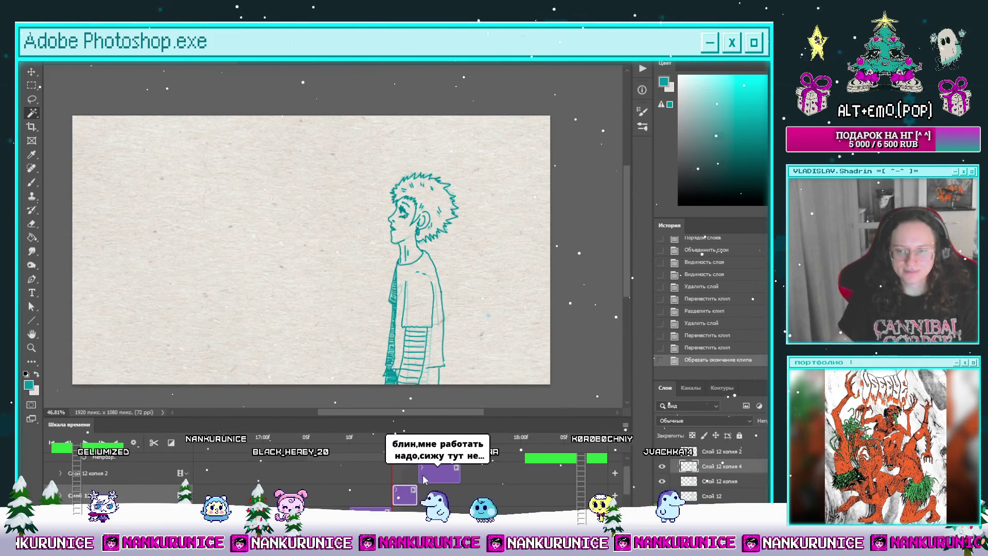
pyautogui.moveTo(406, 324); pyautogui.dragTo(405, 279)
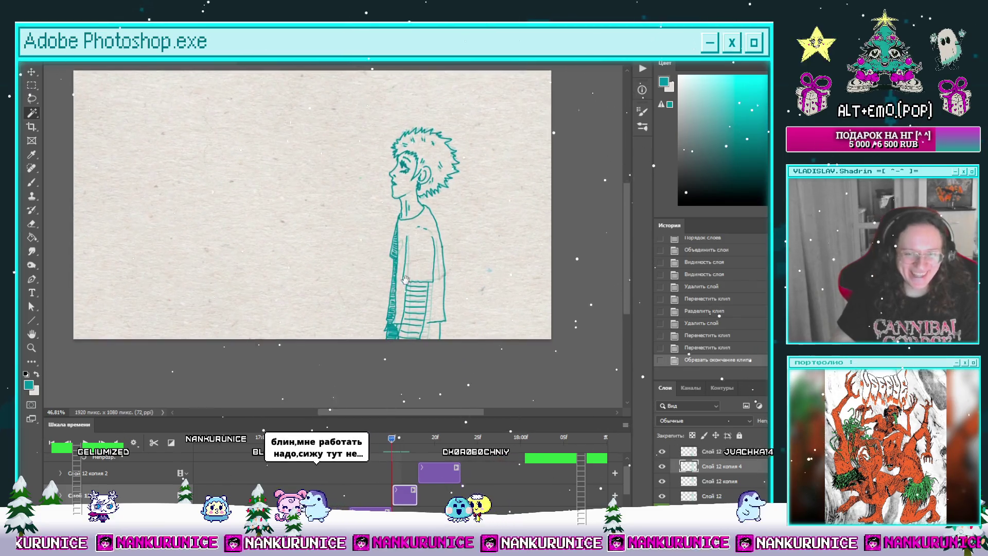
pyautogui.press('space')
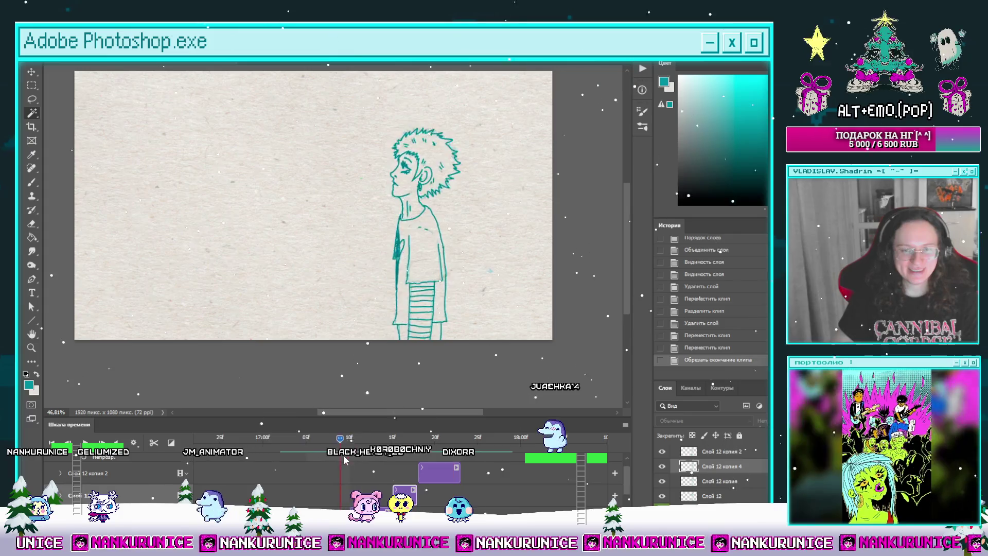
pyautogui.moveTo(344, 455)
pyautogui.mouseDown()
pyautogui.moveTo(421, 454)
pyautogui.moveTo(462, 442)
pyautogui.mouseUp()
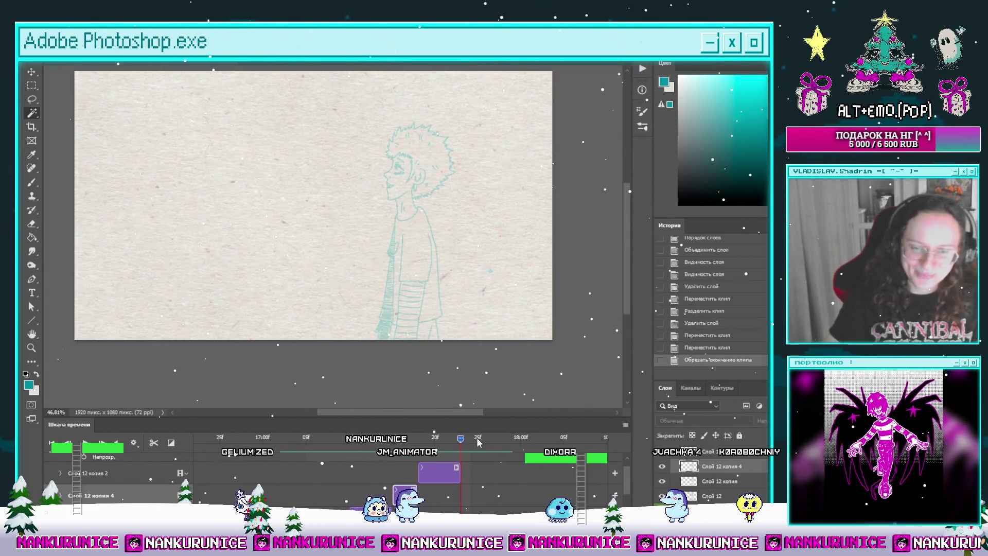
pyautogui.press('space')
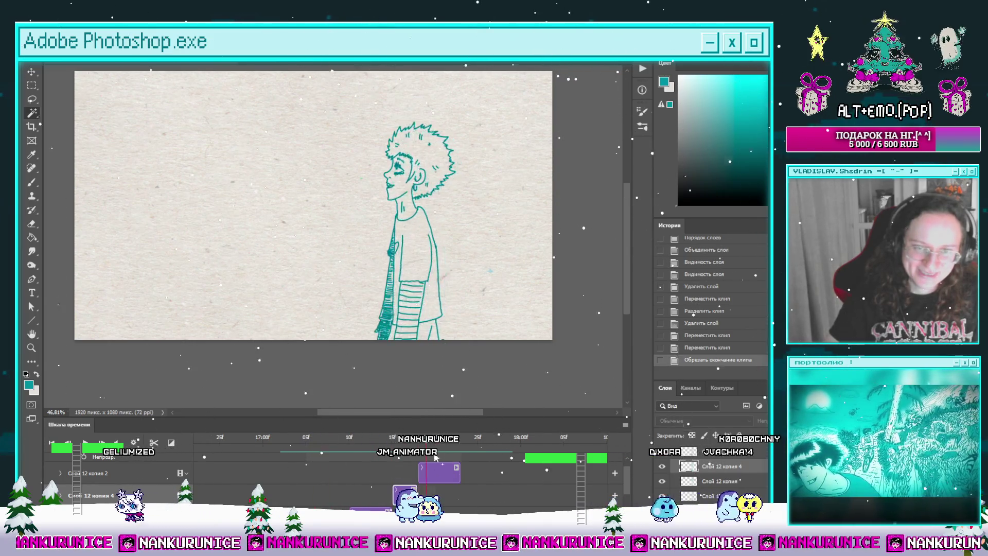
pyautogui.moveTo(432, 457); pyautogui.dragTo(406, 457)
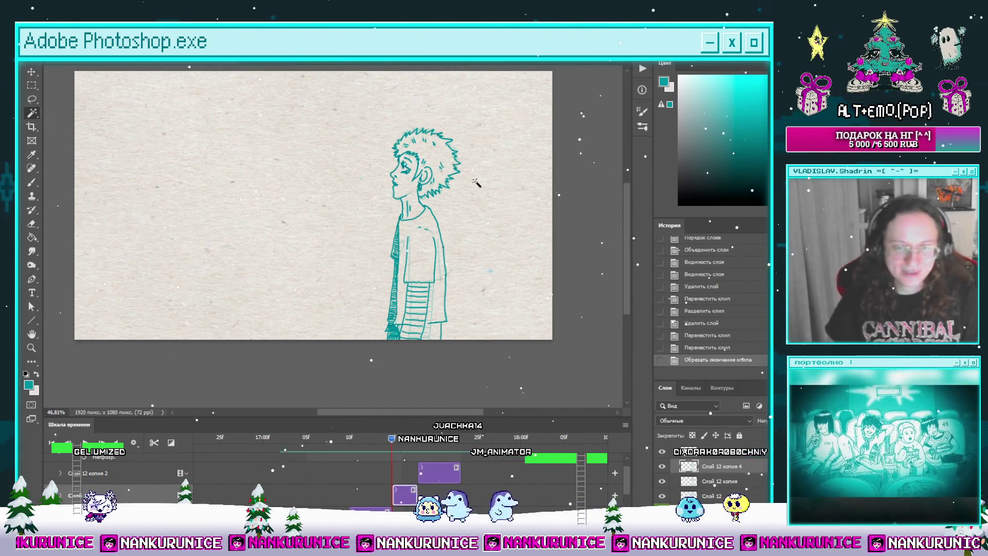
pyautogui.press('z')
pyautogui.moveTo(410, 247)
pyautogui.mouseDown()
pyautogui.moveTo(427, 242)
pyautogui.moveTo(450, 202)
pyautogui.mouseUp()
pyautogui.press('b')
pyautogui.scroll(-5, 436, 196)
pyautogui.scroll(-3, 450, 201)
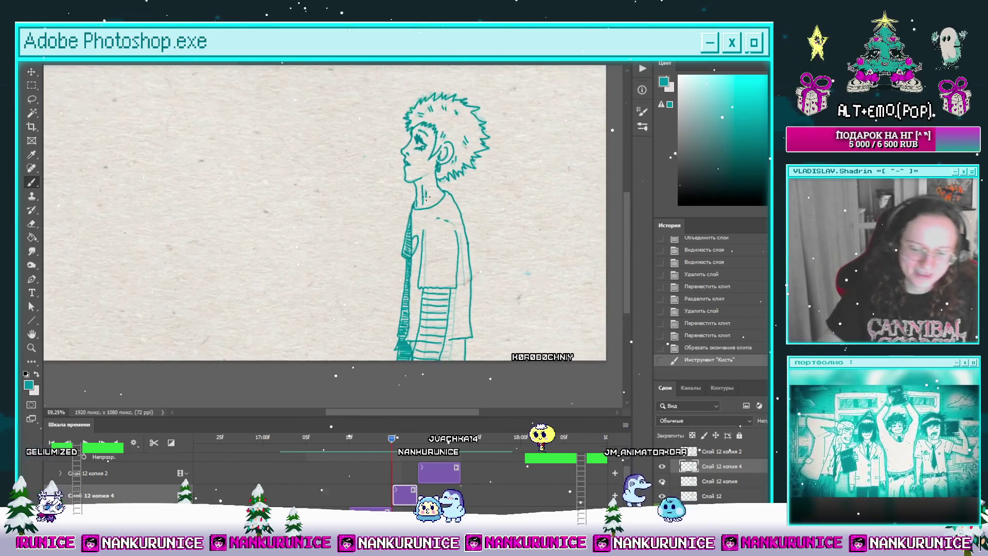
# Save the document and scrub through the animation frames to check the motion.
pyautogui.hotkey('ctrl', 's')
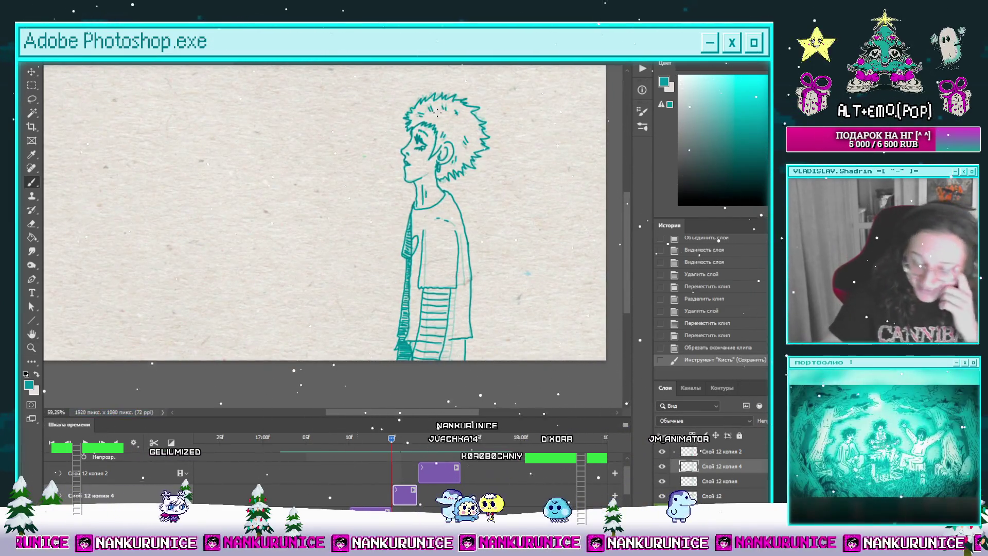
pyautogui.moveTo(416, 437)
pyautogui.mouseDown()
pyautogui.moveTo(317, 461)
pyautogui.moveTo(383, 463)
pyautogui.mouseUp()
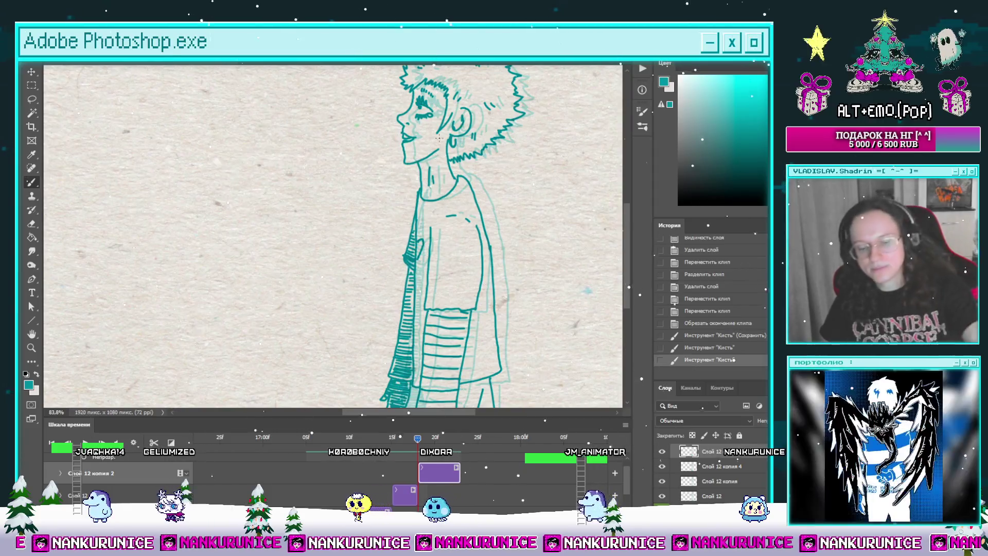
pyautogui.press('z')
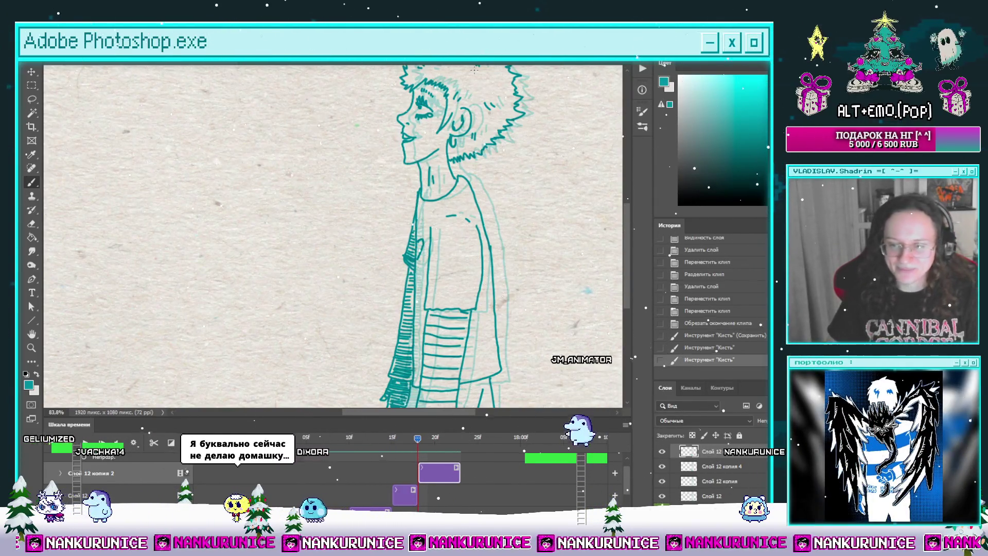
pyautogui.moveTo(455, 208); pyautogui.dragTo(427, 208)
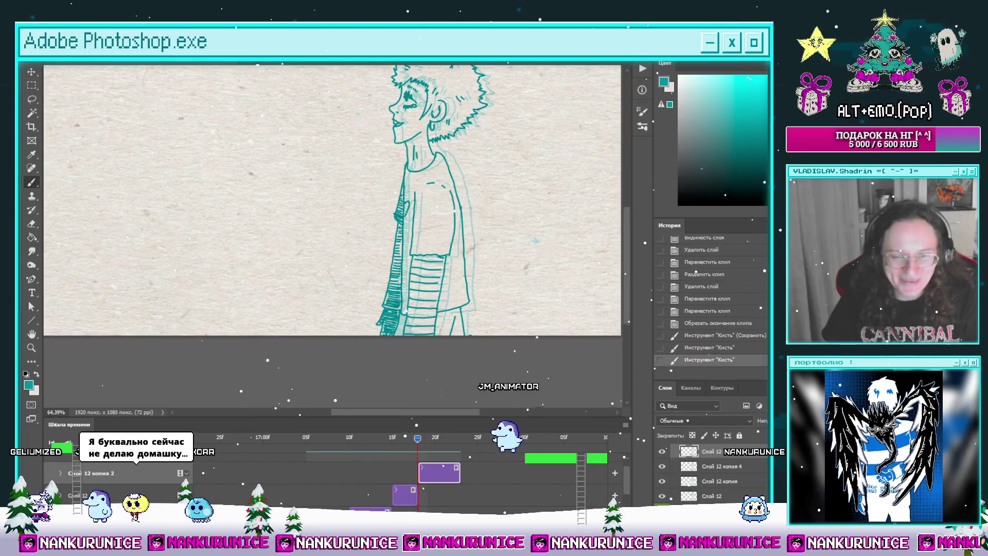
pyautogui.press('b')
pyautogui.click(399, 438)
pyautogui.moveTo(397, 445)
pyautogui.mouseDown()
pyautogui.moveTo(338, 450)
pyautogui.moveTo(417, 445)
pyautogui.mouseUp()
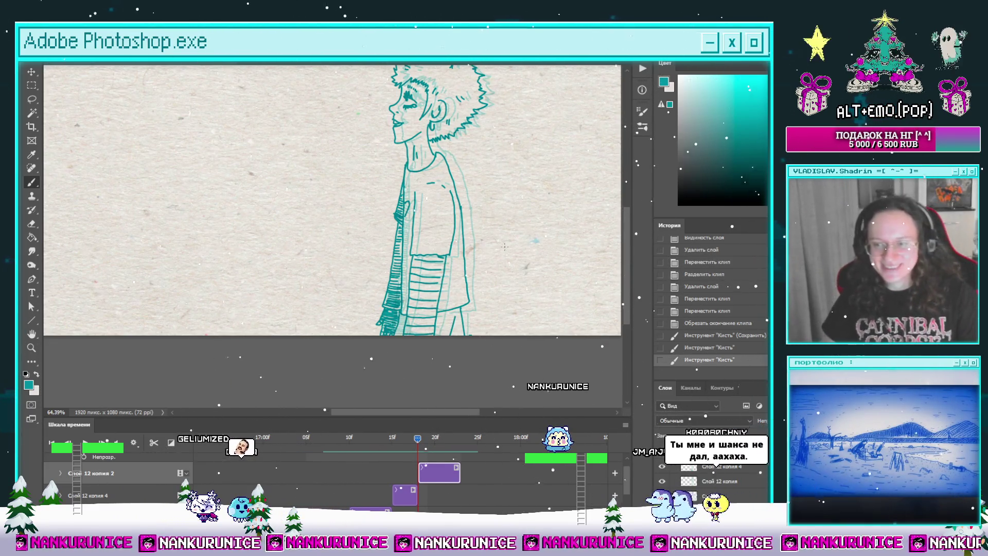
# Zoom out to about 48% so the whole inked frame fits, returning to the Lasso.
pyautogui.press('z')
pyautogui.moveTo(493, 180); pyautogui.dragTo(473, 239)
pyautogui.press('l')
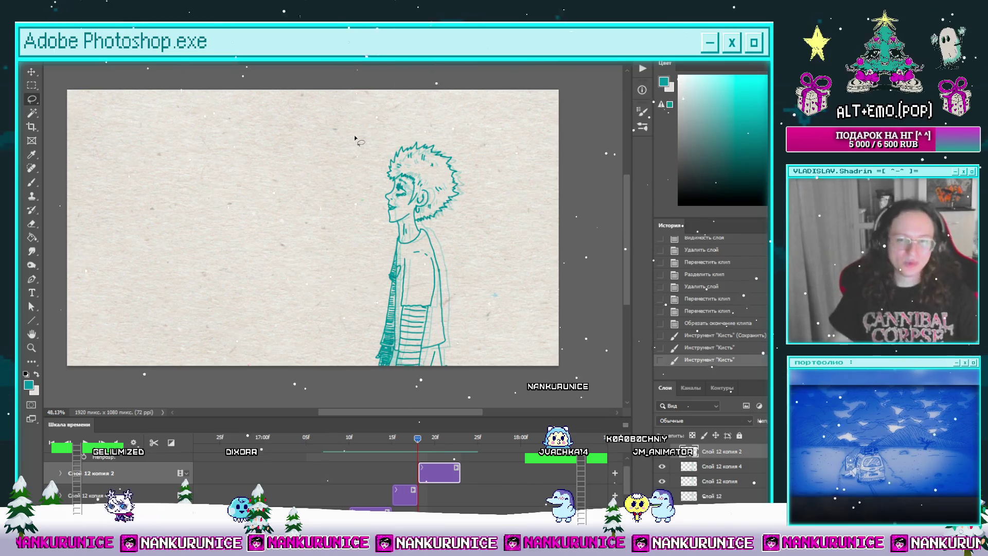
# Create the new blank layer Слой 13 at the next frame position on the timeline.
pyautogui.click(409, 440)
pyautogui.moveTo(409, 440); pyautogui.dragTo(460, 440)
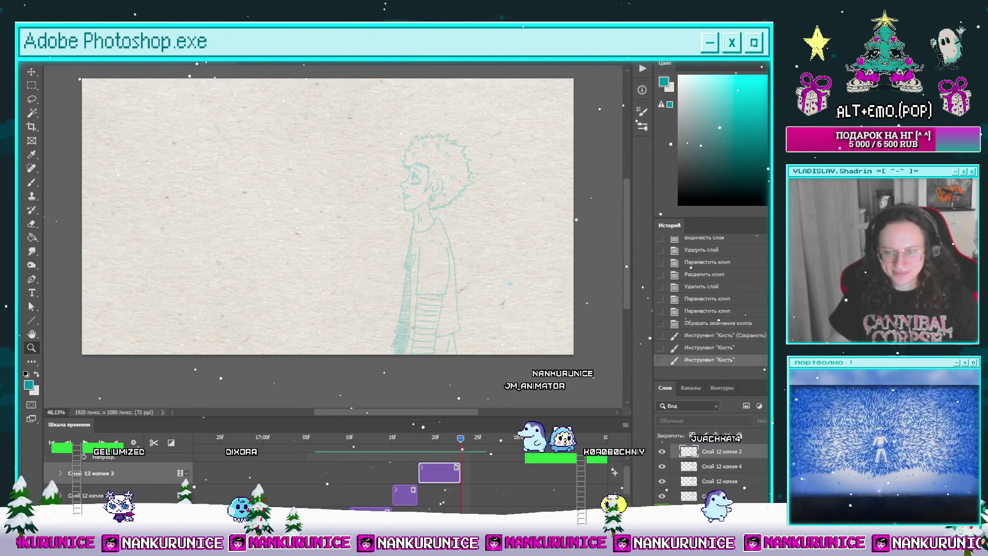
pyautogui.hotkey('ctrl', 'shift', 'alt', 'n')
pyautogui.moveTo(460, 438); pyautogui.dragTo(443, 438)
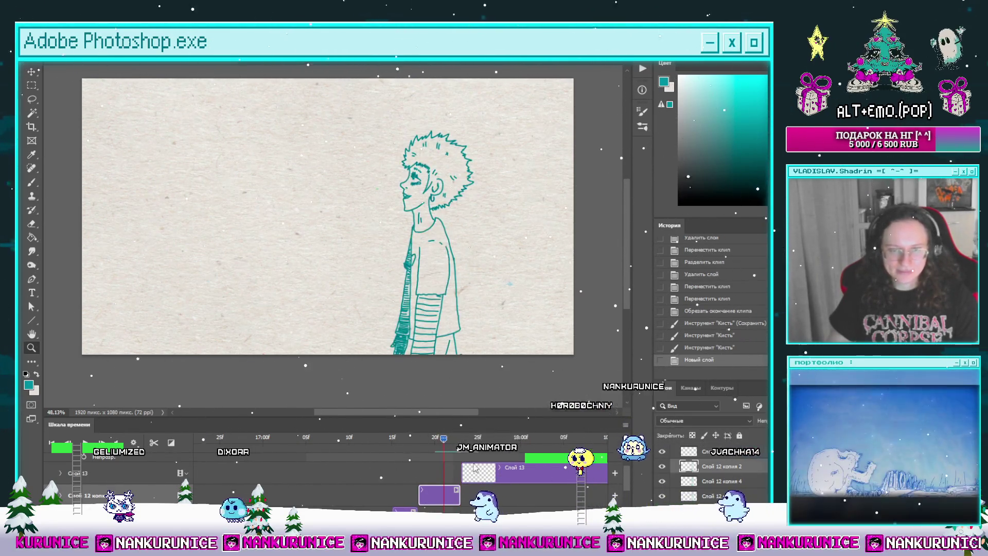
pyautogui.click(463, 441)
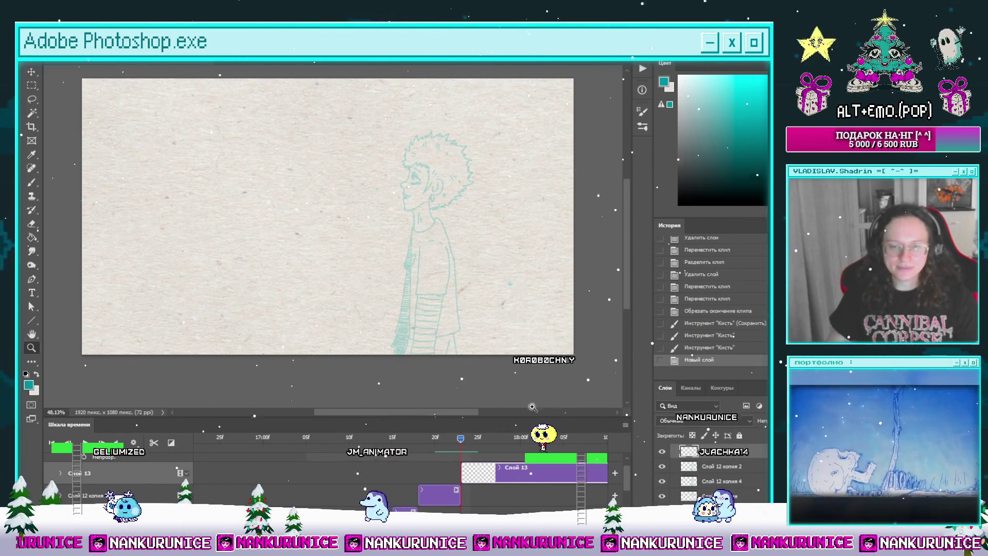
# Hide the rough sketch layer, select the new top layer and hide all panels.
pyautogui.scroll(-3, 623, 478)
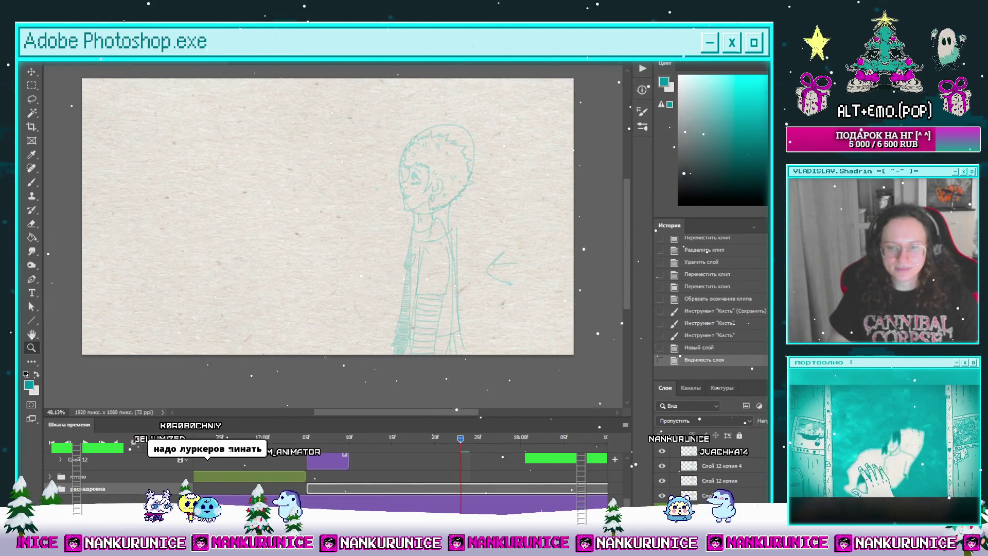
pyautogui.click(661, 480)
pyautogui.scroll(2, 329, 478)
pyautogui.click(79, 468)
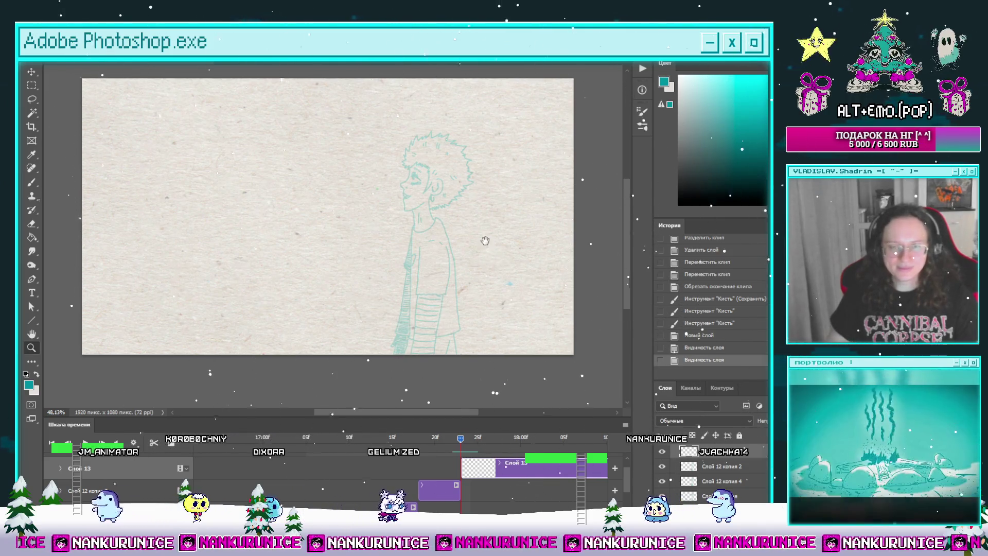
pyautogui.scroll(1, 481, 260)
pyautogui.press('Tab')
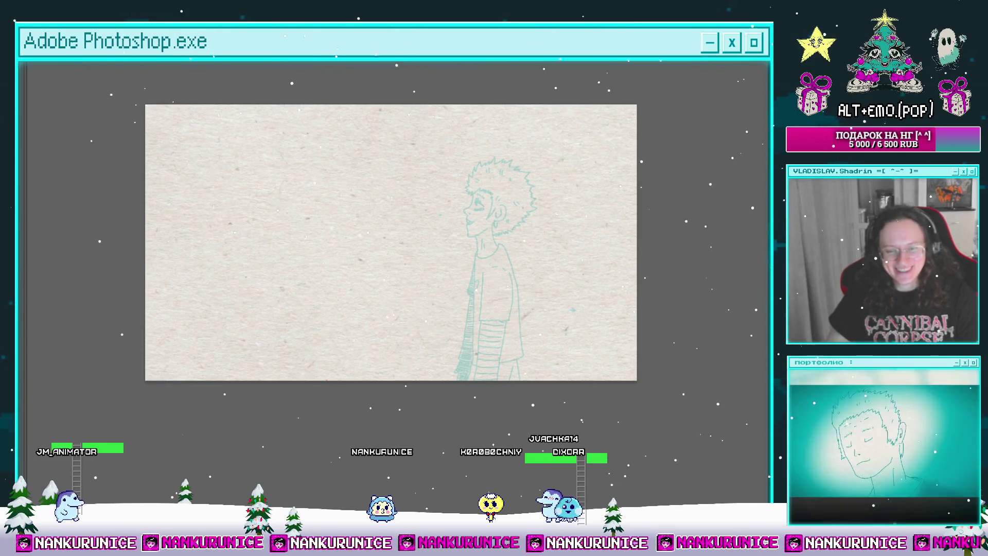
# Zoom in and ink the forehead and nose line in dark teal.
pyautogui.scroll(1, 482, 195)
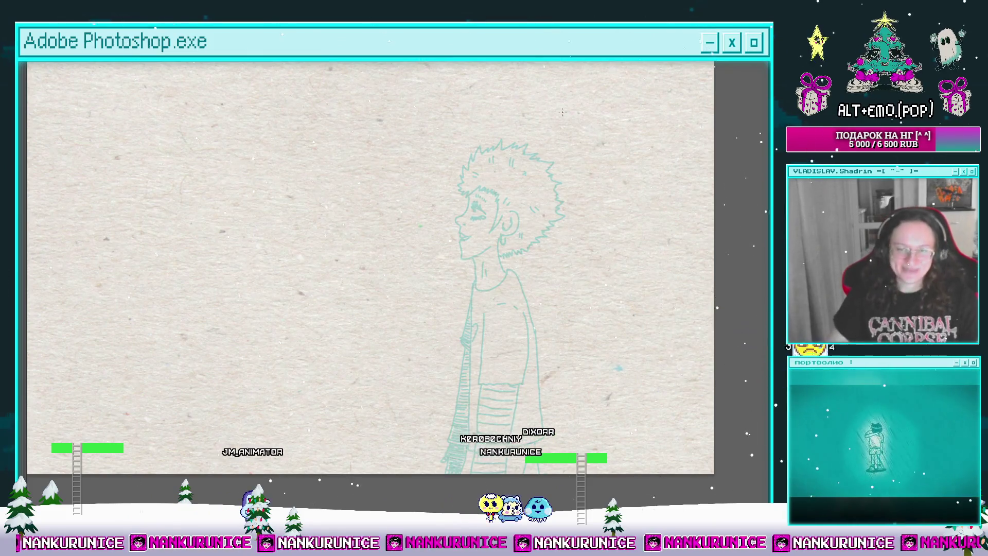
pyautogui.scroll(-1, 489, 214)
pyautogui.scroll(1, 489, 213)
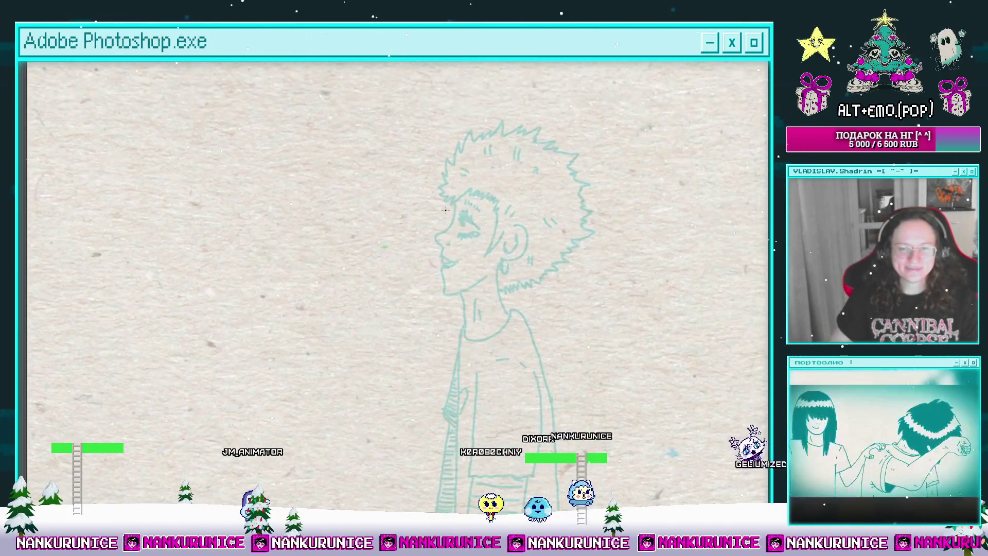
pyautogui.scroll(2, 451, 222)
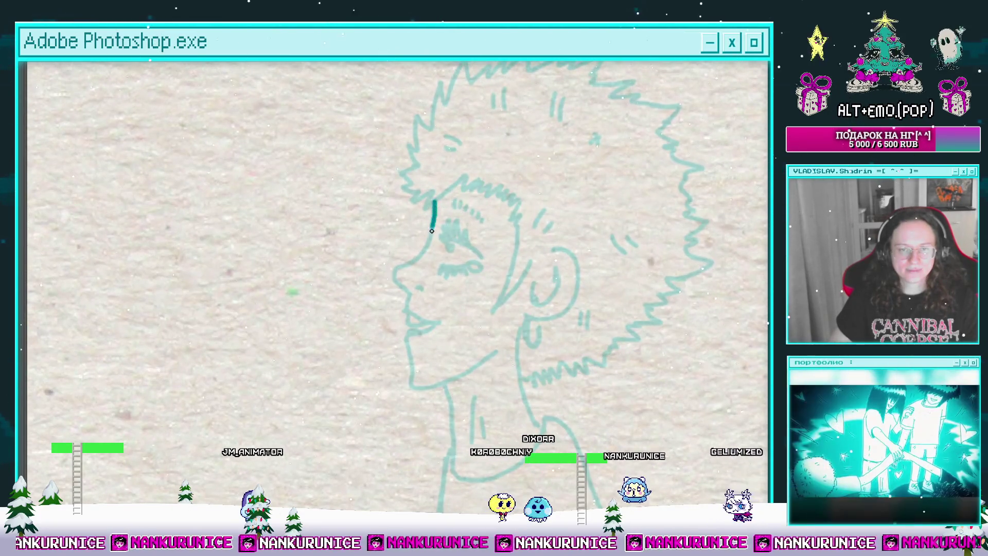
pyautogui.scroll(1, 408, 291)
pyautogui.moveTo(394, 280)
pyautogui.mouseDown()
pyautogui.moveTo(408, 291)
pyautogui.moveTo(407, 251)
pyautogui.moveTo(443, 246)
pyautogui.mouseUp()
pyautogui.scroll(1, 413, 252)
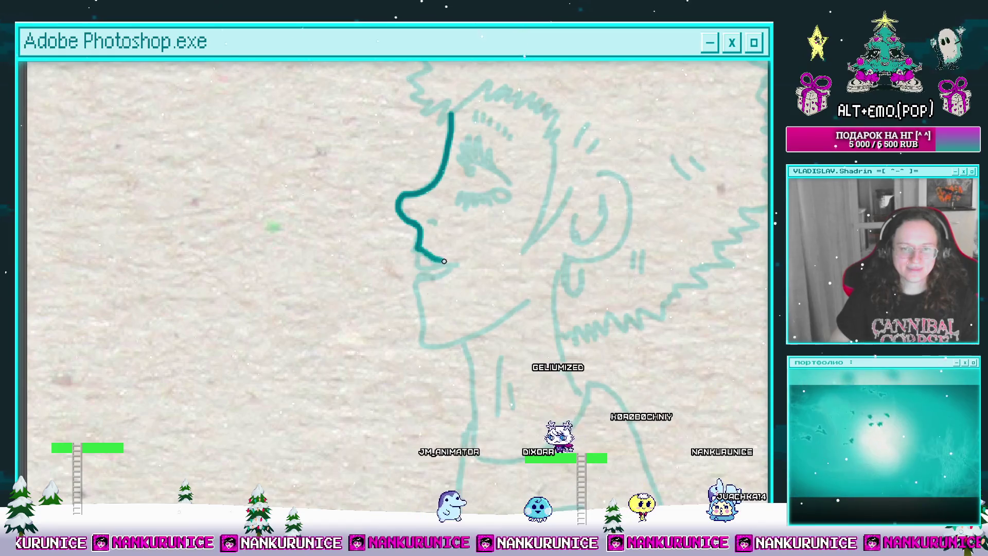
pyautogui.scroll(2, 467, 262)
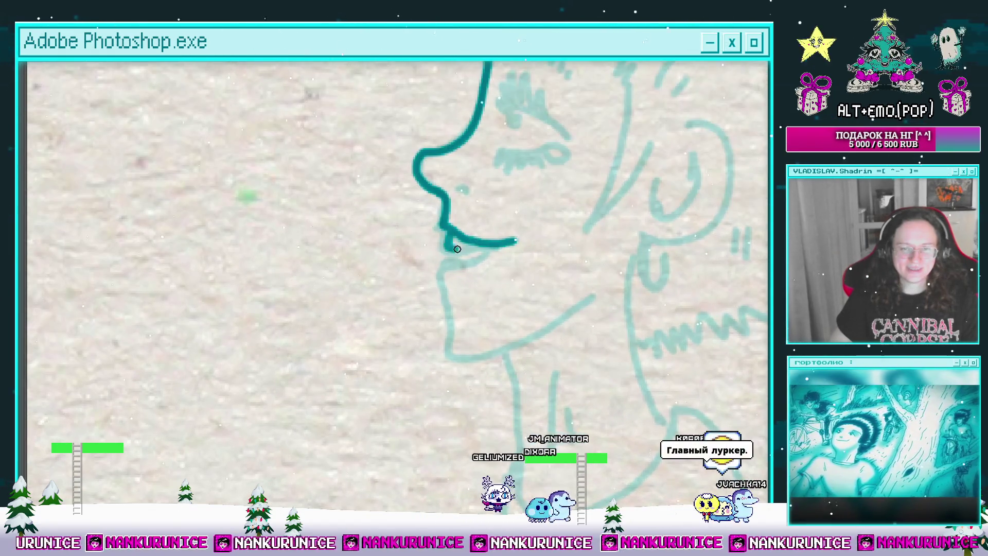
# Ink the lips and chin, redrawing the chin line up toward the jaw.
pyautogui.moveTo(484, 244); pyautogui.dragTo(483, 223)
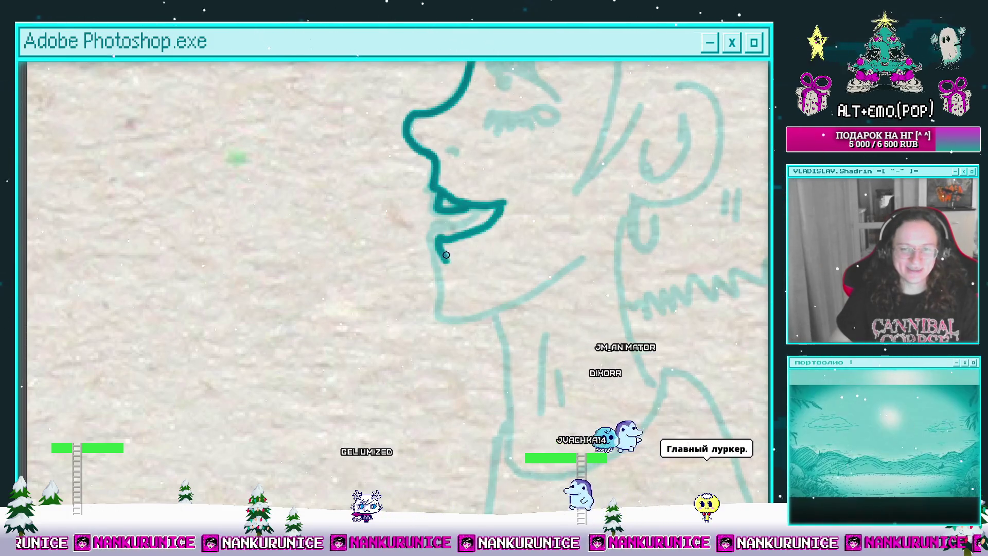
pyautogui.moveTo(446, 254); pyautogui.dragTo(435, 245)
pyautogui.moveTo(473, 216)
pyautogui.mouseDown()
pyautogui.moveTo(461, 217)
pyautogui.moveTo(480, 185)
pyautogui.moveTo(462, 162)
pyautogui.mouseUp()
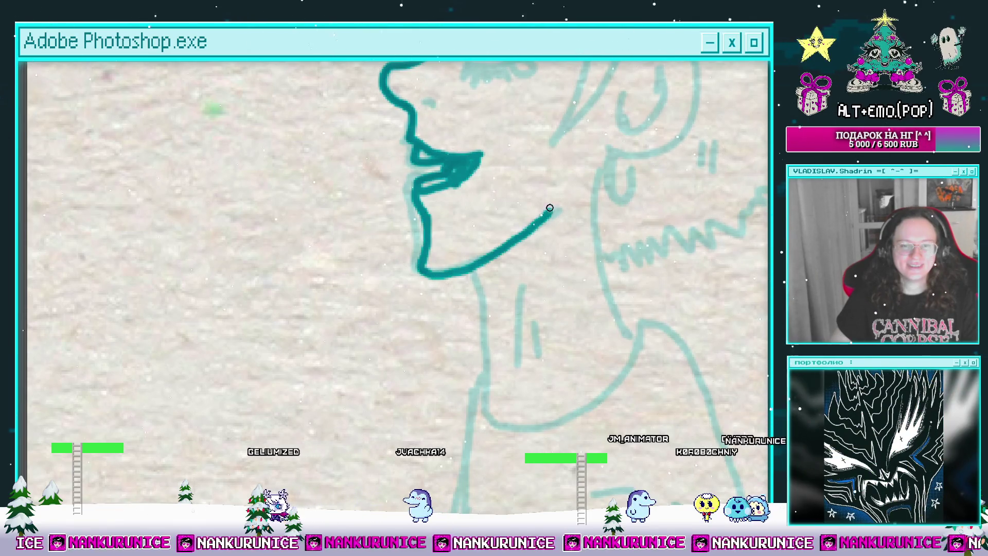
pyautogui.hotkey('ctrl', 'z')
pyautogui.moveTo(549, 207); pyautogui.dragTo(537, 251)
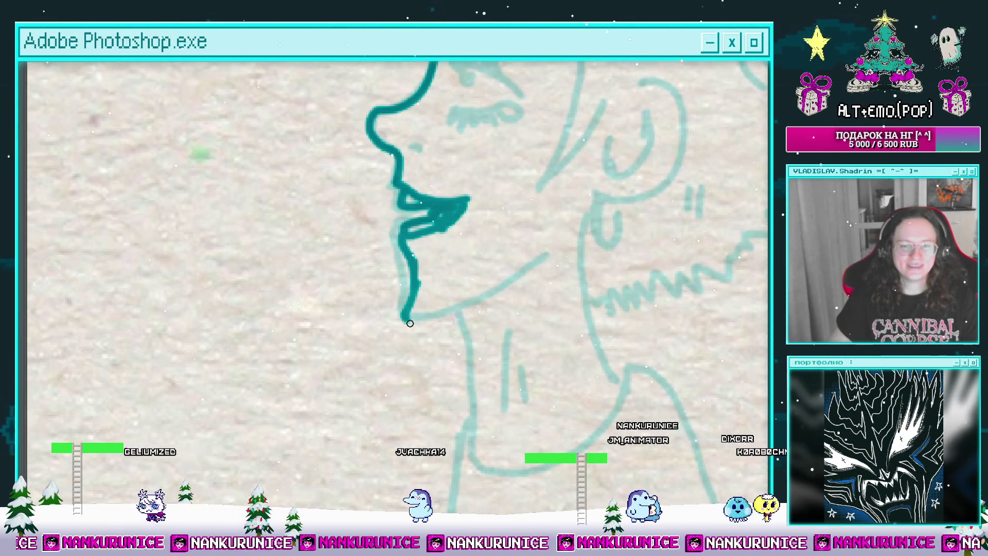
pyautogui.moveTo(499, 304); pyautogui.dragTo(547, 250)
# Ink the upper eyelid arc, the eyelashes and a loop at the lower eyelid's end.
pyautogui.moveTo(524, 119); pyautogui.dragTo(460, 291)
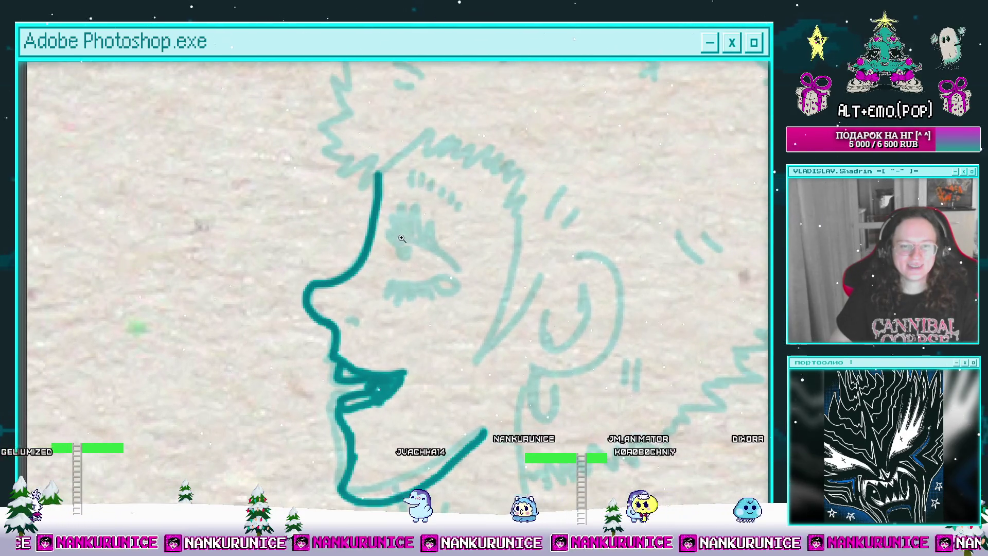
pyautogui.moveTo(390, 299); pyautogui.dragTo(428, 248)
pyautogui.scroll(1, 463, 247)
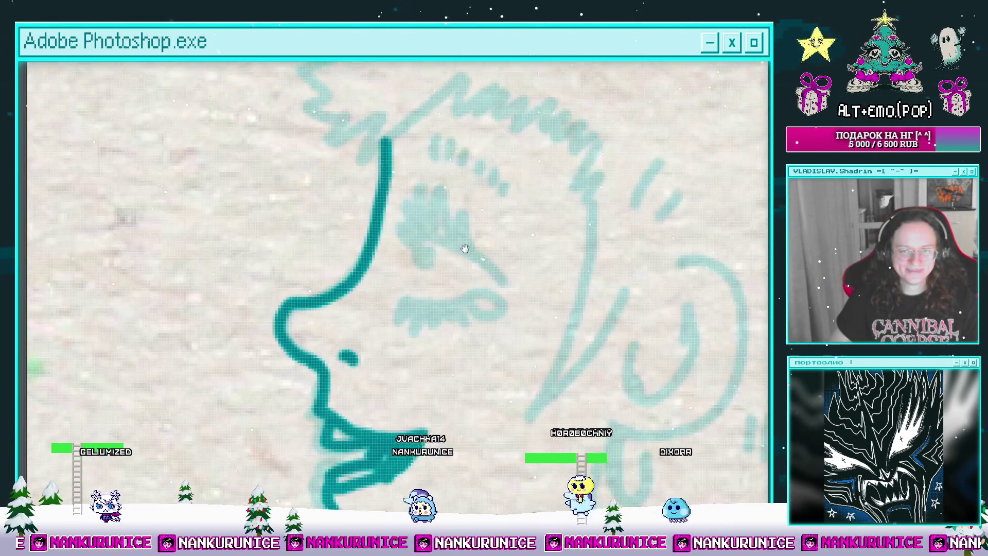
pyautogui.moveTo(404, 244)
pyautogui.mouseDown()
pyautogui.moveTo(434, 230)
pyautogui.moveTo(486, 268)
pyautogui.mouseUp()
pyautogui.moveTo(483, 256)
pyautogui.mouseDown()
pyautogui.moveTo(504, 280)
pyautogui.moveTo(483, 301)
pyautogui.moveTo(477, 277)
pyautogui.mouseUp()
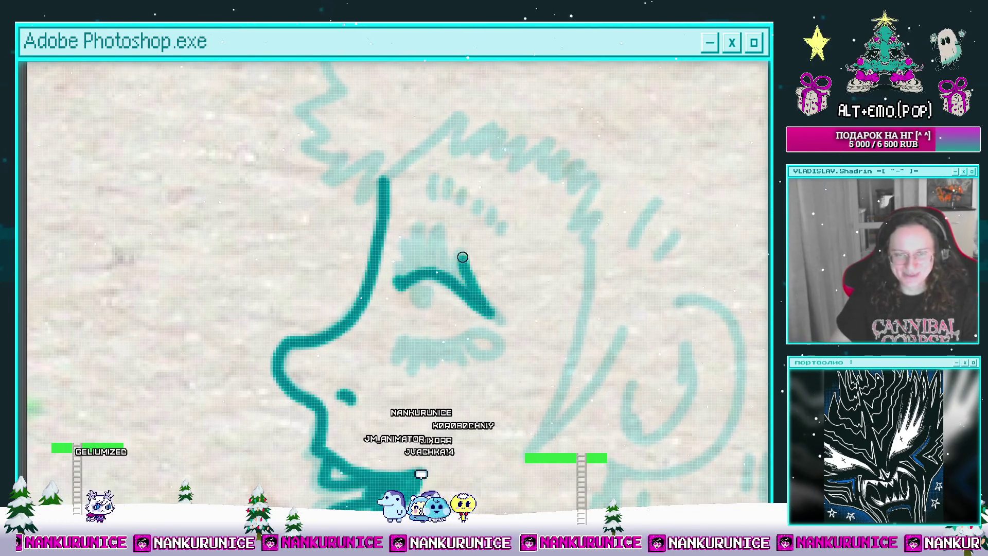
pyautogui.moveTo(442, 235)
pyautogui.mouseDown()
pyautogui.moveTo(422, 241)
pyautogui.moveTo(448, 267)
pyautogui.mouseUp()
pyautogui.moveTo(448, 328)
pyautogui.mouseDown()
pyautogui.moveTo(461, 287)
pyautogui.moveTo(494, 288)
pyautogui.mouseUp()
pyautogui.moveTo(426, 247)
pyautogui.mouseDown()
pyautogui.moveTo(458, 253)
pyautogui.moveTo(445, 224)
pyautogui.mouseUp()
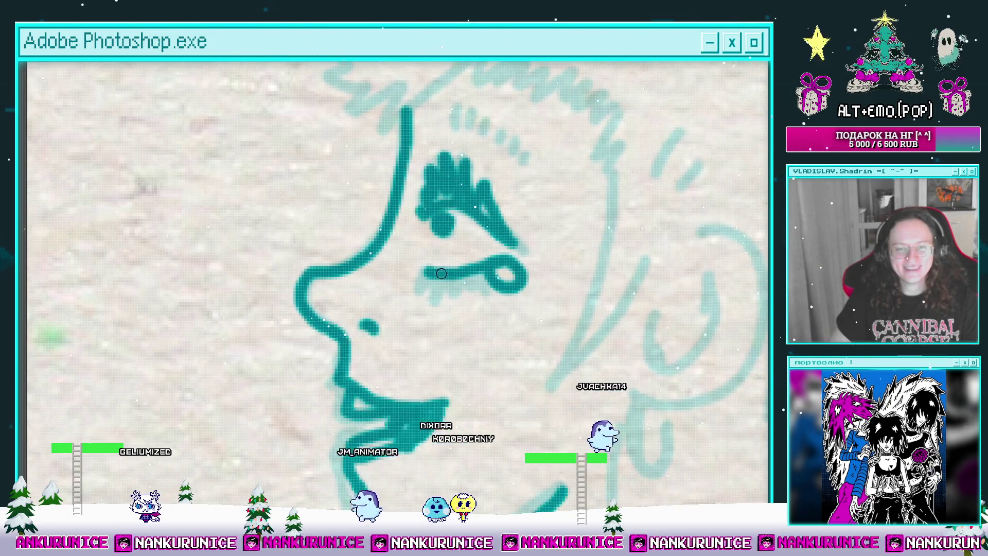
pyautogui.moveTo(495, 276)
pyautogui.mouseDown()
pyautogui.moveTo(434, 370)
pyautogui.moveTo(454, 385)
pyautogui.mouseUp()
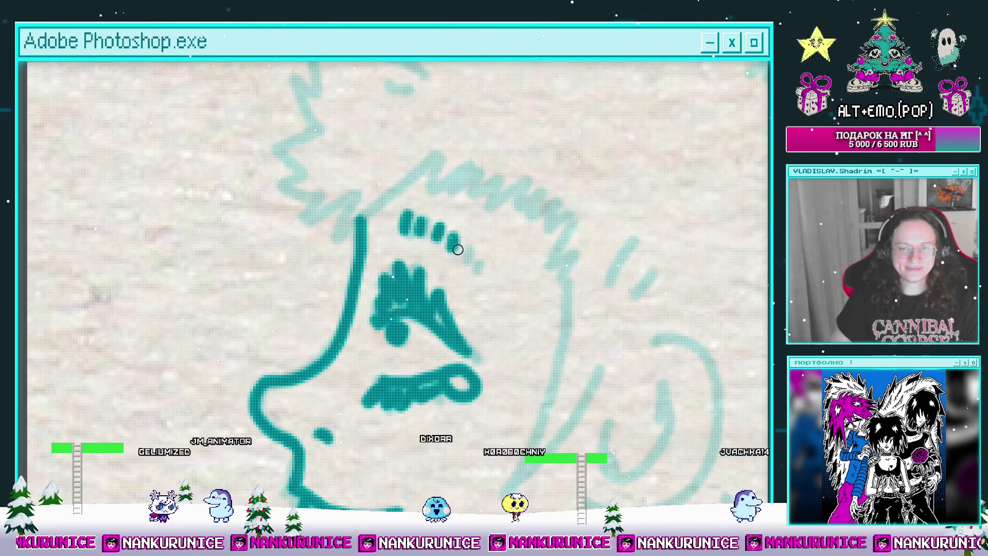
pyautogui.scroll(-5, 484, 263)
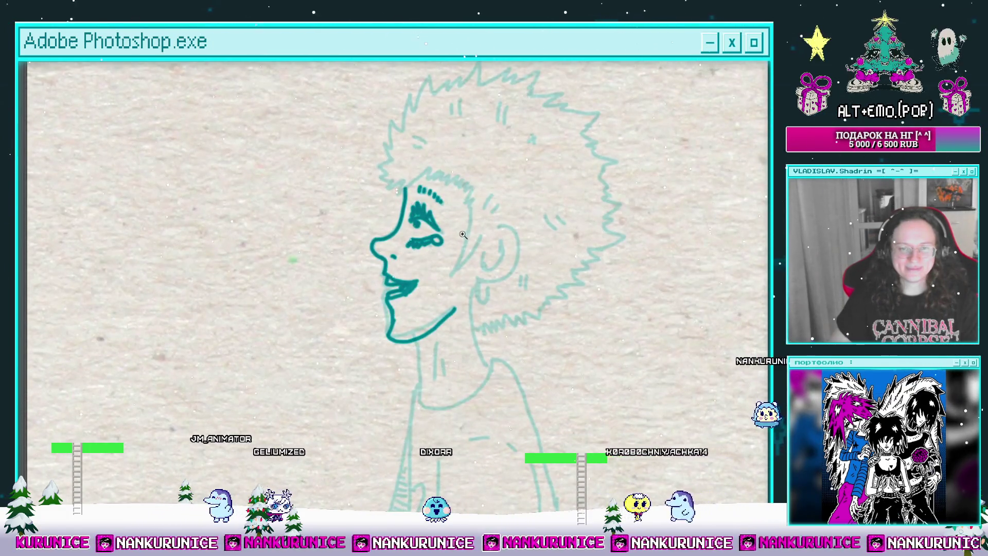
pyautogui.scroll(3, 462, 235)
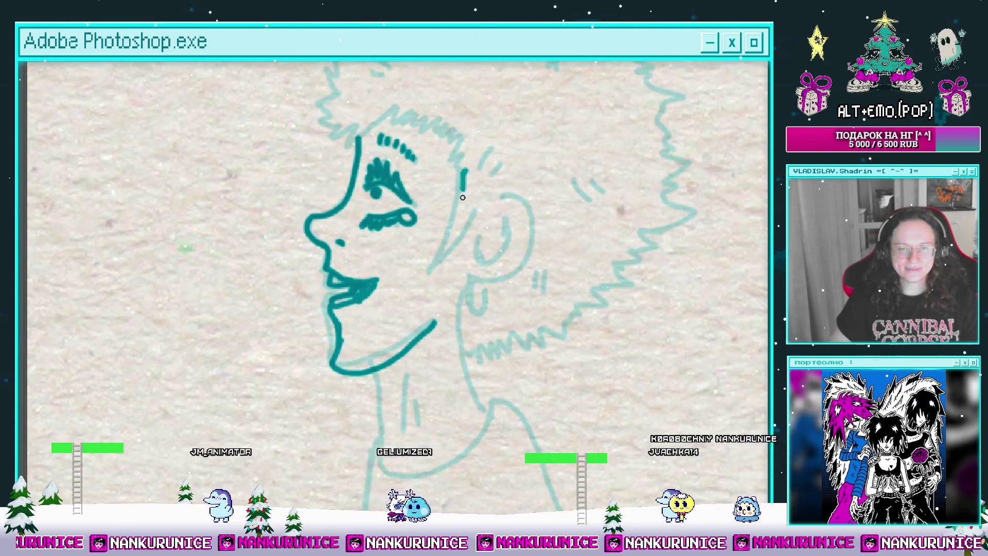
pyautogui.moveTo(479, 224)
pyautogui.mouseDown()
pyautogui.moveTo(523, 249)
pyautogui.moveTo(278, 355)
pyautogui.moveTo(501, 333)
pyautogui.mouseUp()
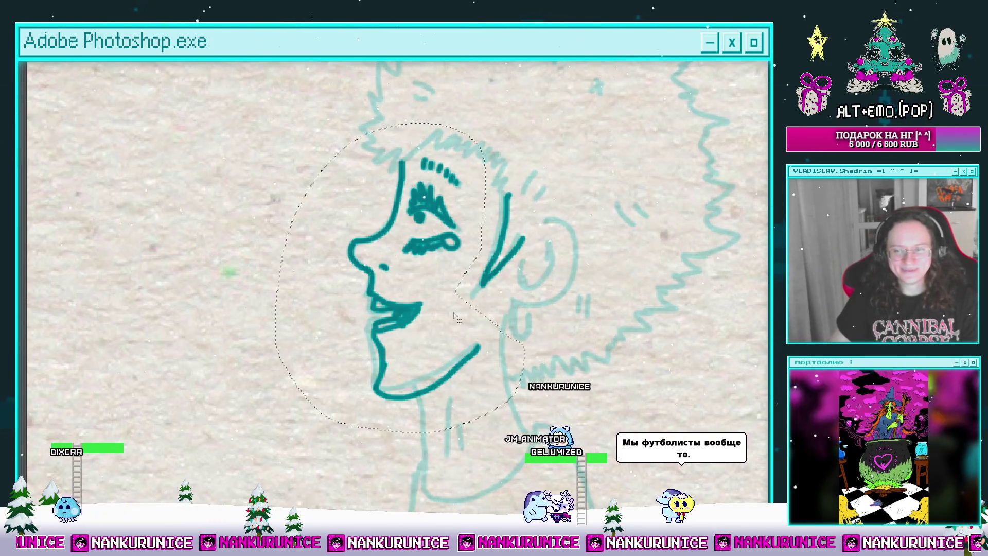
# Nudge the selected face strokes slightly up and left, then deselect.
pyautogui.hotkey('ctrl', 't')
pyautogui.moveTo(456, 311); pyautogui.dragTo(452, 310)
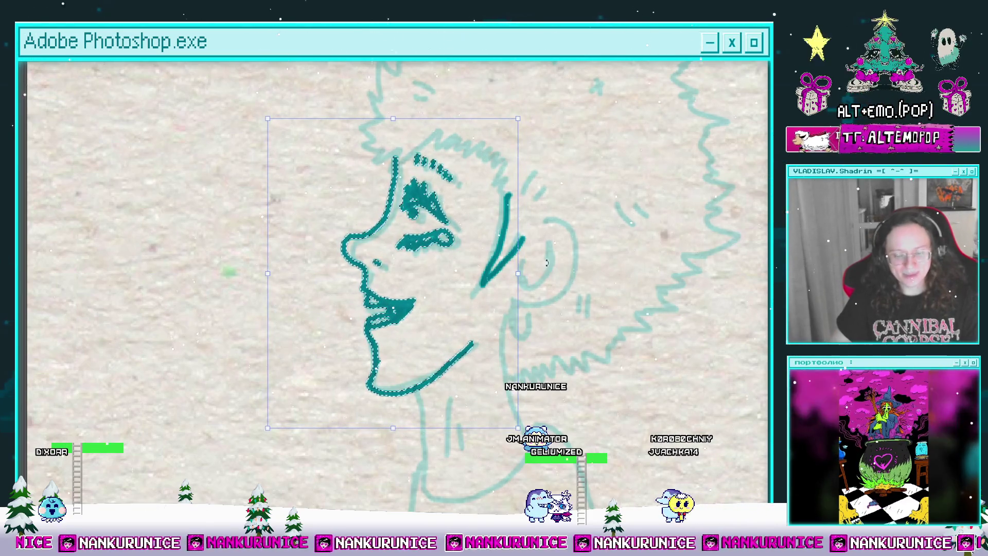
pyautogui.press('Return')
pyautogui.hotkey('ctrl', 'd')
# Ink the outer ear, a U-shaped inner ear and an earring loop under the lobe.
pyautogui.moveTo(438, 216); pyautogui.dragTo(457, 235)
pyautogui.click(409, 217)
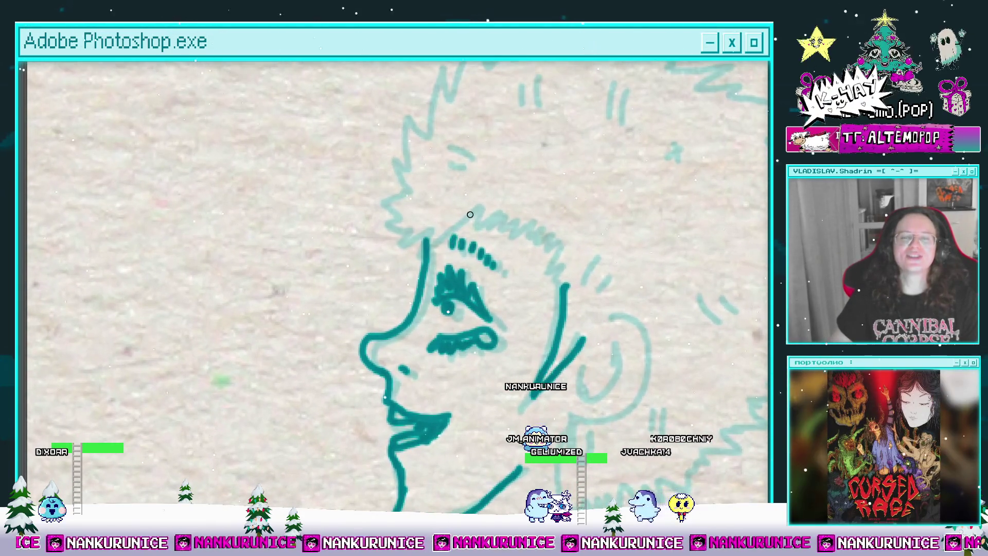
pyautogui.moveTo(486, 219); pyautogui.dragTo(437, 211)
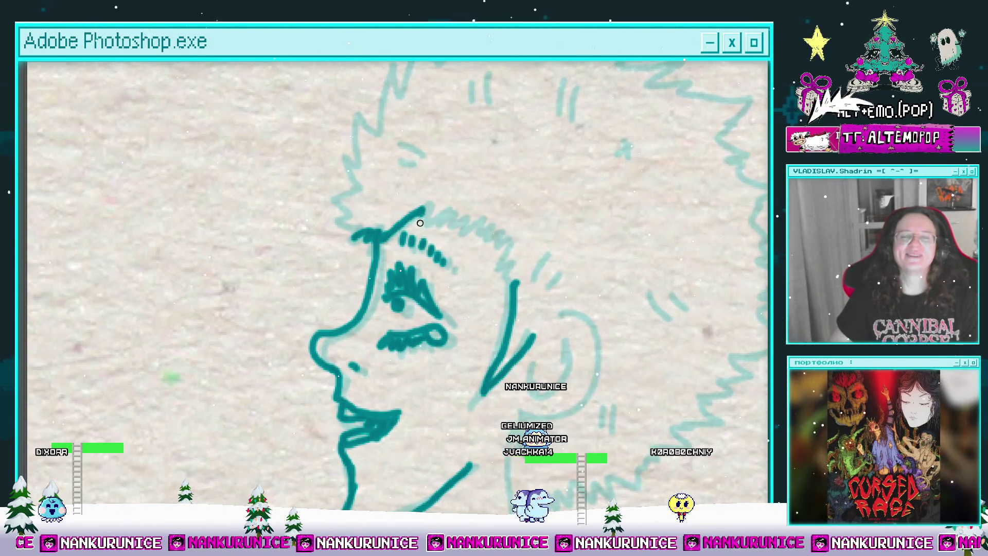
pyautogui.moveTo(507, 281)
pyautogui.mouseDown()
pyautogui.moveTo(479, 182)
pyautogui.moveTo(494, 329)
pyautogui.moveTo(414, 334)
pyautogui.mouseUp()
pyautogui.scroll(2, 484, 204)
pyautogui.moveTo(422, 262)
pyautogui.mouseDown()
pyautogui.moveTo(480, 278)
pyautogui.moveTo(484, 228)
pyautogui.mouseUp()
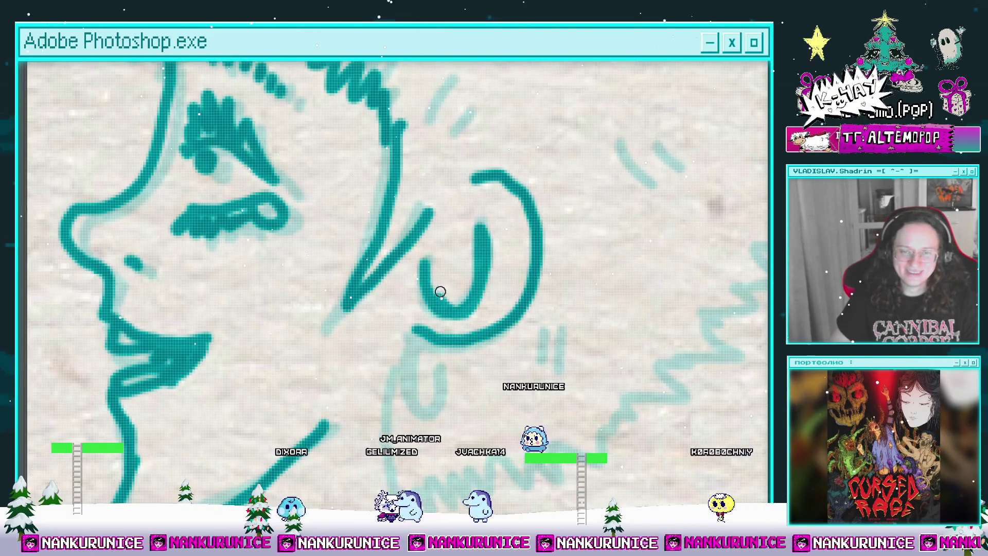
pyautogui.moveTo(440, 291); pyautogui.dragTo(465, 200)
pyautogui.hotkey('ctrl', 'z')
pyautogui.moveTo(447, 167)
pyautogui.mouseDown()
pyautogui.moveTo(450, 198)
pyautogui.moveTo(510, 141)
pyautogui.mouseUp()
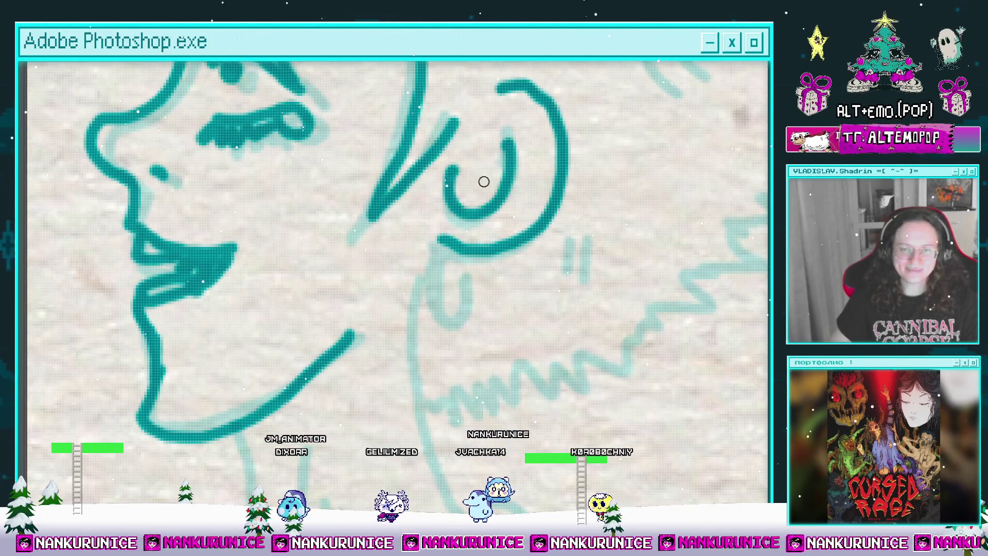
pyautogui.scroll(-2, 446, 230)
pyautogui.moveTo(442, 190)
pyautogui.mouseDown()
pyautogui.moveTo(453, 236)
pyautogui.moveTo(439, 208)
pyautogui.mouseUp()
# Ink the zigzag outline of the spiky back hair in dark teal.
pyautogui.hotkey('ctrl', '-')
pyautogui.moveTo(365, 218)
pyautogui.mouseDown()
pyautogui.moveTo(452, 207)
pyautogui.moveTo(468, 355)
pyautogui.mouseUp()
pyautogui.moveTo(466, 239); pyautogui.dragTo(469, 353)
pyautogui.moveTo(433, 212); pyautogui.dragTo(434, 251)
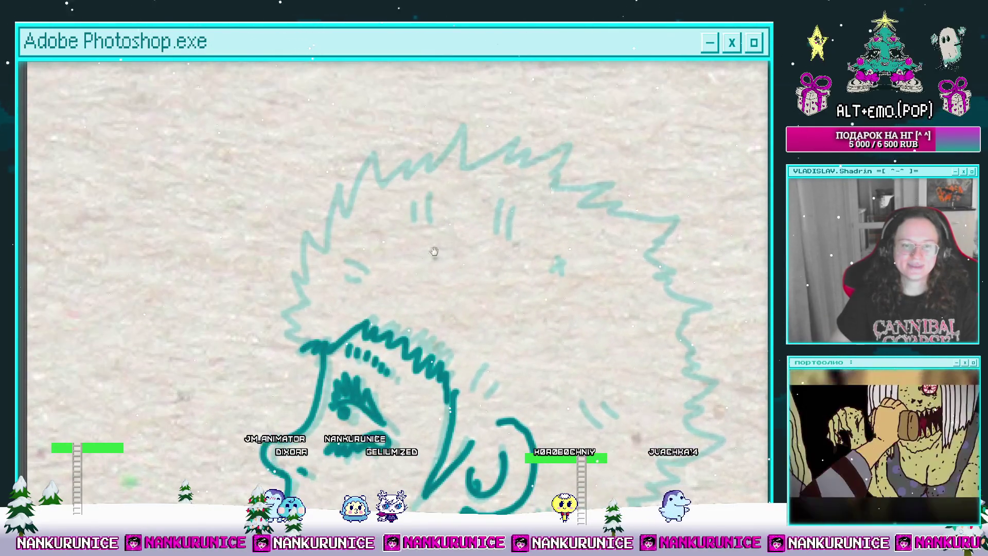
pyautogui.moveTo(322, 281)
pyautogui.mouseDown()
pyautogui.moveTo(357, 299)
pyautogui.moveTo(394, 212)
pyautogui.moveTo(380, 225)
pyautogui.moveTo(498, 191)
pyautogui.moveTo(519, 165)
pyautogui.moveTo(487, 144)
pyautogui.moveTo(529, 137)
pyautogui.moveTo(556, 165)
pyautogui.moveTo(526, 115)
pyautogui.mouseUp()
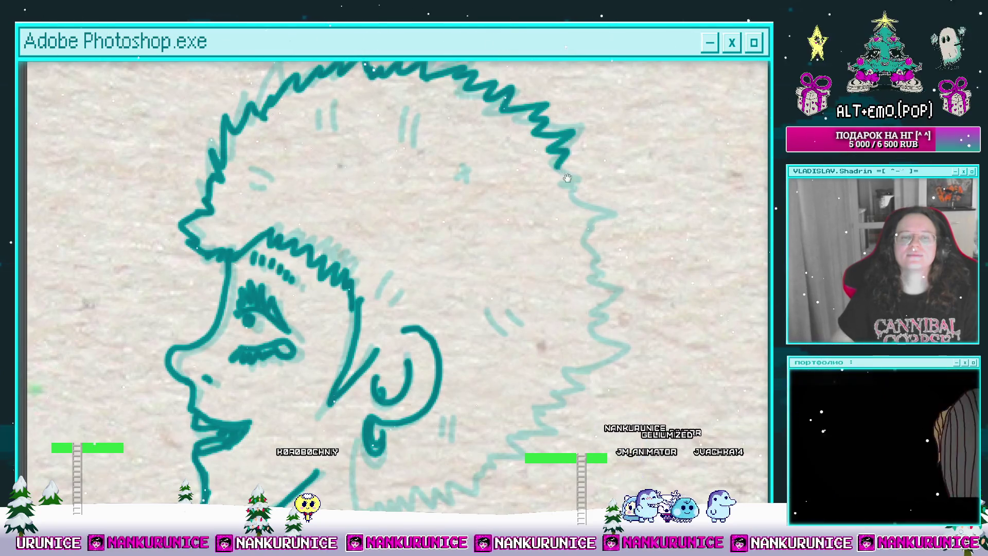
pyautogui.moveTo(566, 178); pyautogui.dragTo(536, 111)
pyautogui.moveTo(565, 177); pyautogui.dragTo(547, 144)
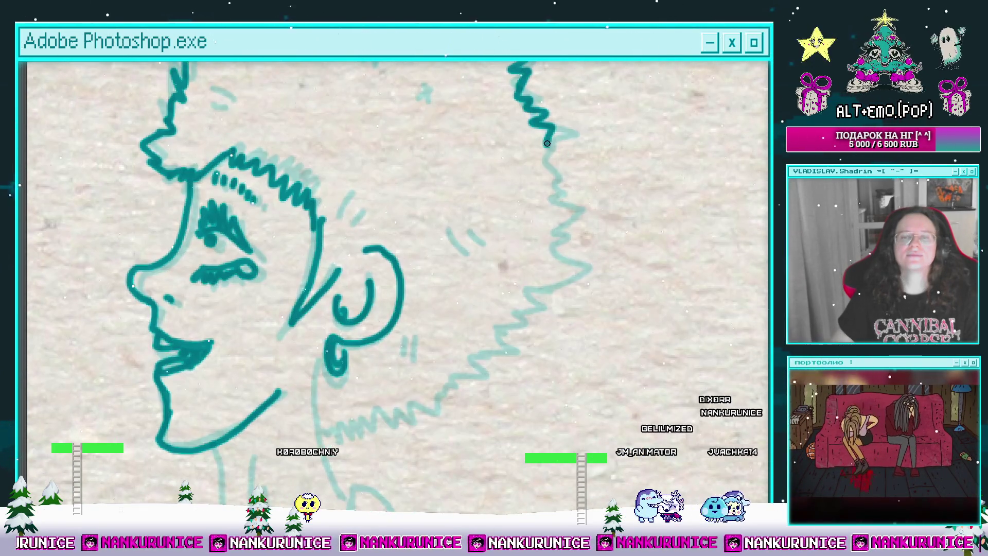
pyautogui.moveTo(556, 191); pyautogui.dragTo(564, 222)
pyautogui.moveTo(565, 221); pyautogui.dragTo(560, 191)
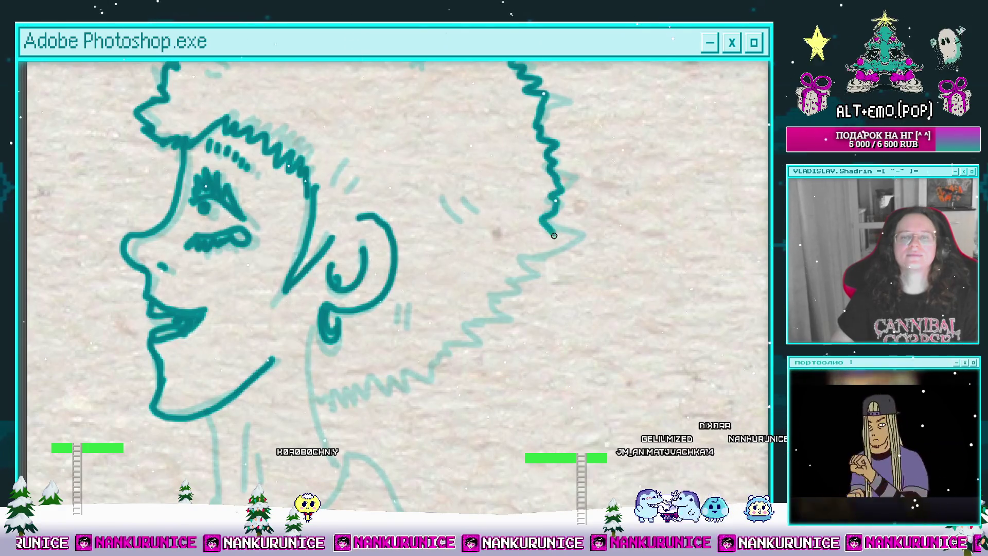
pyautogui.moveTo(547, 253); pyautogui.dragTo(592, 201)
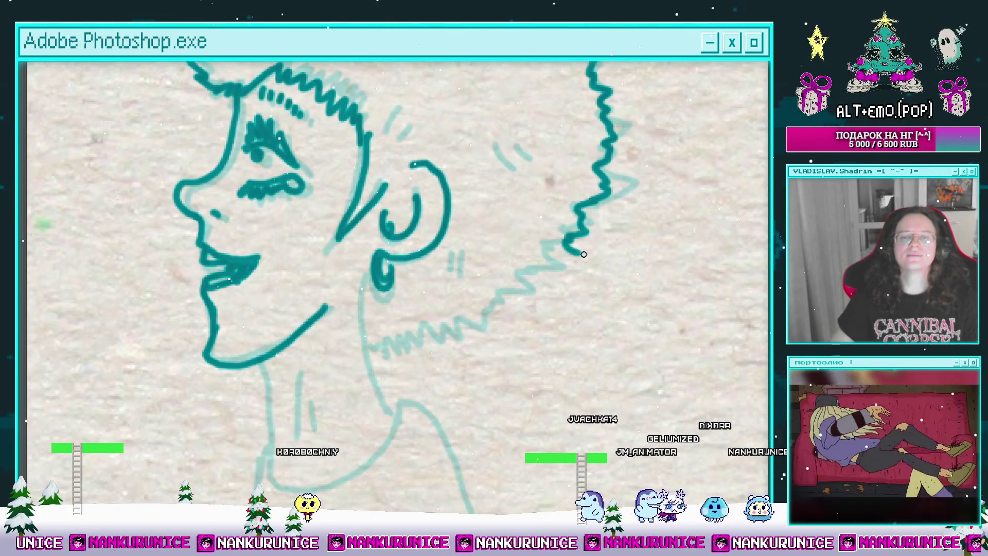
pyautogui.moveTo(584, 254); pyautogui.dragTo(573, 214)
pyautogui.moveTo(540, 255)
pyautogui.mouseDown()
pyautogui.moveTo(569, 220)
pyautogui.moveTo(481, 263)
pyautogui.mouseUp()
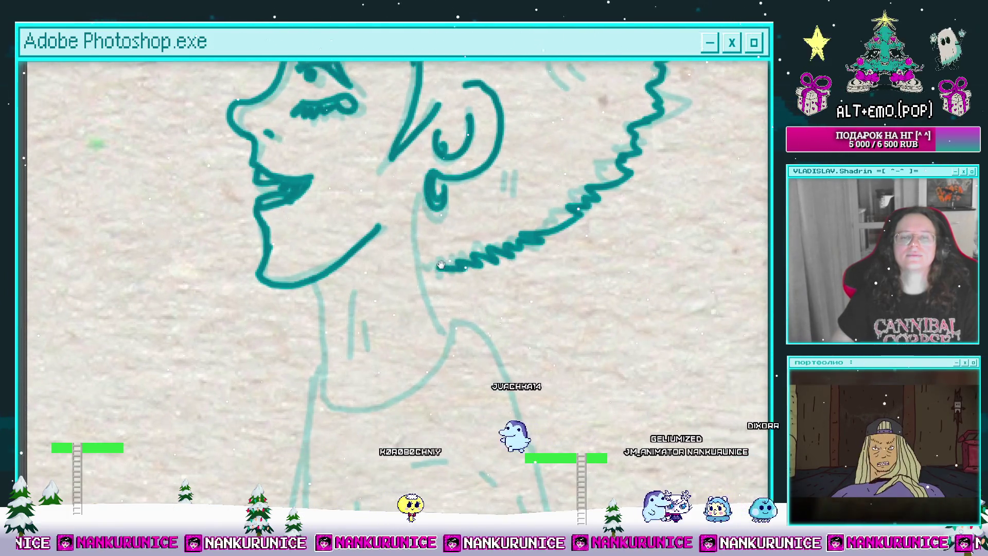
# Ink the back of the neck and the two thin neck lines.
pyautogui.moveTo(426, 221)
pyautogui.mouseDown()
pyautogui.moveTo(481, 221)
pyautogui.moveTo(489, 299)
pyautogui.moveTo(502, 317)
pyautogui.mouseUp()
pyautogui.moveTo(383, 298); pyautogui.dragTo(411, 224)
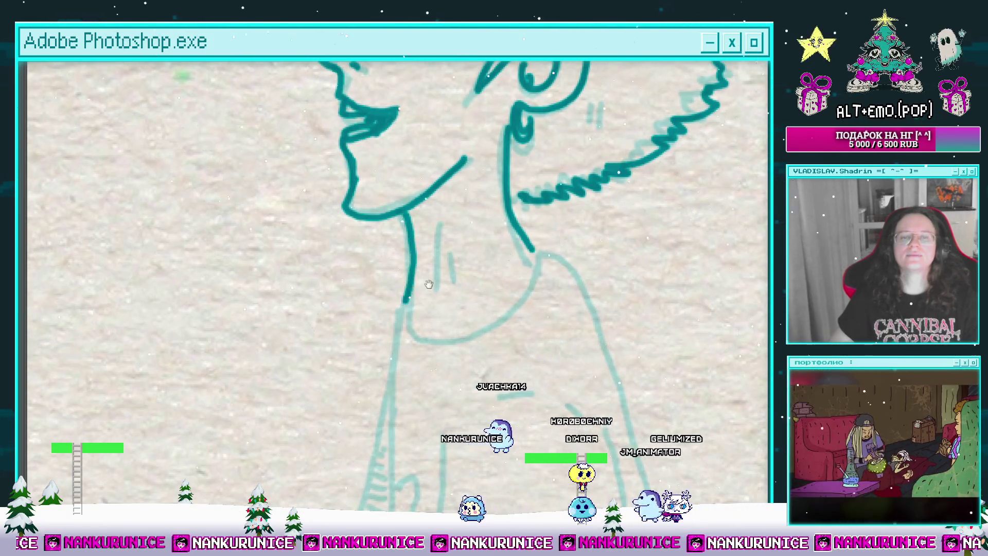
pyautogui.moveTo(428, 284)
pyautogui.mouseDown()
pyautogui.moveTo(444, 280)
pyautogui.moveTo(453, 292)
pyautogui.moveTo(491, 232)
pyautogui.moveTo(541, 202)
pyautogui.mouseUp()
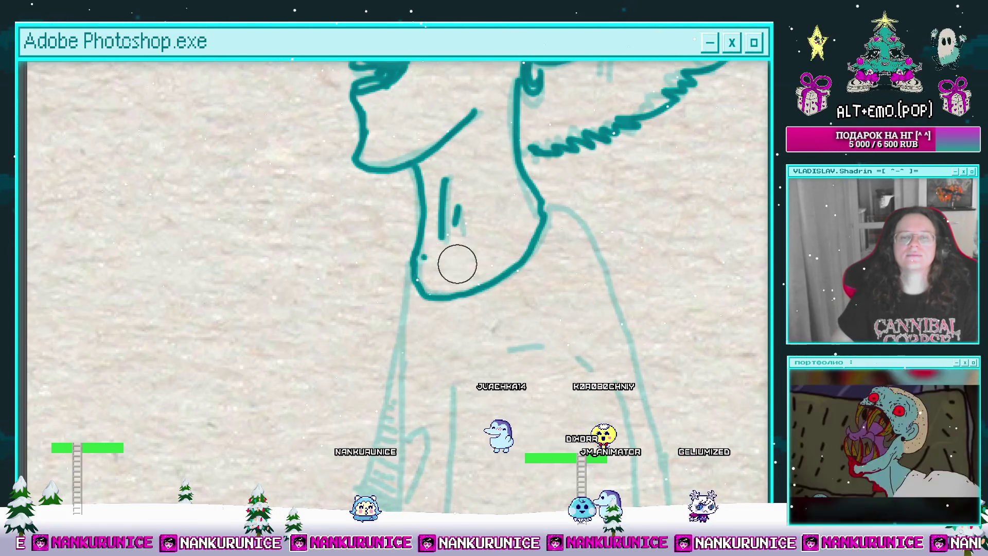
pyautogui.scroll(-3, 437, 261)
pyautogui.moveTo(438, 261)
pyautogui.mouseDown()
pyautogui.moveTo(507, 204)
pyautogui.moveTo(495, 204)
pyautogui.mouseUp()
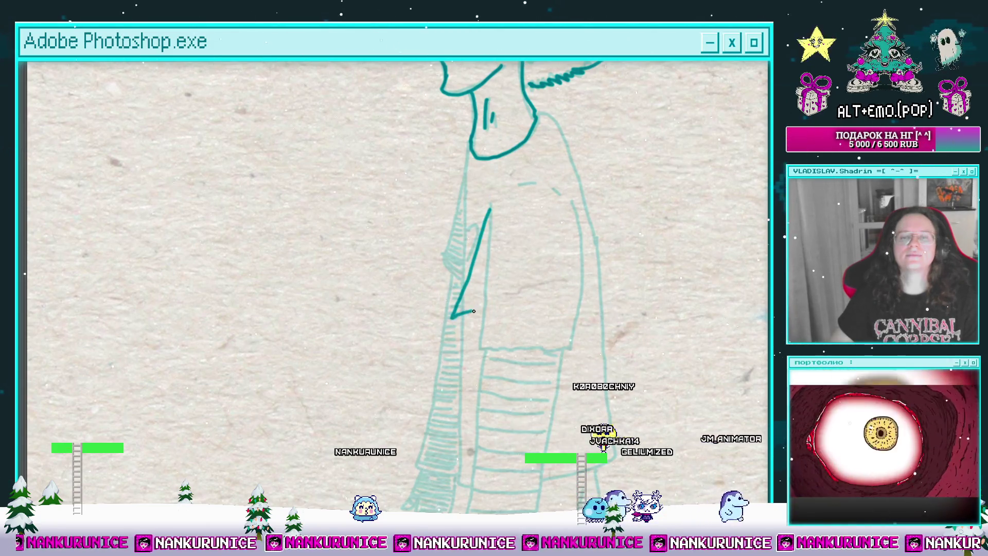
# Ink the sleeve's inner line, its lower edge across the shirt, and the cuff line.
pyautogui.moveTo(540, 348); pyautogui.dragTo(576, 251)
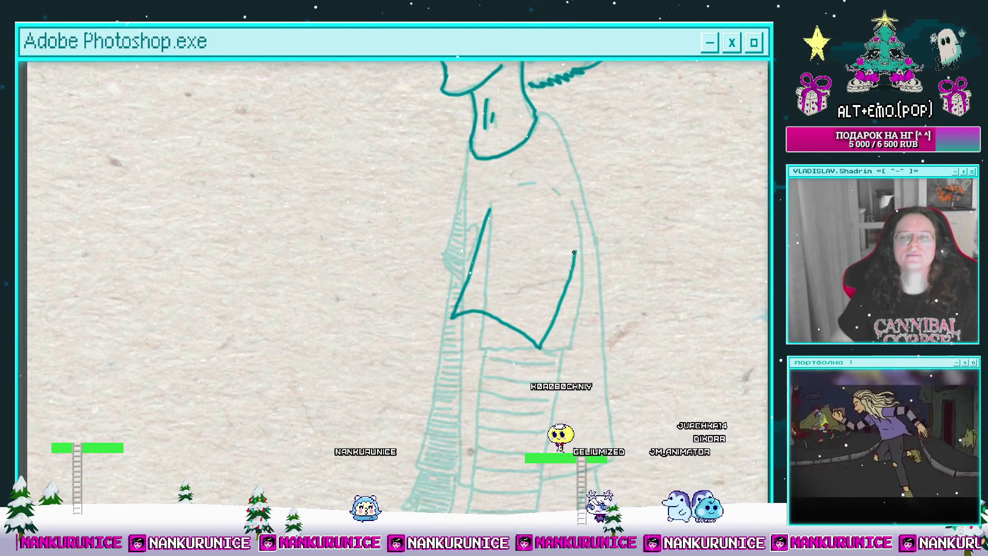
pyautogui.moveTo(454, 328)
pyautogui.mouseDown()
pyautogui.moveTo(463, 193)
pyautogui.moveTo(410, 337)
pyautogui.mouseUp()
pyautogui.moveTo(540, 214)
pyautogui.mouseDown()
pyautogui.moveTo(461, 392)
pyautogui.moveTo(484, 293)
pyautogui.moveTo(507, 324)
pyautogui.moveTo(436, 305)
pyautogui.moveTo(456, 282)
pyautogui.mouseUp()
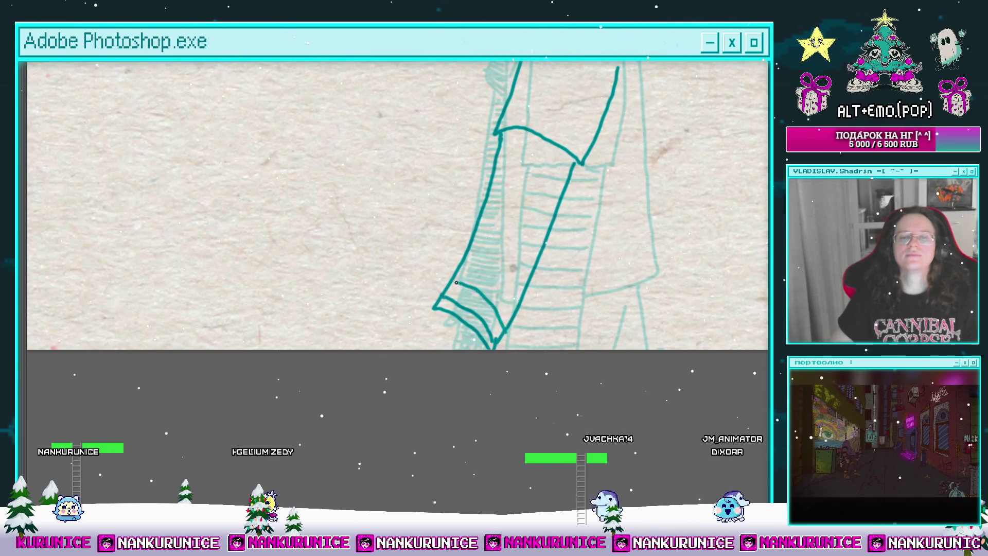
pyautogui.moveTo(516, 282); pyautogui.dragTo(518, 320)
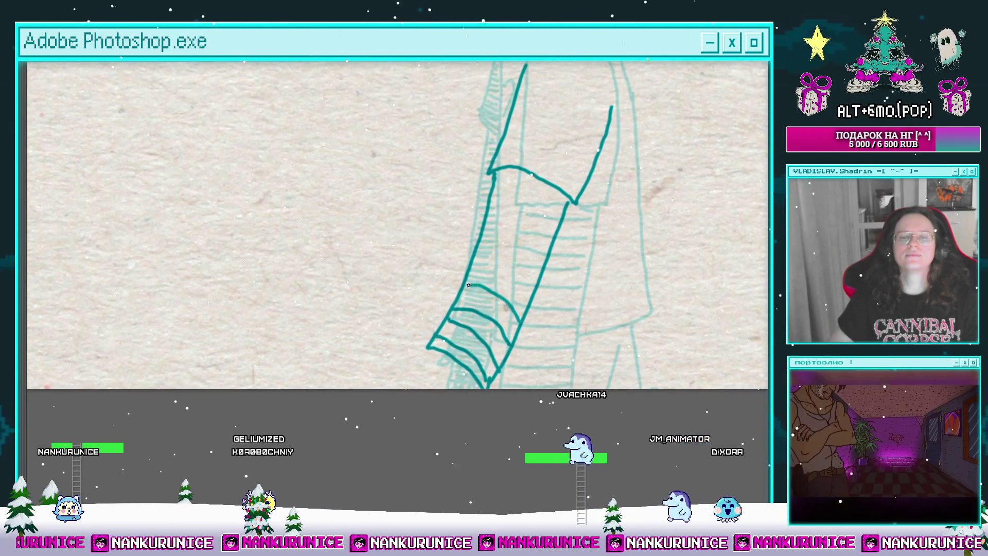
pyautogui.moveTo(489, 269)
pyautogui.mouseDown()
pyautogui.moveTo(530, 293)
pyautogui.moveTo(529, 313)
pyautogui.mouseUp()
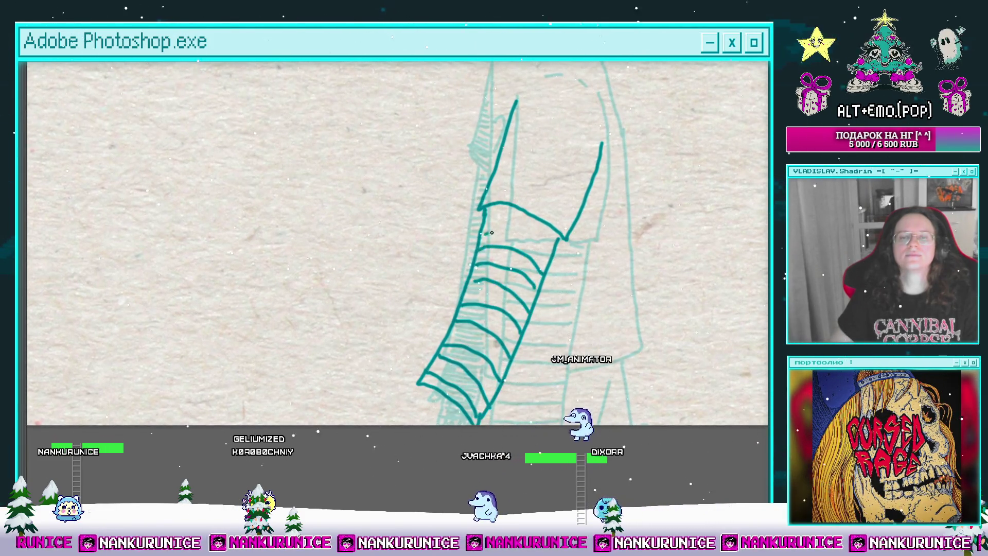
# Outline the hand and fingers reaching out of the cuff, then zoom in on it.
pyautogui.moveTo(491, 231); pyautogui.dragTo(558, 143)
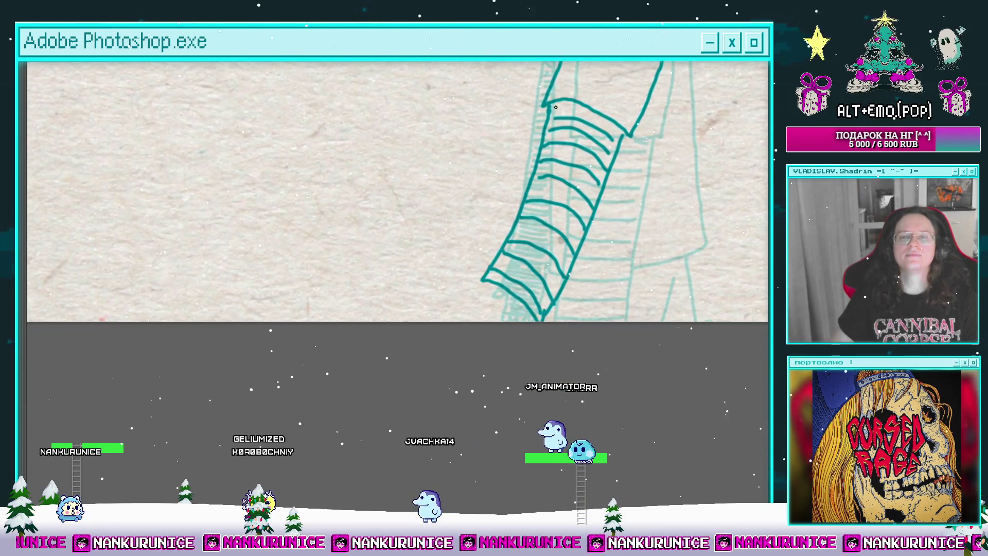
pyautogui.scroll(2, 555, 106)
pyautogui.moveTo(555, 106)
pyautogui.mouseDown()
pyautogui.moveTo(550, 221)
pyautogui.moveTo(554, 212)
pyautogui.mouseUp()
pyautogui.moveTo(537, 208)
pyautogui.mouseDown()
pyautogui.moveTo(454, 230)
pyautogui.moveTo(510, 239)
pyautogui.moveTo(492, 267)
pyautogui.mouseUp()
pyautogui.moveTo(618, 267); pyautogui.dragTo(573, 280)
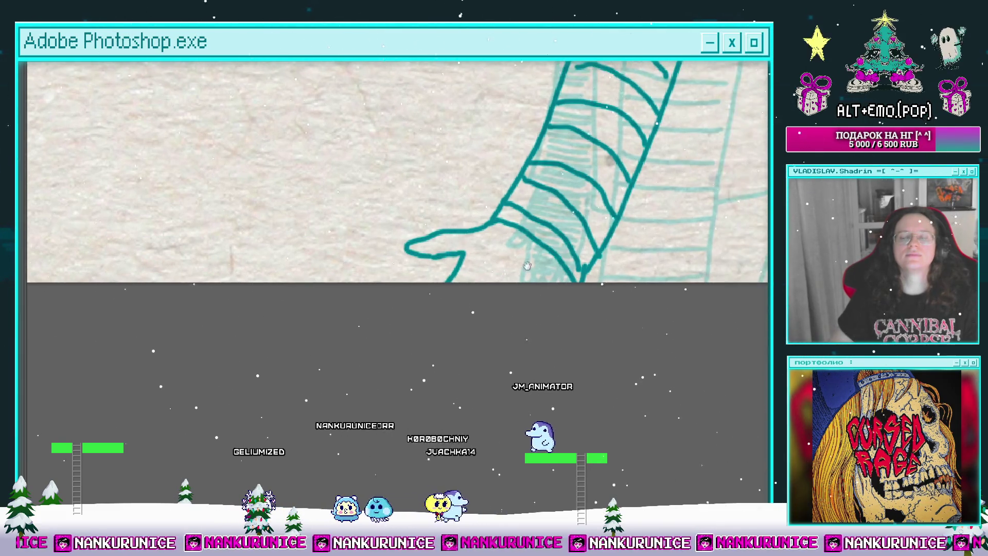
pyautogui.scroll(-2, 573, 280)
pyautogui.scroll(2, 452, 257)
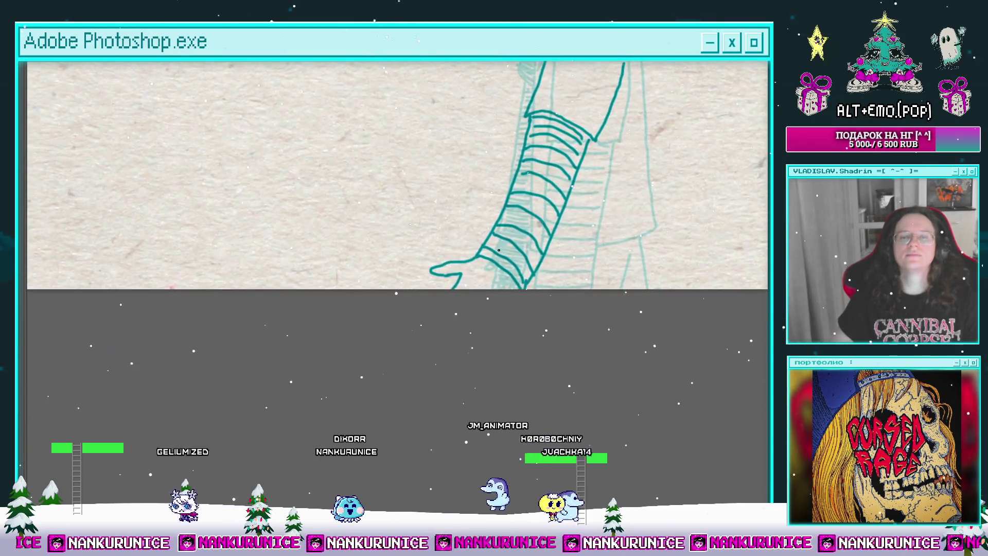
pyautogui.click(448, 258)
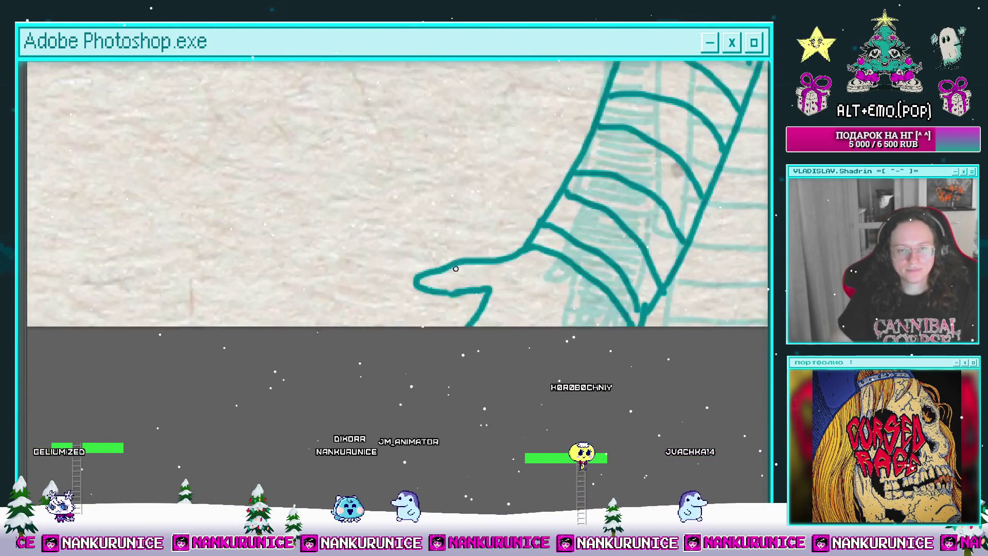
pyautogui.scroll(-2, 493, 256)
pyautogui.scroll(6, 490, 175)
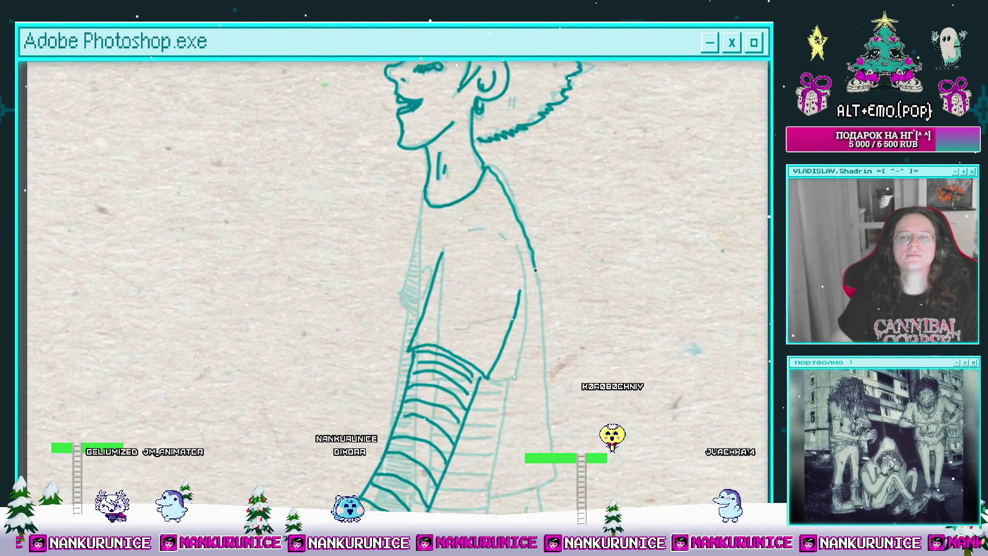
pyautogui.scroll(-3, 529, 217)
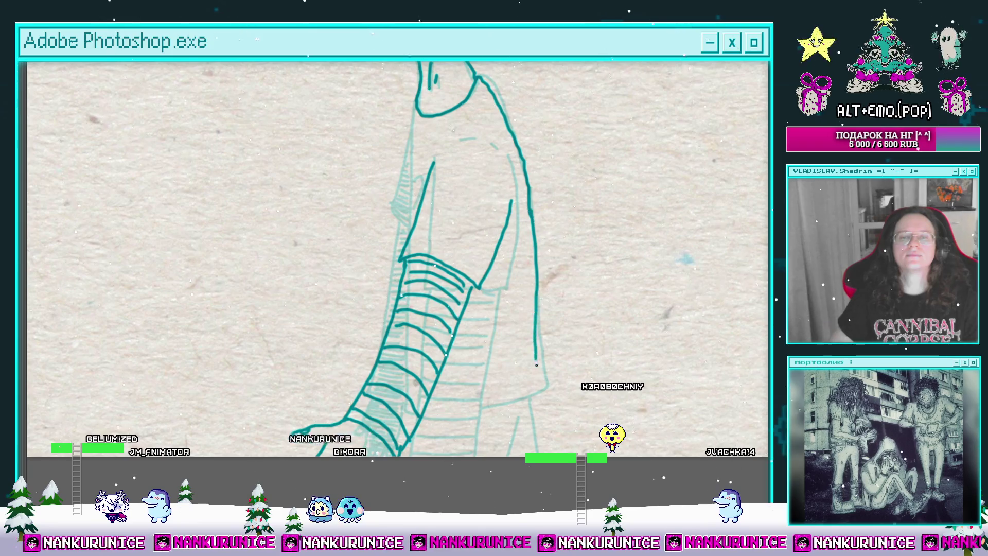
pyautogui.moveTo(492, 227); pyautogui.dragTo(532, 307)
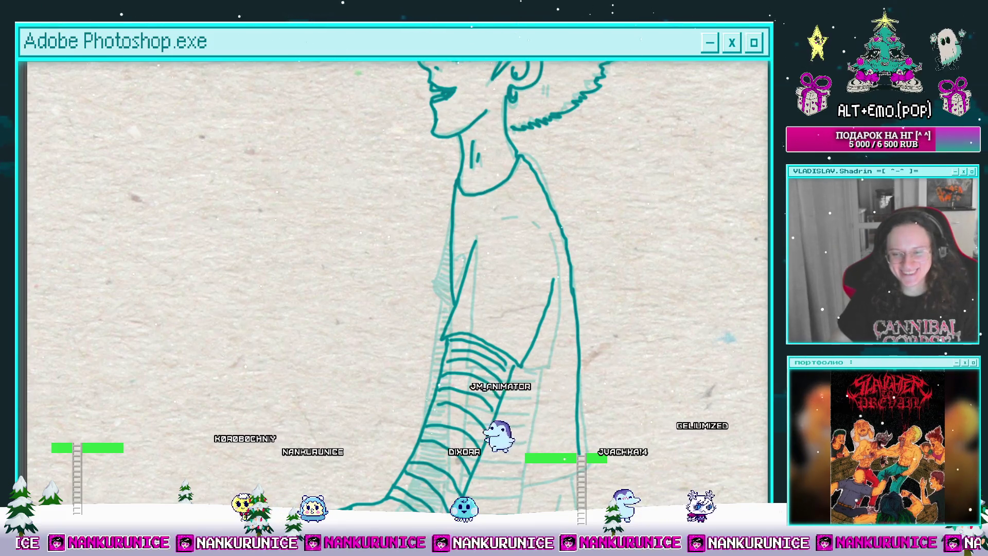
# Zoom in on the arm and extend its outer line downward.
pyautogui.scroll(-5, 549, 270)
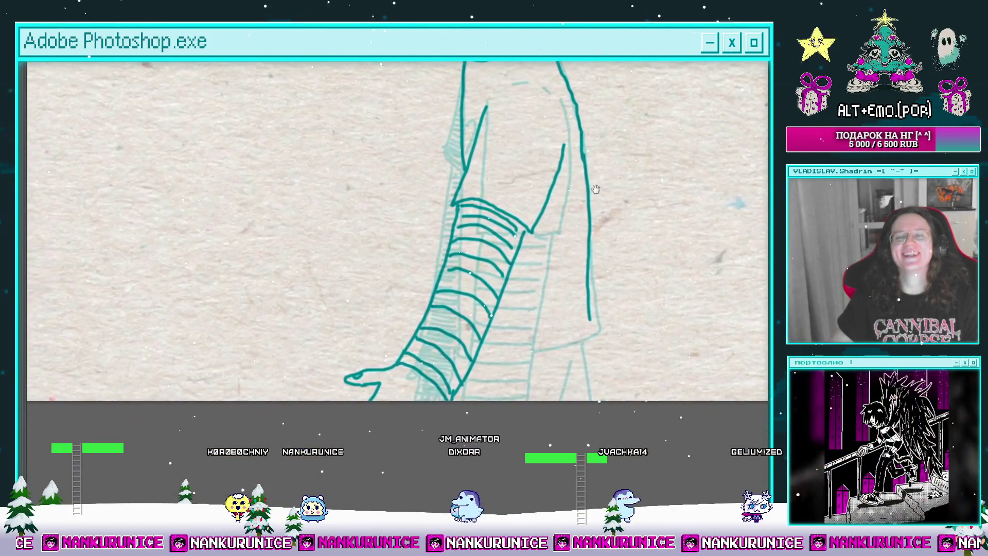
pyautogui.click(549, 270)
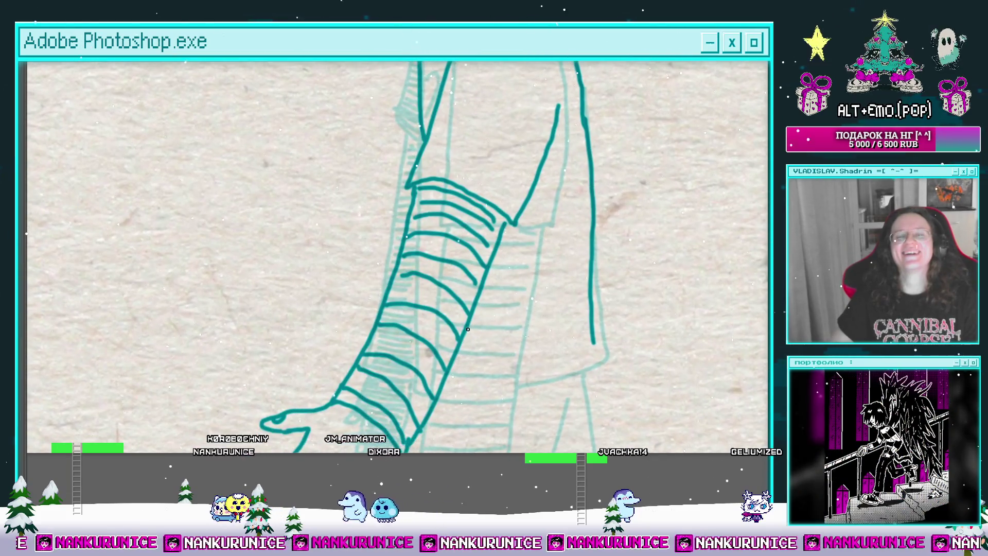
pyautogui.moveTo(462, 350)
pyautogui.mouseDown()
pyautogui.moveTo(466, 378)
pyautogui.moveTo(538, 287)
pyautogui.mouseUp()
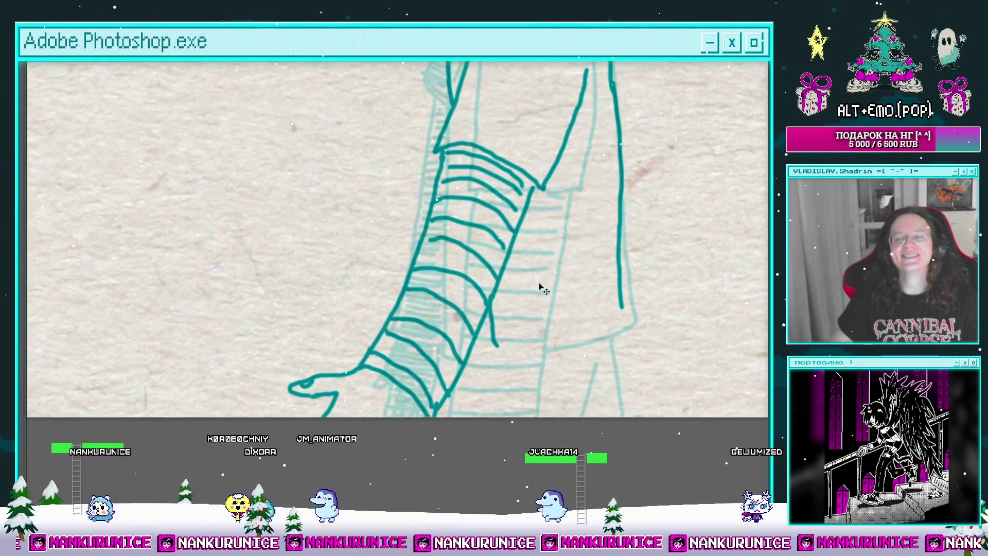
pyautogui.scroll(-2, 538, 286)
pyautogui.scroll(4, 468, 221)
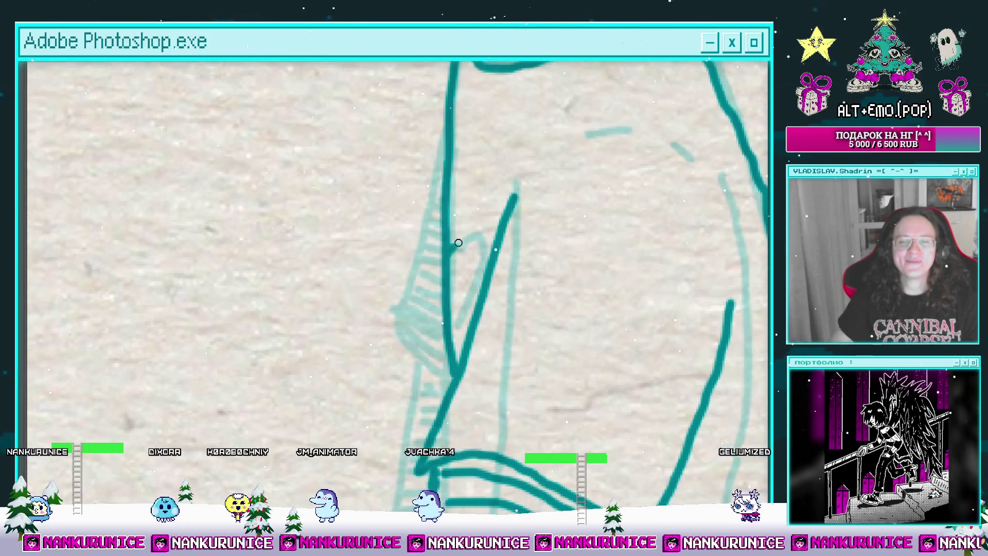
pyautogui.scroll(-2, 458, 242)
pyautogui.moveTo(491, 266)
pyautogui.mouseDown()
pyautogui.moveTo(514, 242)
pyautogui.moveTo(478, 209)
pyautogui.mouseUp()
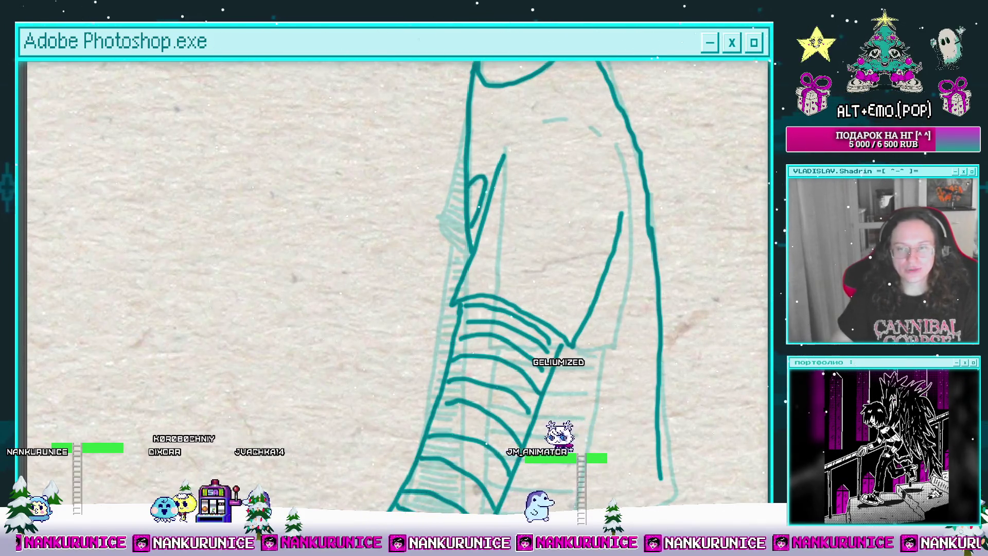
# Ink the sleeve's left edge and far cuff stripes, then undo the overlong shirt-edge stroke.
pyautogui.scroll(1, 544, 253)
pyautogui.scroll(1, 496, 173)
pyautogui.moveTo(497, 173)
pyautogui.mouseDown()
pyautogui.moveTo(454, 250)
pyautogui.moveTo(466, 305)
pyautogui.mouseUp()
pyautogui.moveTo(442, 272); pyautogui.dragTo(463, 287)
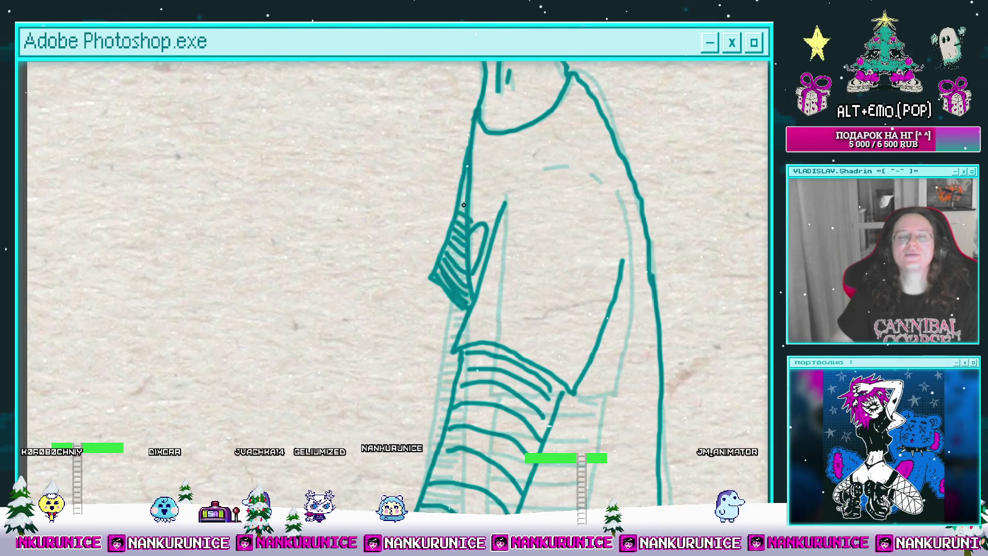
pyautogui.keyDown('alt'); pyautogui.click(499, 179); pyautogui.keyUp('alt')
pyautogui.moveTo(499, 307)
pyautogui.mouseDown()
pyautogui.moveTo(489, 251)
pyautogui.moveTo(504, 277)
pyautogui.mouseUp()
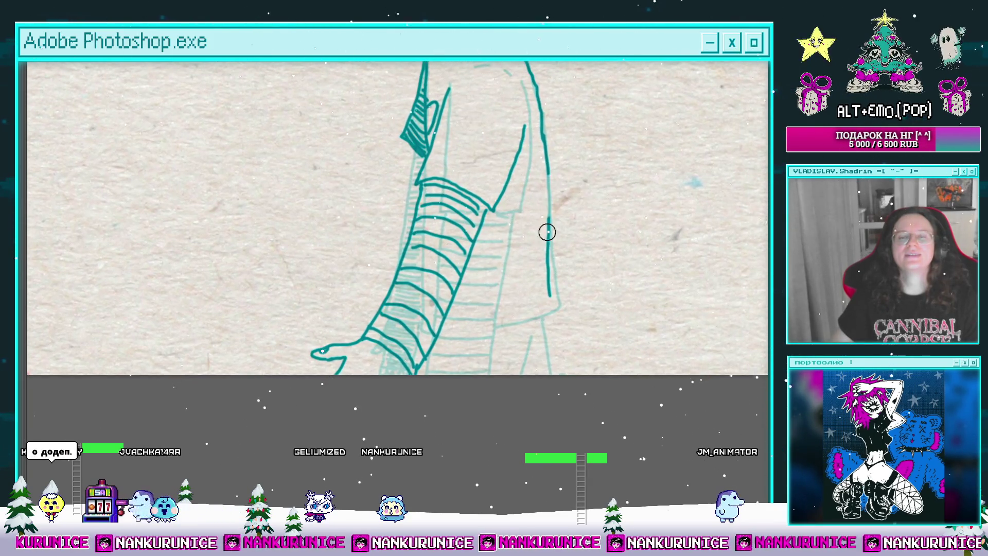
pyautogui.hotkey('ctrl', 'z')
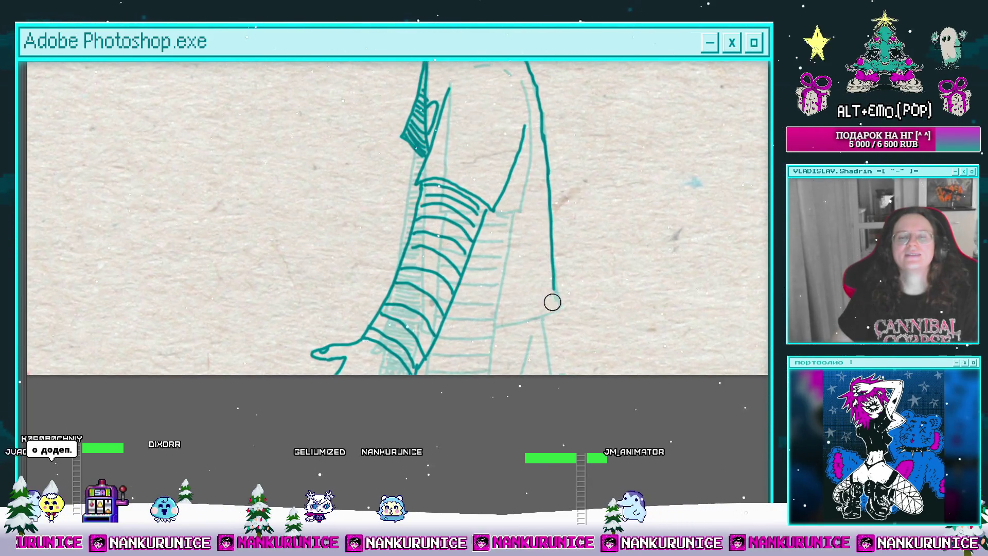
# Draw the hem line leftward from the right shirt edge's end to the sleeve.
pyautogui.moveTo(556, 304)
pyautogui.mouseDown()
pyautogui.moveTo(445, 324)
pyautogui.moveTo(581, 360)
pyautogui.moveTo(518, 267)
pyautogui.mouseUp()
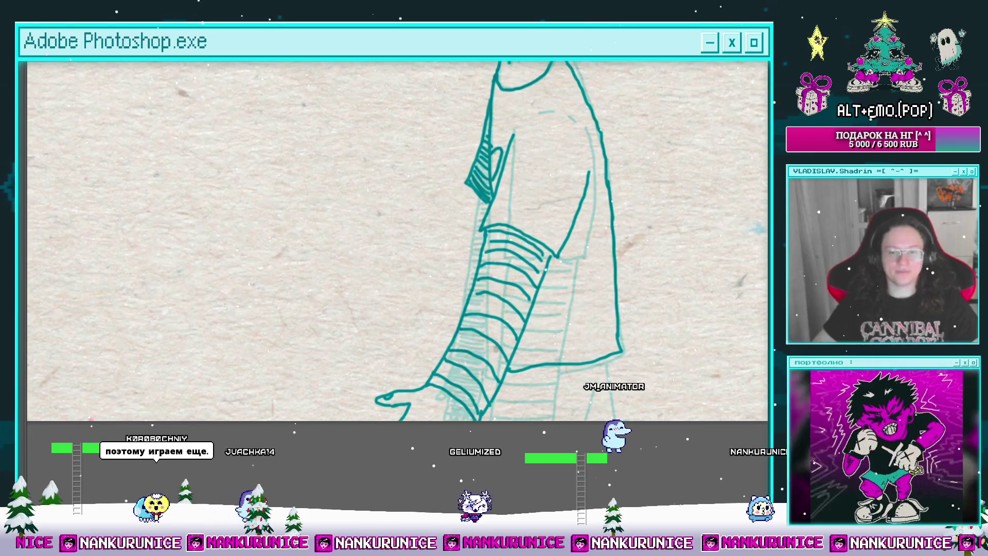
# Draw the sleeve's lower edge and erase the stray line beside it.
pyautogui.moveTo(565, 341)
pyautogui.mouseDown()
pyautogui.moveTo(551, 284)
pyautogui.moveTo(573, 273)
pyautogui.moveTo(614, 327)
pyautogui.moveTo(640, 295)
pyautogui.moveTo(624, 289)
pyautogui.moveTo(601, 312)
pyautogui.moveTo(611, 248)
pyautogui.mouseUp()
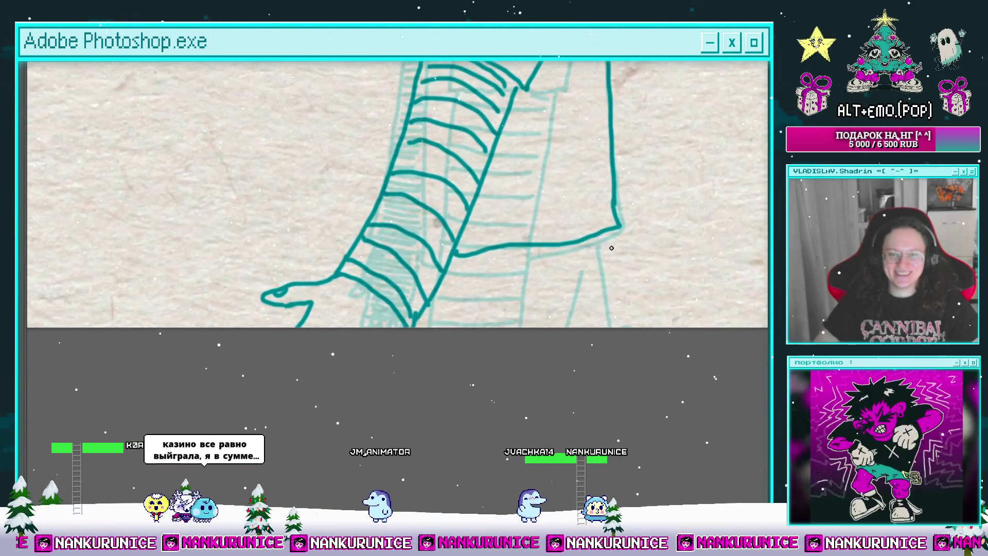
pyautogui.moveTo(612, 312)
pyautogui.mouseDown()
pyautogui.moveTo(648, 318)
pyautogui.moveTo(605, 313)
pyautogui.moveTo(599, 350)
pyautogui.moveTo(637, 322)
pyautogui.moveTo(615, 294)
pyautogui.moveTo(560, 303)
pyautogui.mouseUp()
pyautogui.scroll(-3, 562, 216)
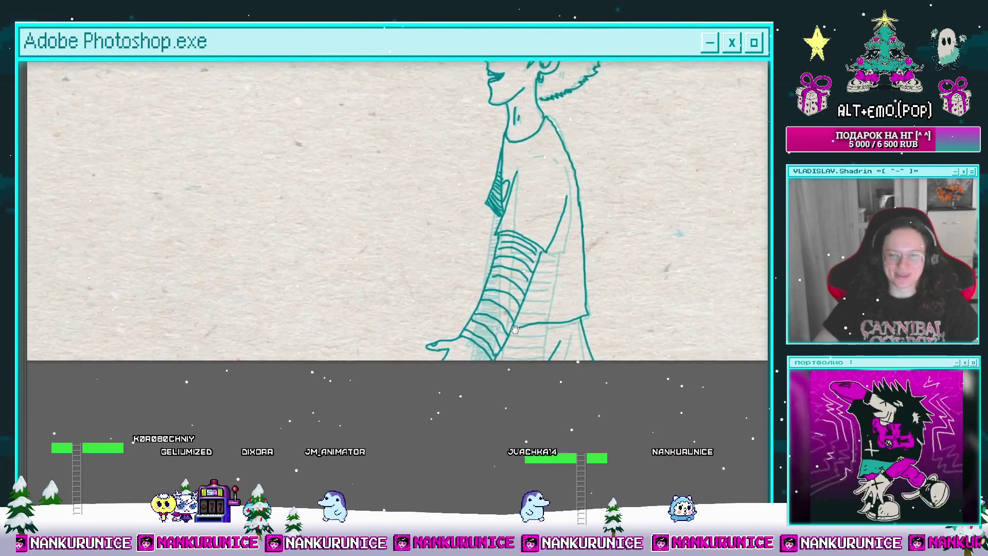
pyautogui.scroll(3, 539, 197)
pyautogui.moveTo(538, 197); pyautogui.dragTo(583, 154)
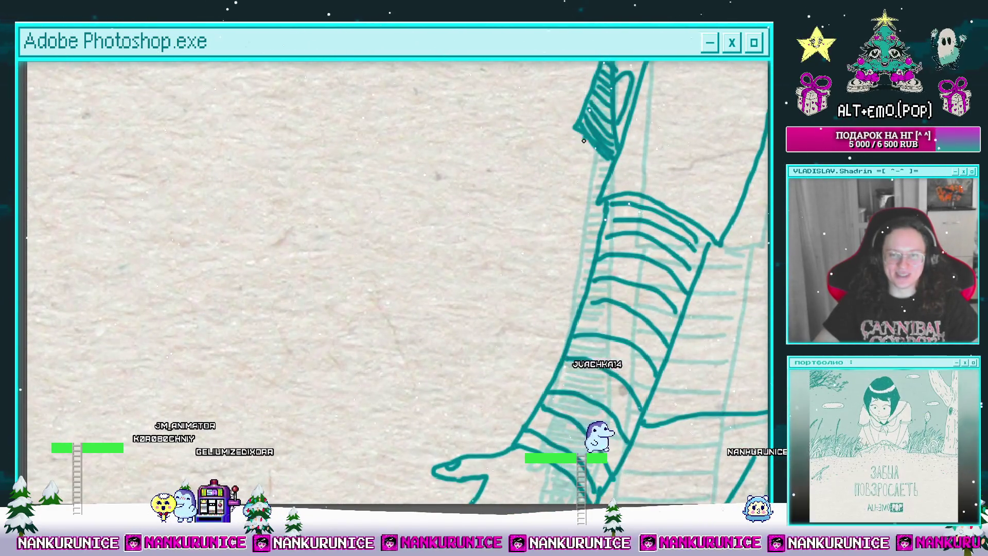
pyautogui.moveTo(548, 214); pyautogui.dragTo(502, 286)
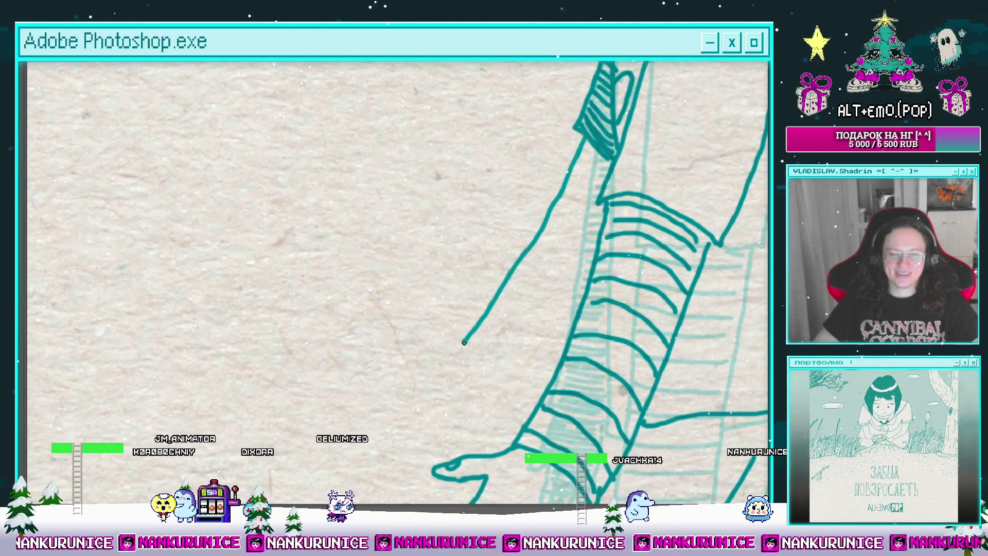
pyautogui.moveTo(464, 342); pyautogui.dragTo(602, 114)
pyautogui.press('e')
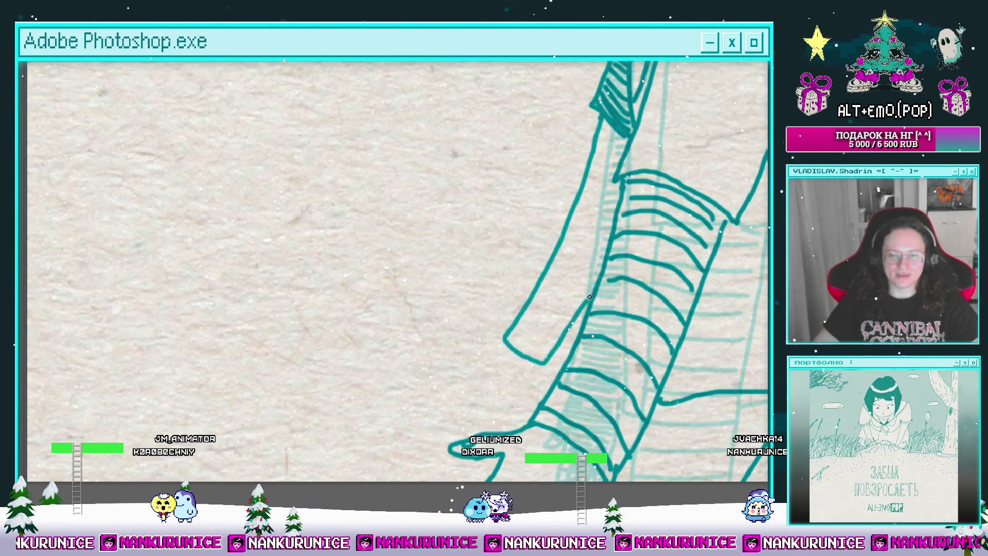
# Fill the lower sleeve down to the cuff with dense teal stripe hatching.
pyautogui.moveTo(590, 297); pyautogui.dragTo(540, 338)
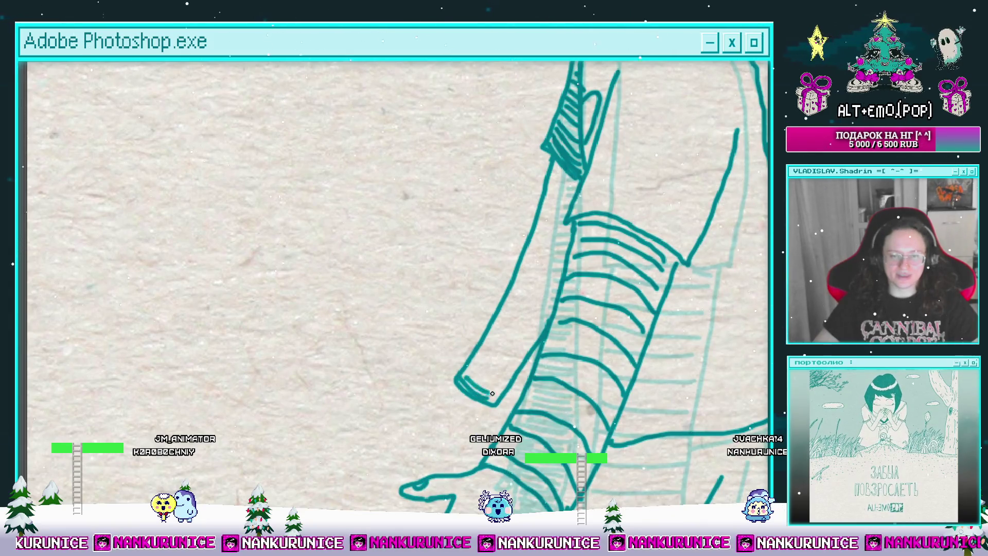
pyautogui.moveTo(492, 393); pyautogui.dragTo(469, 395)
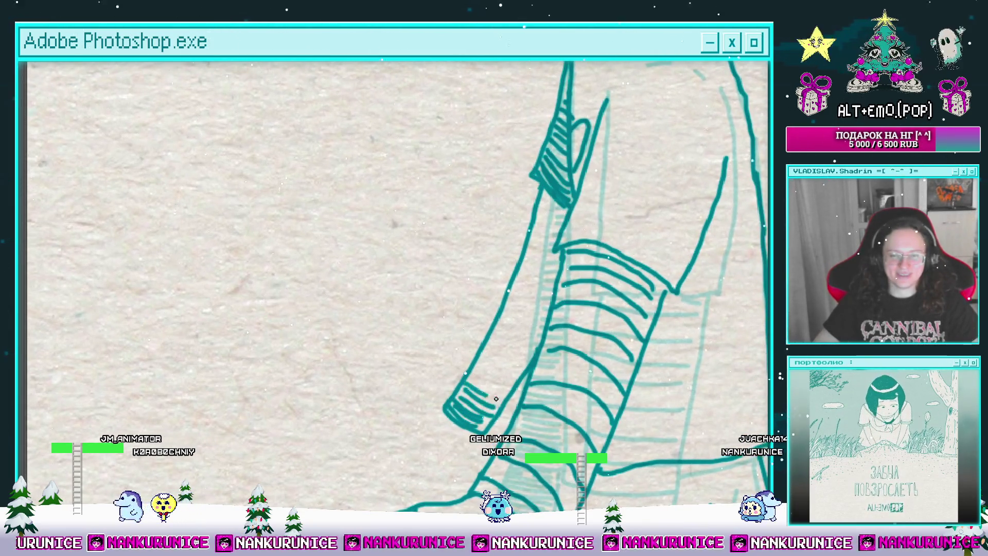
pyautogui.moveTo(505, 366); pyautogui.dragTo(493, 383)
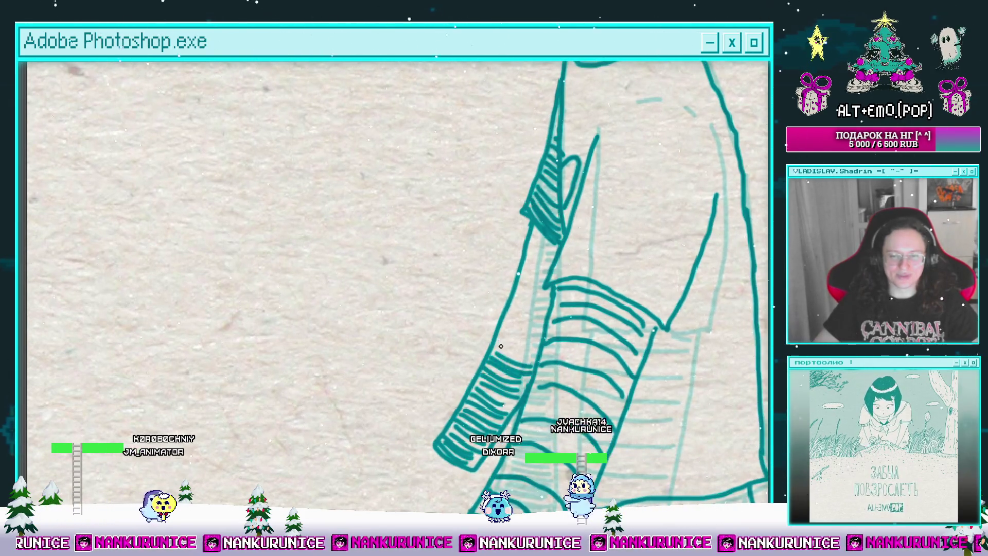
pyautogui.moveTo(520, 295); pyautogui.dragTo(523, 362)
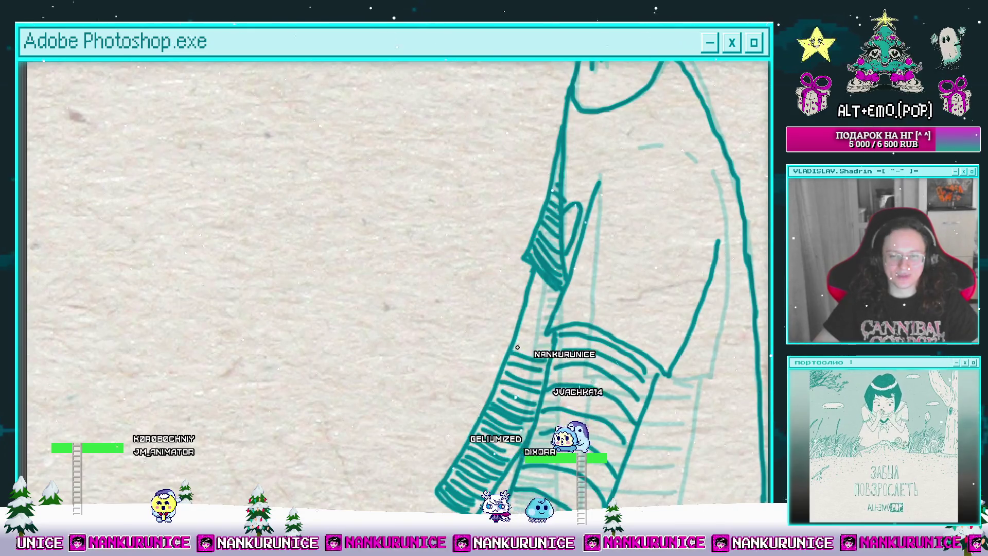
pyautogui.moveTo(546, 331)
pyautogui.mouseDown()
pyautogui.moveTo(534, 282)
pyautogui.moveTo(544, 197)
pyautogui.mouseUp()
# Zoom in on the cuff and draw the hand outline extending right below it.
pyautogui.keyDown('ctrl'); pyautogui.click(492, 348); pyautogui.keyUp('ctrl')
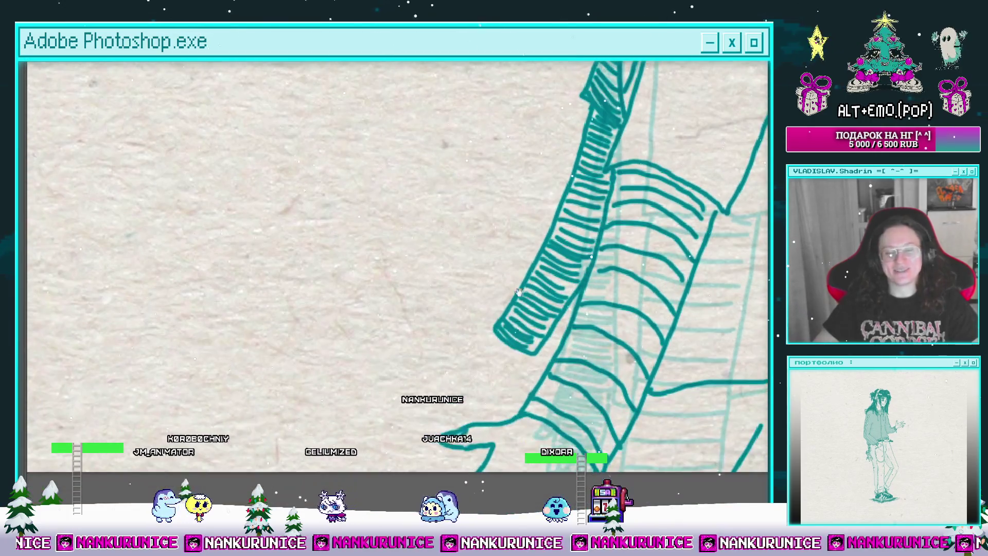
pyautogui.moveTo(520, 327); pyautogui.dragTo(550, 307)
pyautogui.keyDown('ctrl'); pyautogui.click(564, 285); pyautogui.keyUp('ctrl')
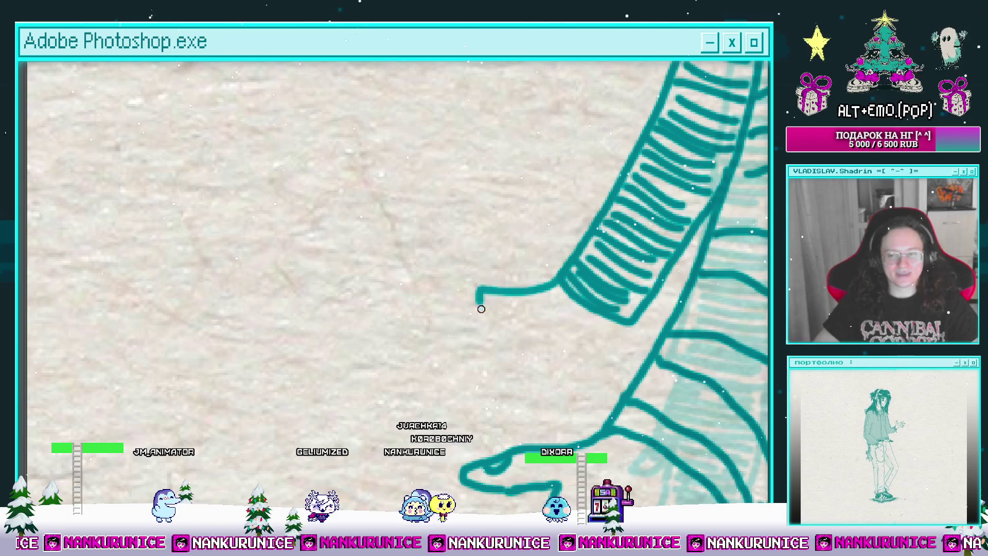
pyautogui.moveTo(481, 309); pyautogui.dragTo(483, 312)
pyautogui.moveTo(494, 308)
pyautogui.mouseDown()
pyautogui.moveTo(451, 296)
pyautogui.moveTo(481, 310)
pyautogui.mouseUp()
pyautogui.moveTo(481, 311); pyautogui.dragTo(496, 273)
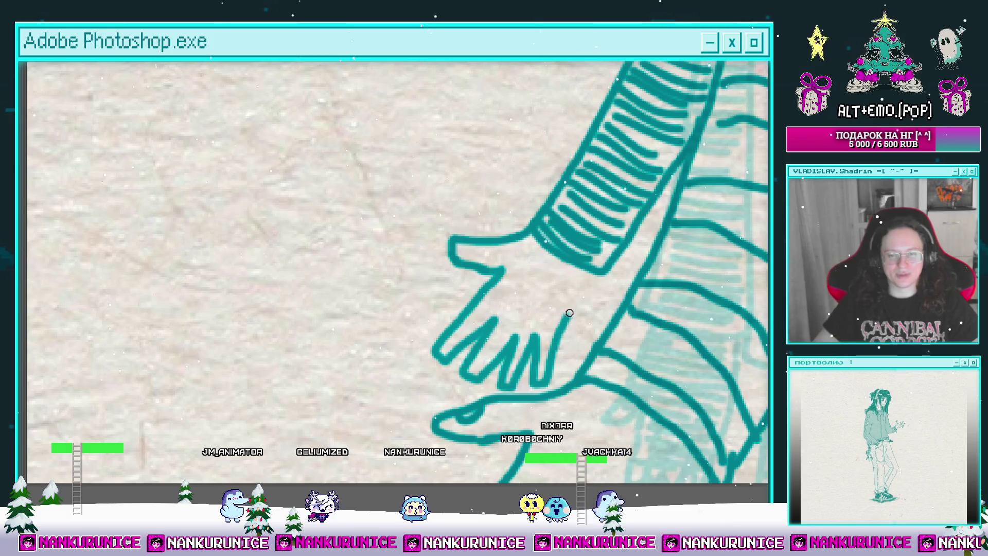
# Hatch stripes across the wrist cuff, then zoom out to show the whole figure.
pyautogui.moveTo(594, 272); pyautogui.dragTo(566, 296)
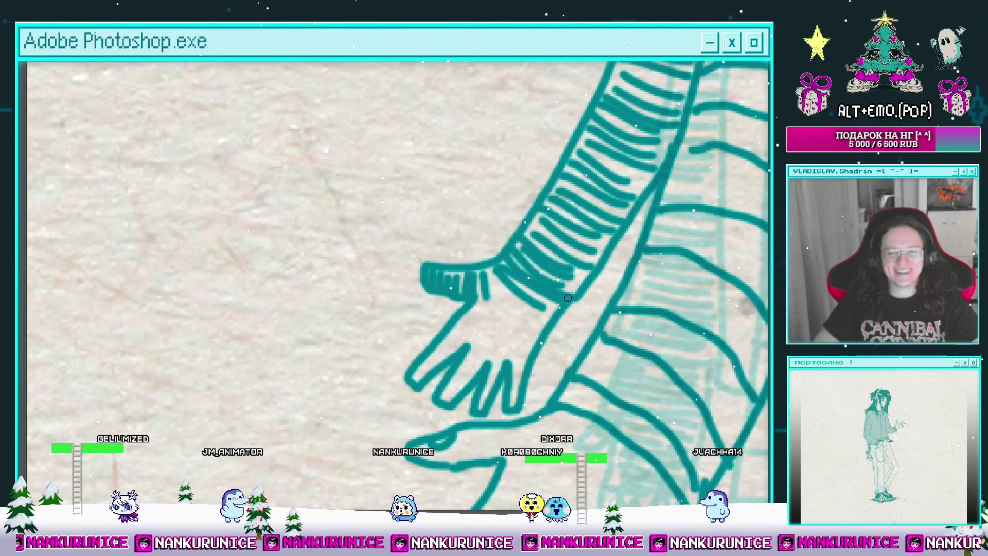
pyautogui.moveTo(526, 315)
pyautogui.mouseDown()
pyautogui.moveTo(481, 303)
pyautogui.moveTo(474, 344)
pyautogui.moveTo(436, 368)
pyautogui.mouseUp()
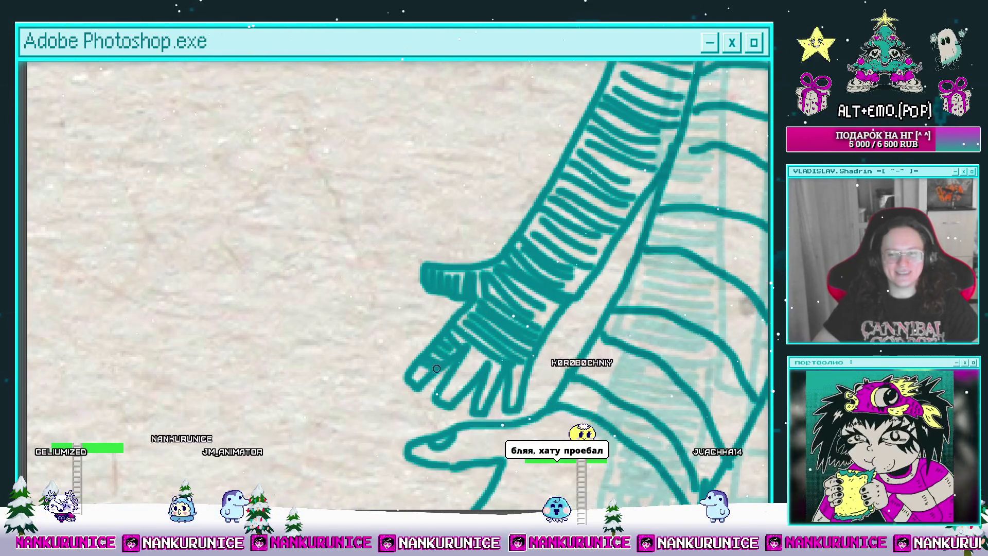
pyautogui.moveTo(492, 356); pyautogui.dragTo(491, 331)
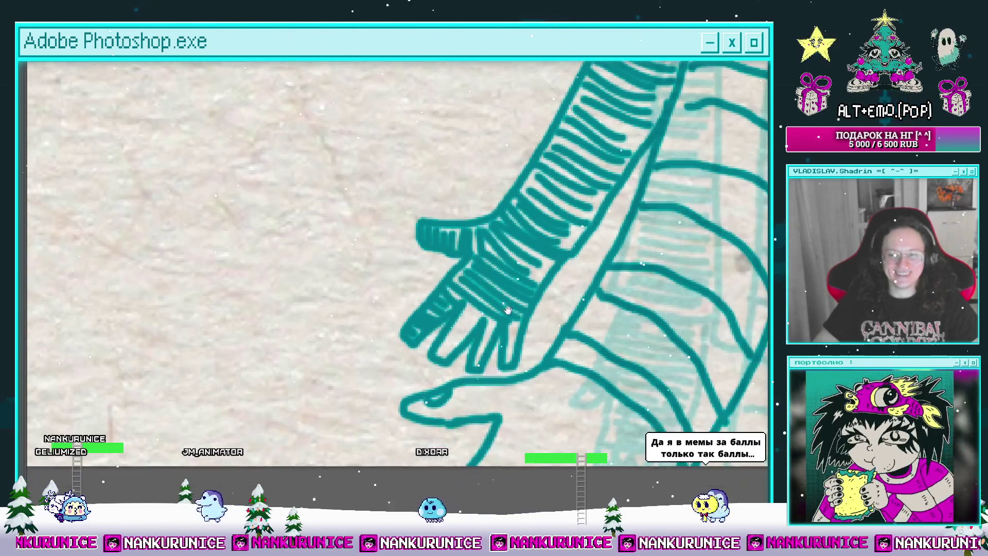
pyautogui.moveTo(506, 327); pyautogui.dragTo(506, 315)
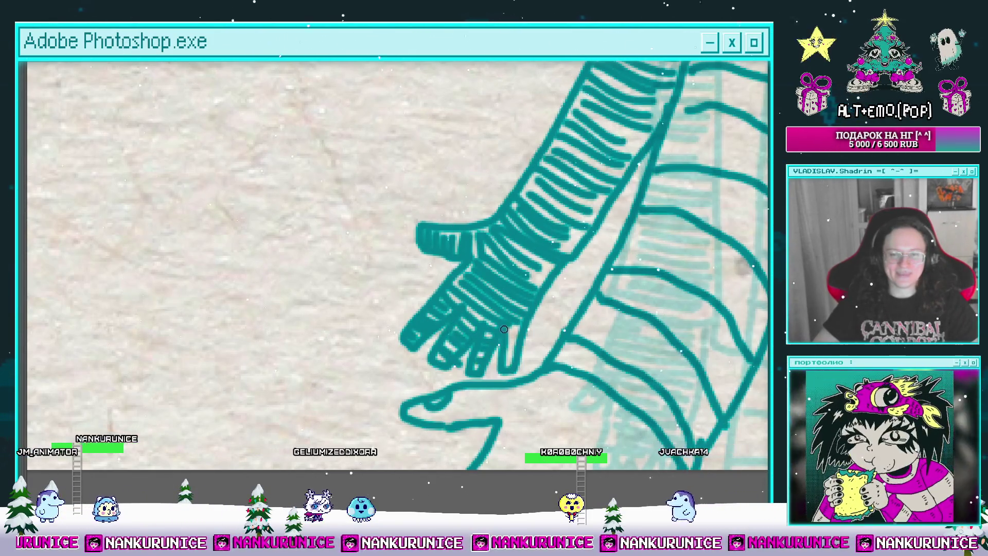
pyautogui.moveTo(571, 292); pyautogui.dragTo(518, 273)
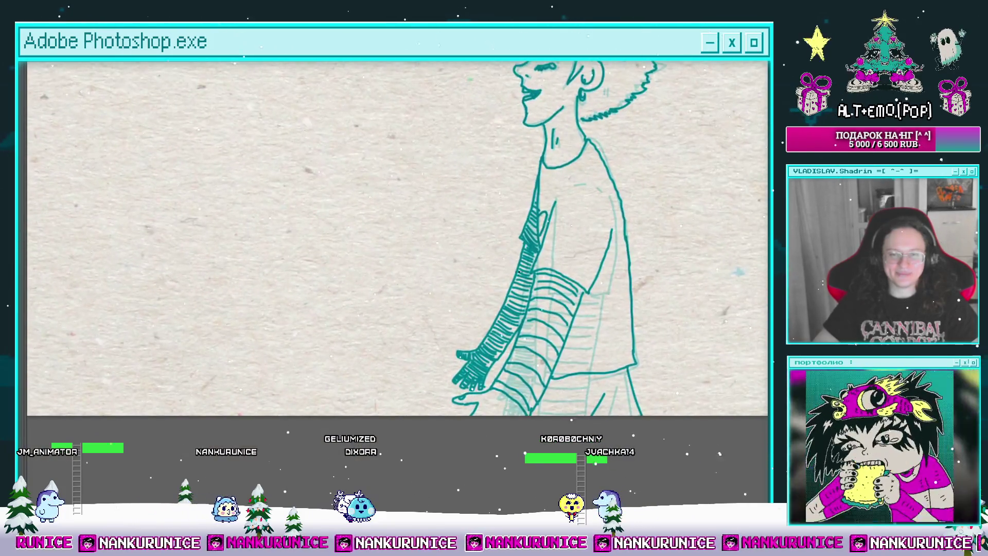
pyautogui.moveTo(582, 290)
pyautogui.mouseDown()
pyautogui.moveTo(541, 269)
pyautogui.moveTo(551, 261)
pyautogui.mouseUp()
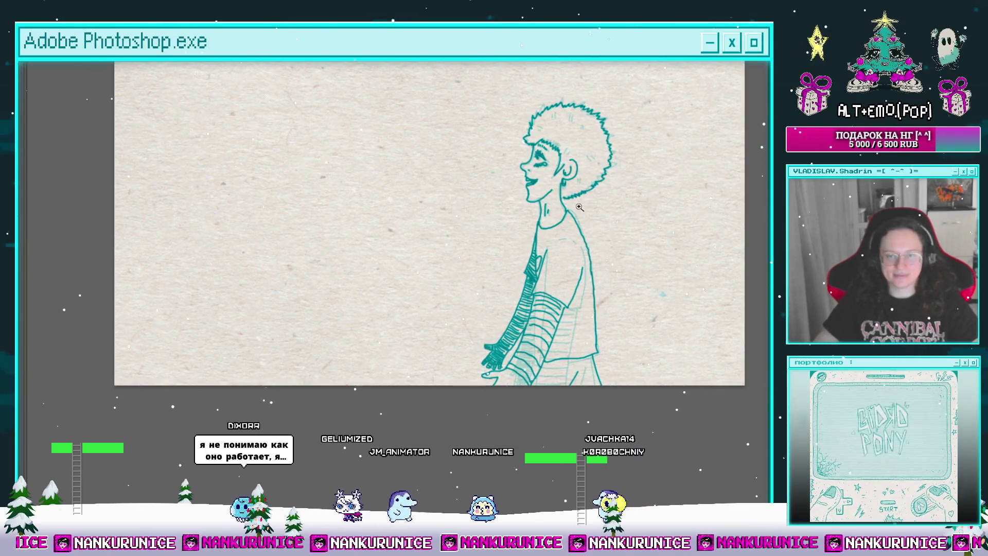
# Zoom into the head and add a small cross mark in the hair.
pyautogui.moveTo(579, 207)
pyautogui.mouseDown()
pyautogui.moveTo(548, 213)
pyautogui.moveTo(591, 222)
pyautogui.moveTo(547, 278)
pyautogui.mouseUp()
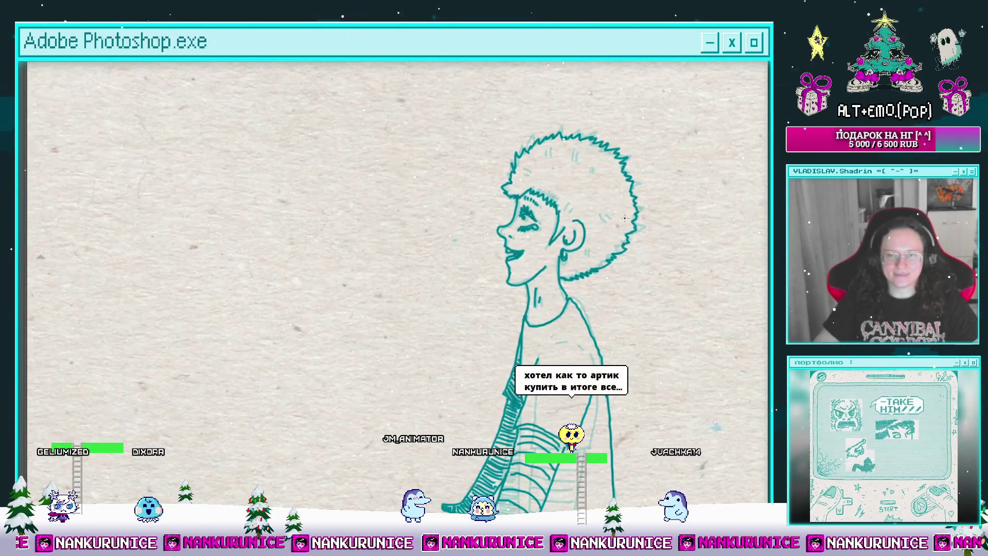
pyautogui.moveTo(591, 194)
pyautogui.mouseDown()
pyautogui.moveTo(625, 195)
pyautogui.moveTo(572, 217)
pyautogui.moveTo(566, 234)
pyautogui.moveTo(580, 231)
pyautogui.mouseUp()
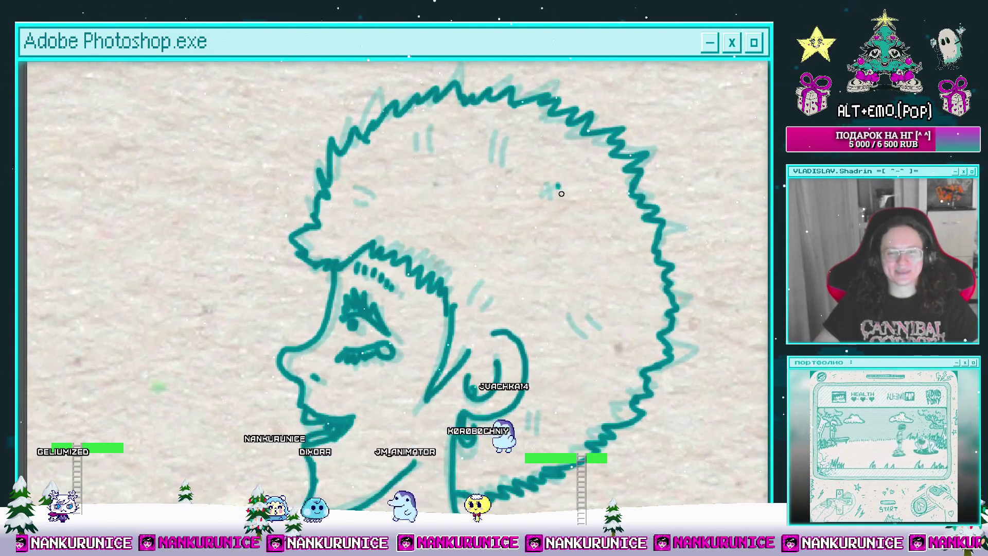
pyautogui.moveTo(555, 185); pyautogui.dragTo(561, 194)
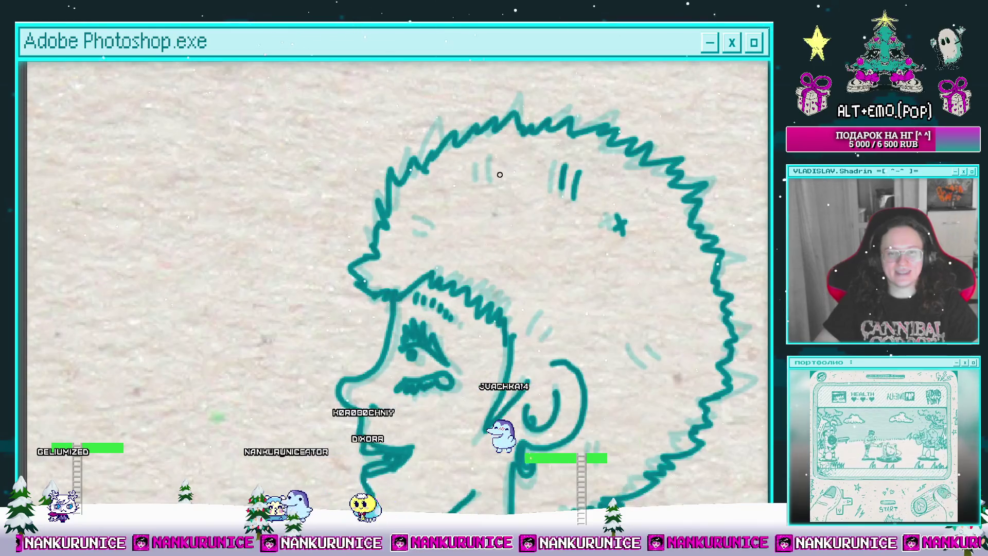
# Fit the canvas on screen with Ctrl+0 and Magic Wand-select the empty paper background.
pyautogui.moveTo(460, 250); pyautogui.dragTo(395, 181)
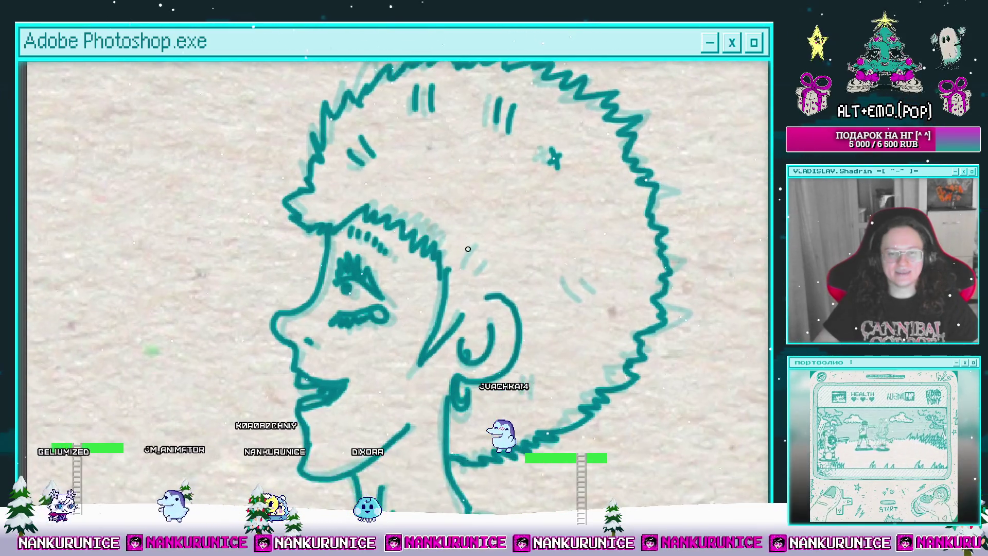
pyautogui.moveTo(476, 268); pyautogui.dragTo(451, 231)
pyautogui.scroll(-2, 520, 259)
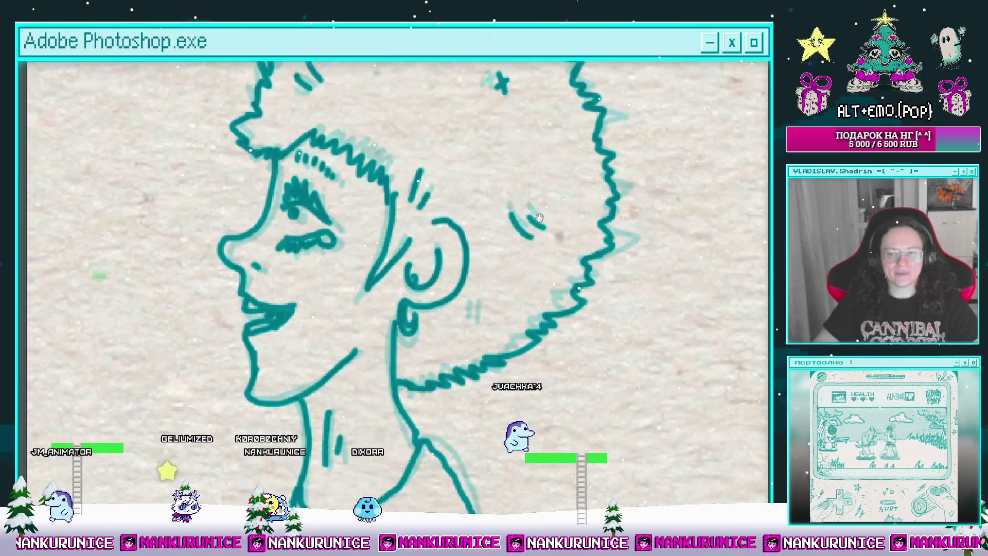
pyautogui.moveTo(480, 302); pyautogui.dragTo(503, 308)
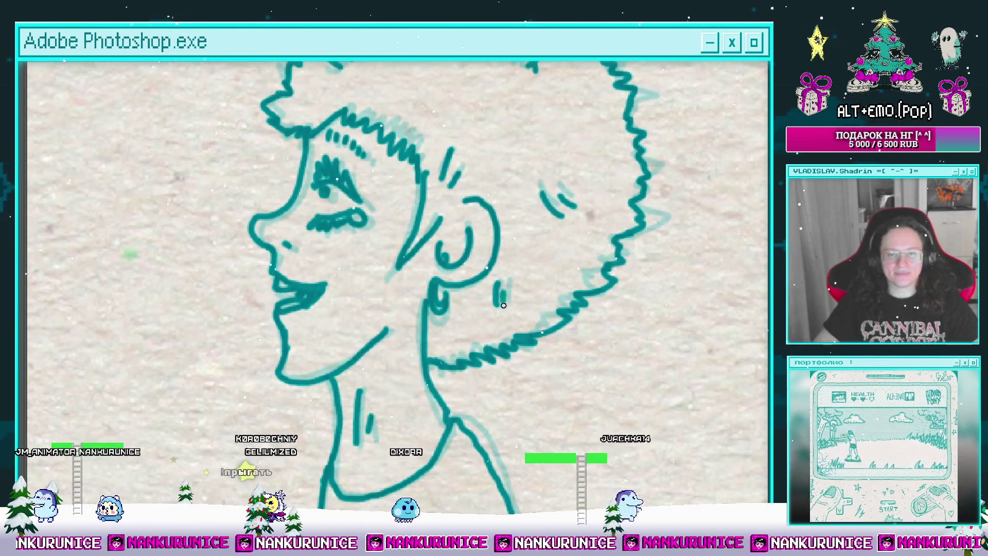
pyautogui.hotkey('ctrl', '0')
pyautogui.click(551, 279)
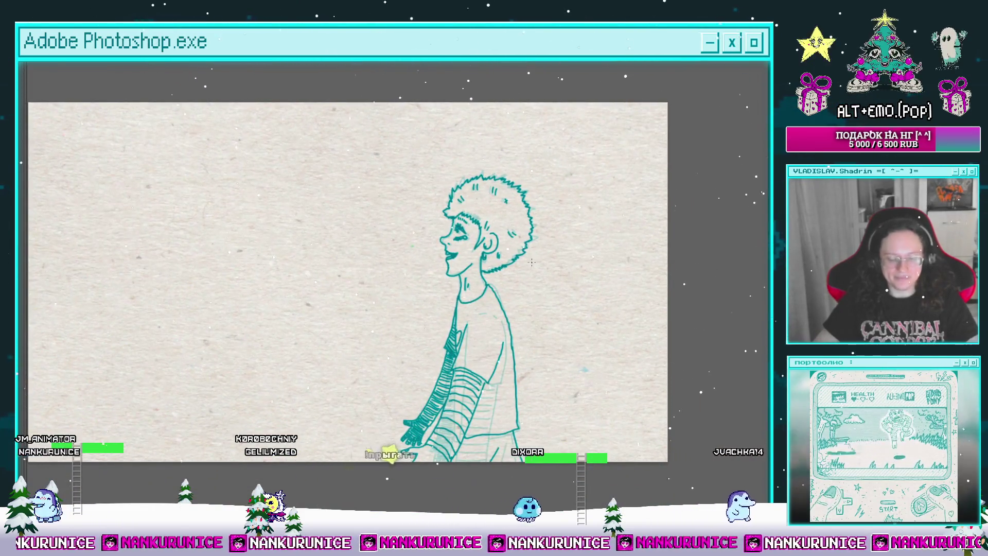
# Paste the copied content as Слой 14 and merge it down into Слой 13.
pyautogui.moveTo(552, 279); pyautogui.dragTo(591, 264)
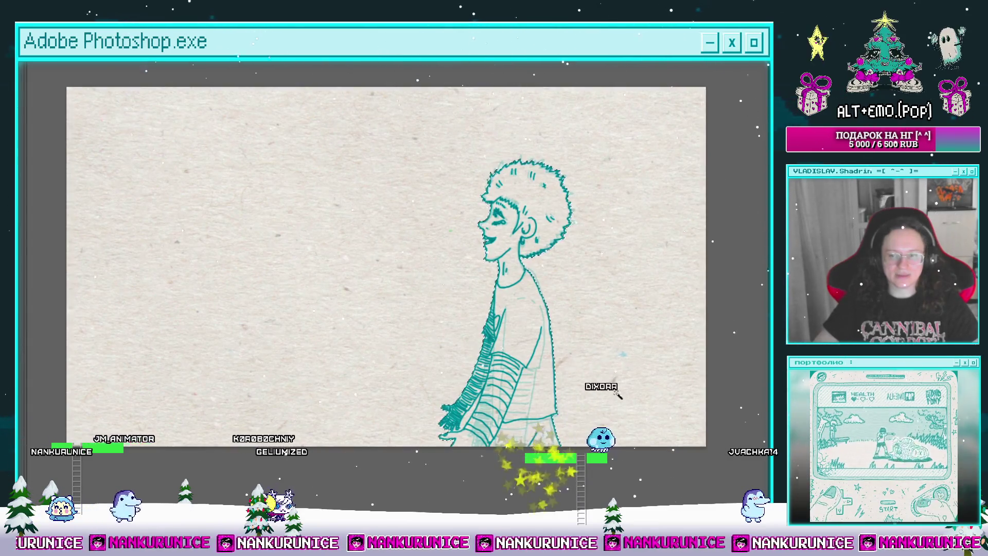
pyautogui.press('Tab')
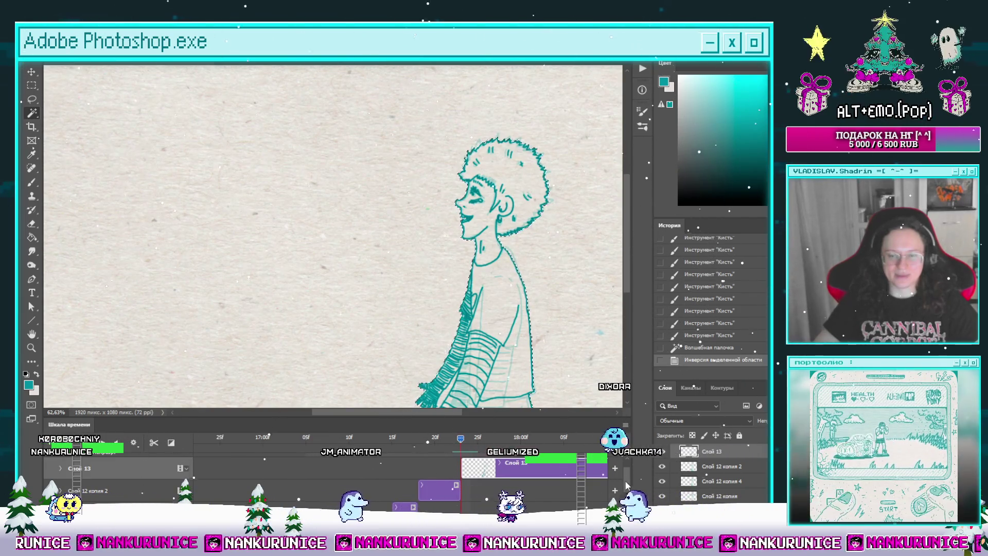
pyautogui.scroll(-3, 592, 488)
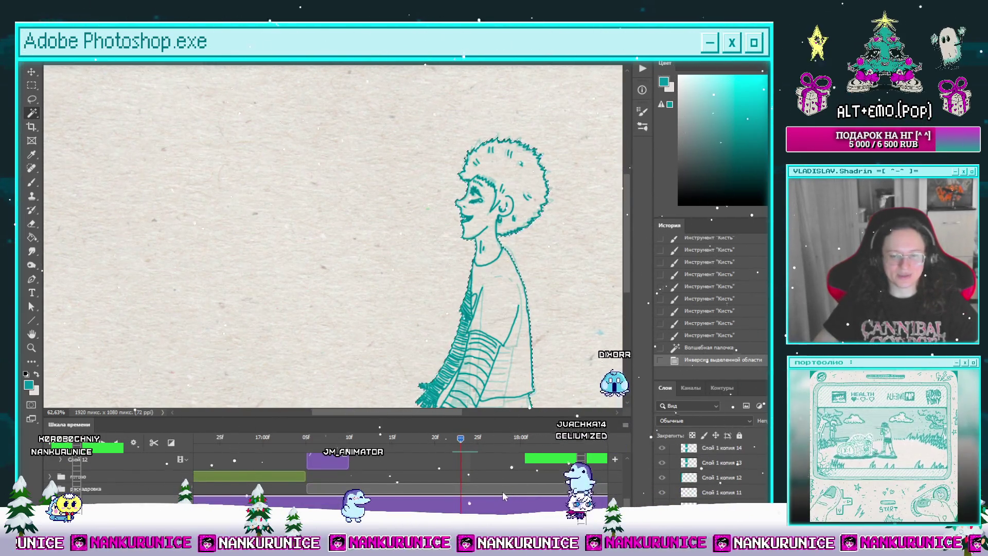
pyautogui.hotkey('ctrl', 'v')
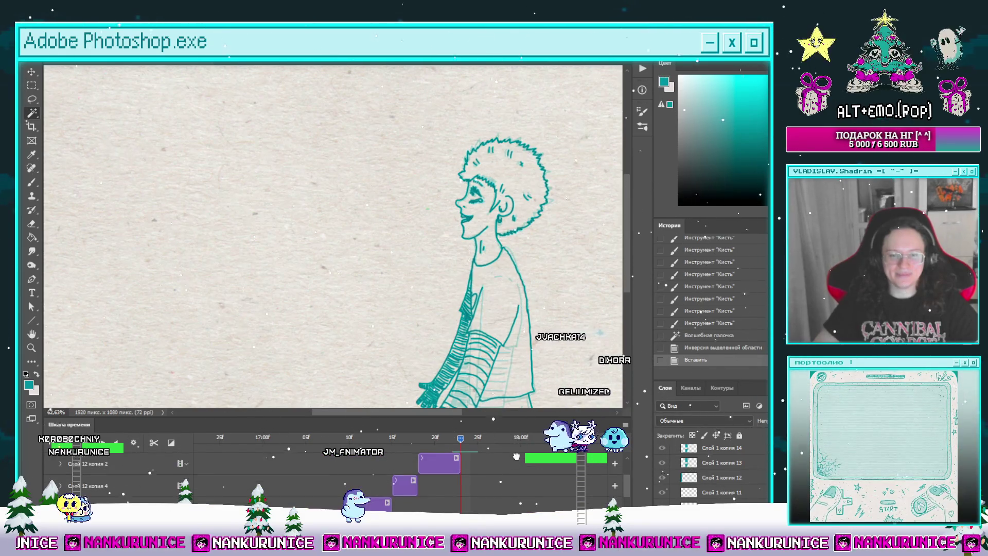
pyautogui.scroll(3, 510, 478)
pyautogui.moveTo(510, 483); pyautogui.dragTo(514, 465)
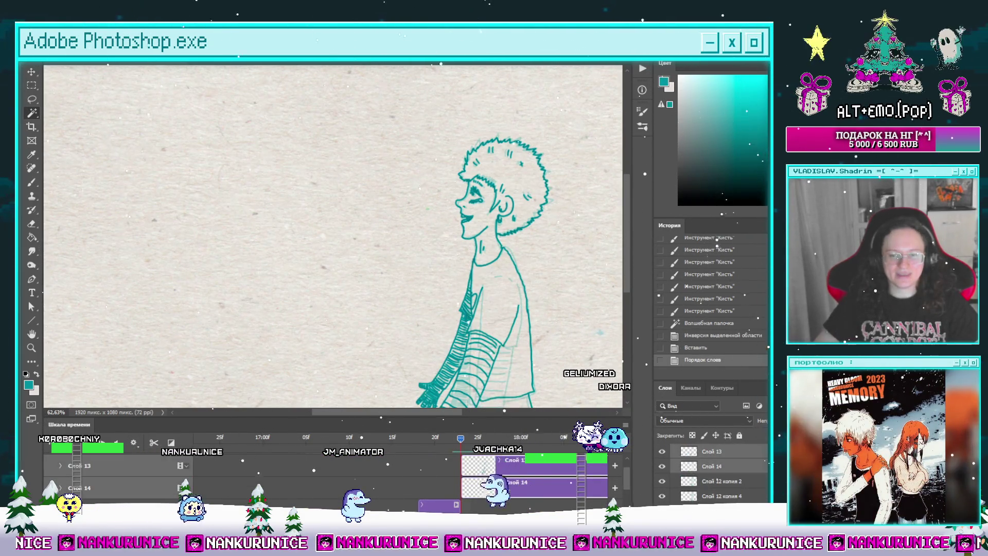
pyautogui.hotkey('ctrl', 'e')
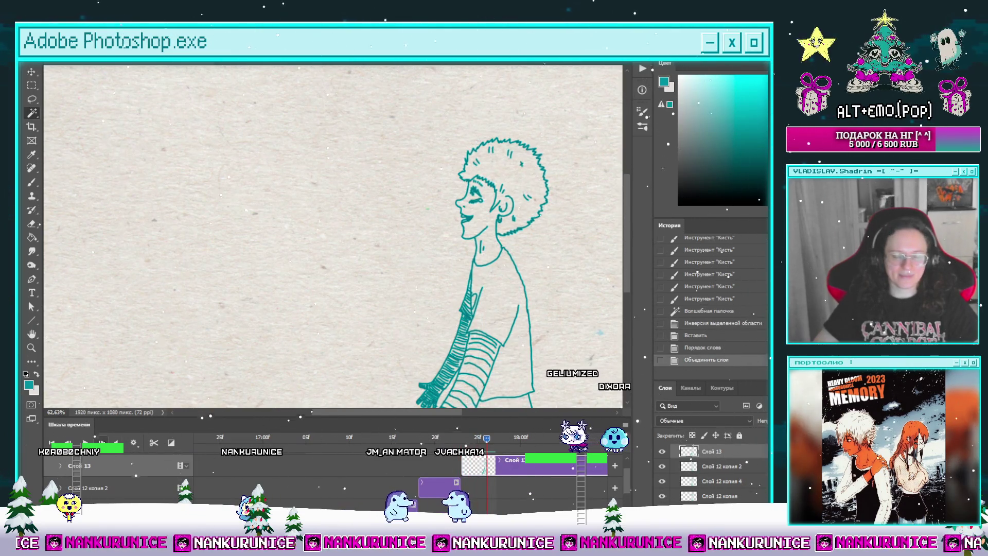
# Split the clip at the playhead, delete the Слой 13 копия duplicate, and step back a frame.
pyautogui.moveTo(351, 444); pyautogui.dragTo(495, 440)
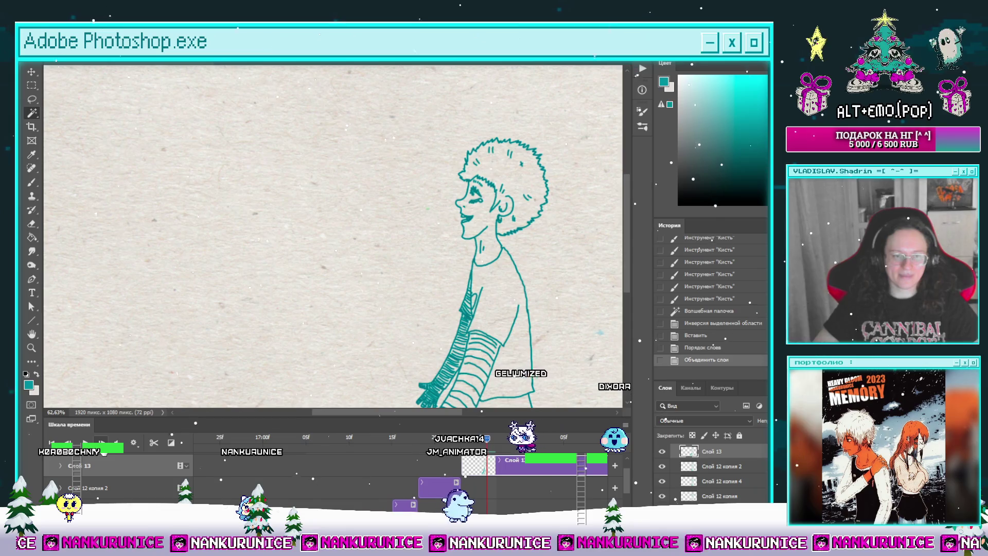
pyautogui.click(154, 443)
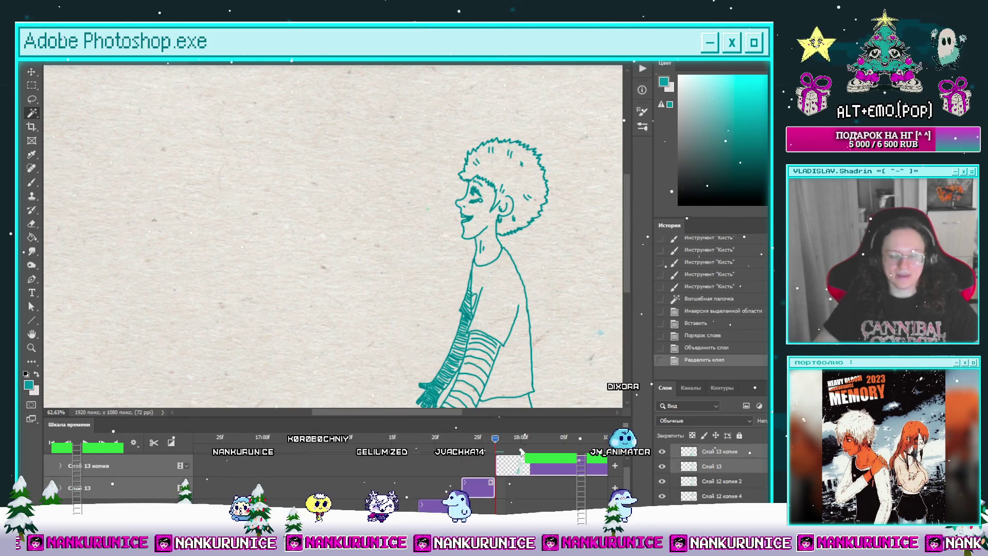
pyautogui.press('Delete')
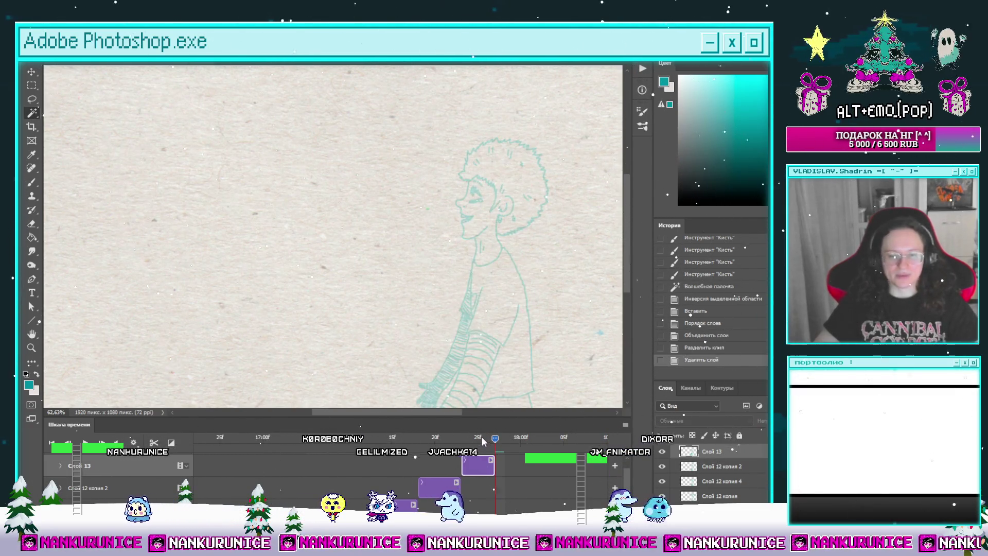
pyautogui.moveTo(481, 436); pyautogui.dragTo(470, 439)
pyautogui.press('Left')
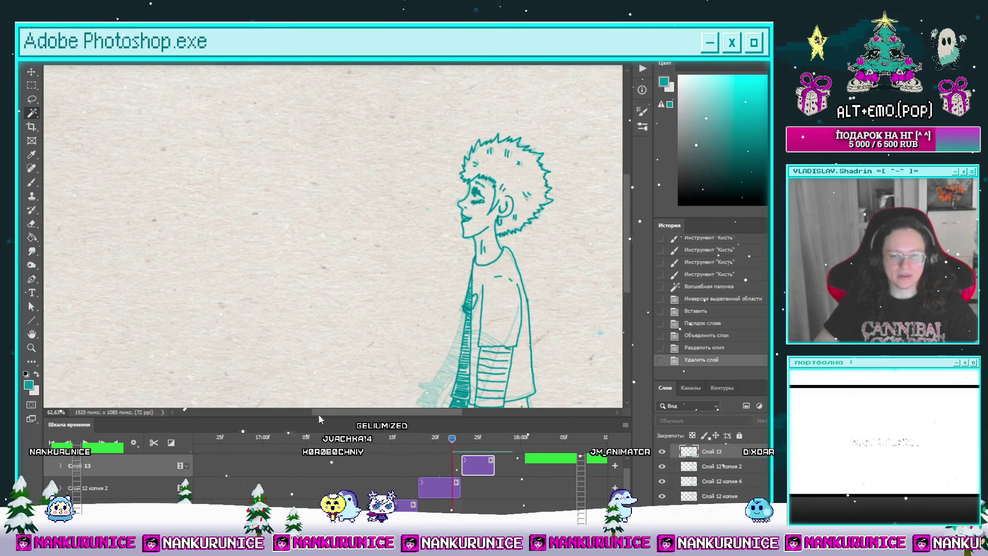
pyautogui.press('Left')
pyautogui.press('z')
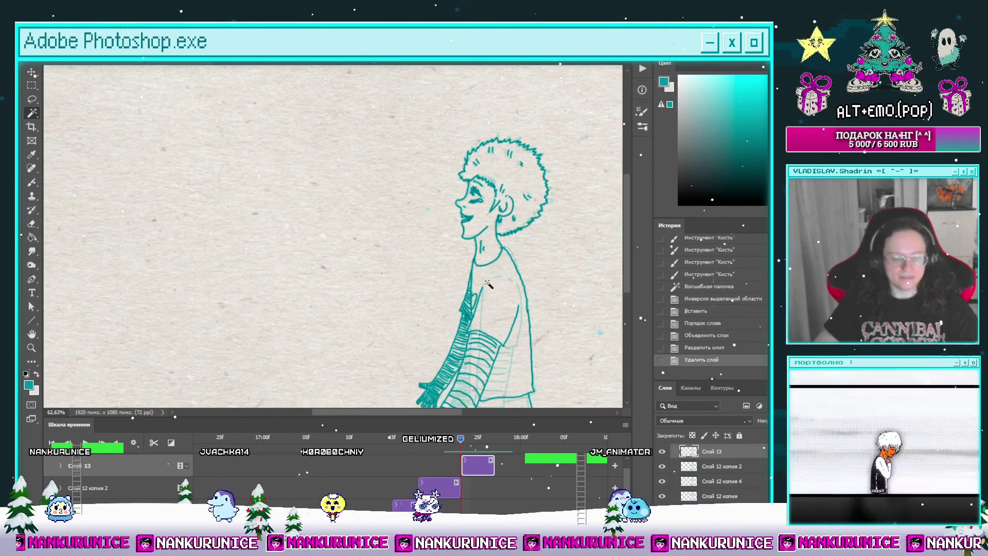
pyautogui.moveTo(481, 271); pyautogui.dragTo(443, 300)
pyautogui.press('l')
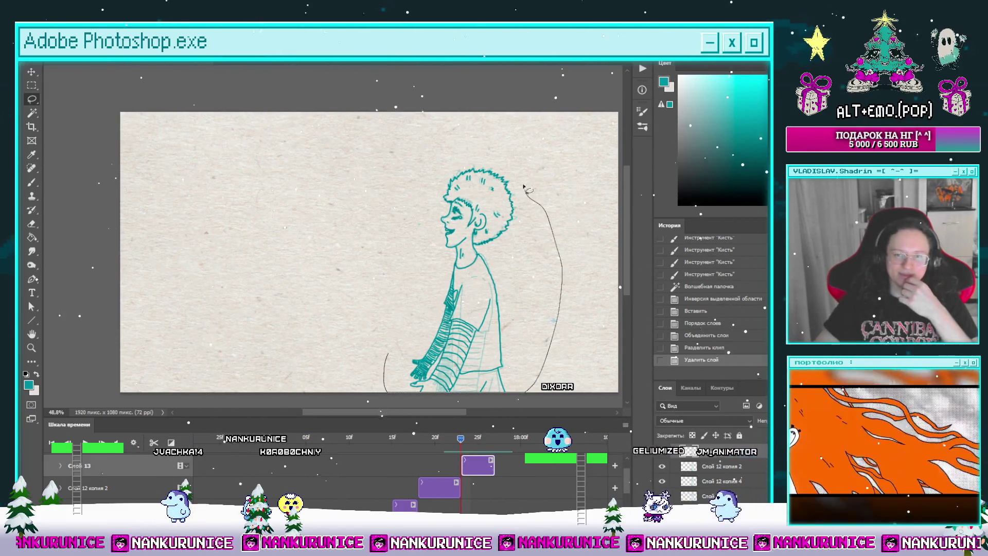
# Lasso the character and transform it slightly to the left, then deselect.
pyautogui.moveTo(523, 187); pyautogui.dragTo(423, 232)
pyautogui.hotkey('ctrl', 't')
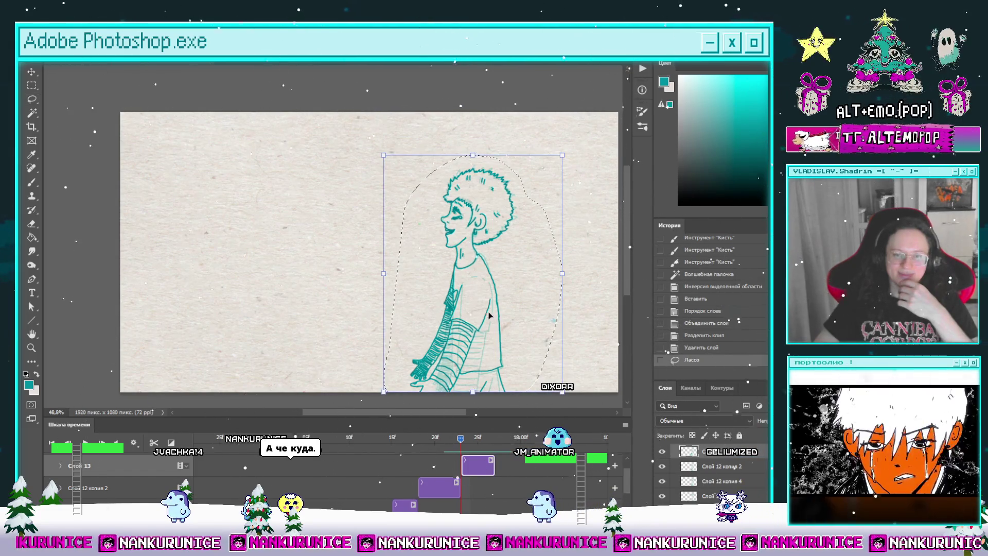
pyautogui.moveTo(477, 297)
pyautogui.mouseDown()
pyautogui.moveTo(503, 304)
pyautogui.moveTo(466, 301)
pyautogui.mouseUp()
pyautogui.press('Return')
pyautogui.hotkey('ctrl', 'd')
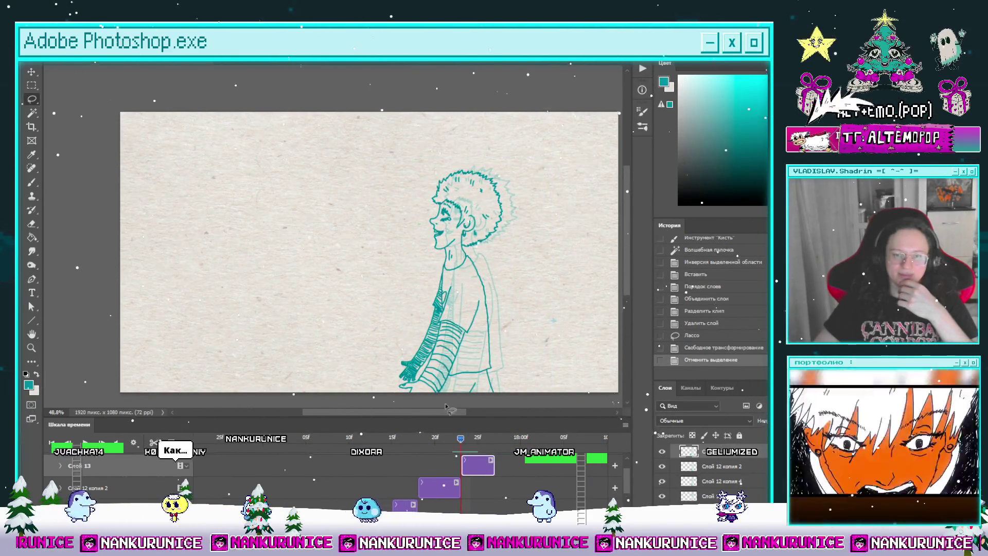
# Scrub to frame 25 to compare poses and add new empty layer Слой 14.
pyautogui.moveTo(468, 443); pyautogui.dragTo(434, 438)
pyautogui.moveTo(383, 447); pyautogui.dragTo(497, 453)
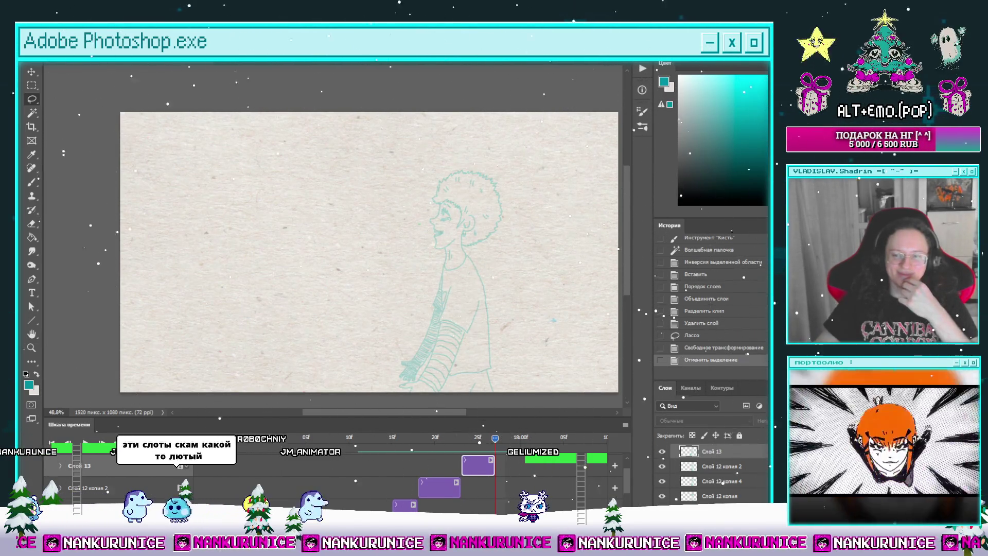
pyautogui.hotkey('ctrl', 'shift', 'alt', 'n')
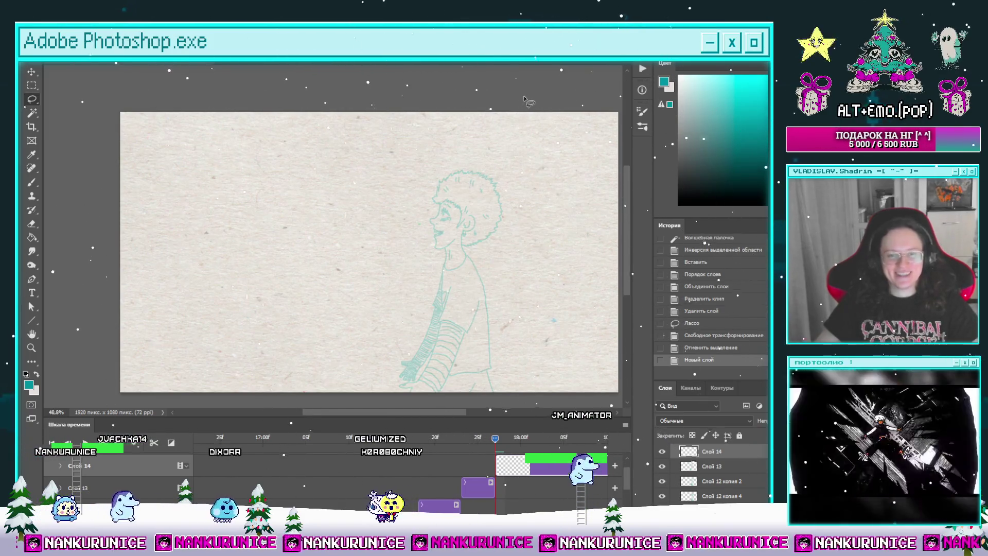
# Hide the panels and timeline and zoom in slightly on the faint sketch.
pyautogui.moveTo(474, 264); pyautogui.dragTo(478, 232)
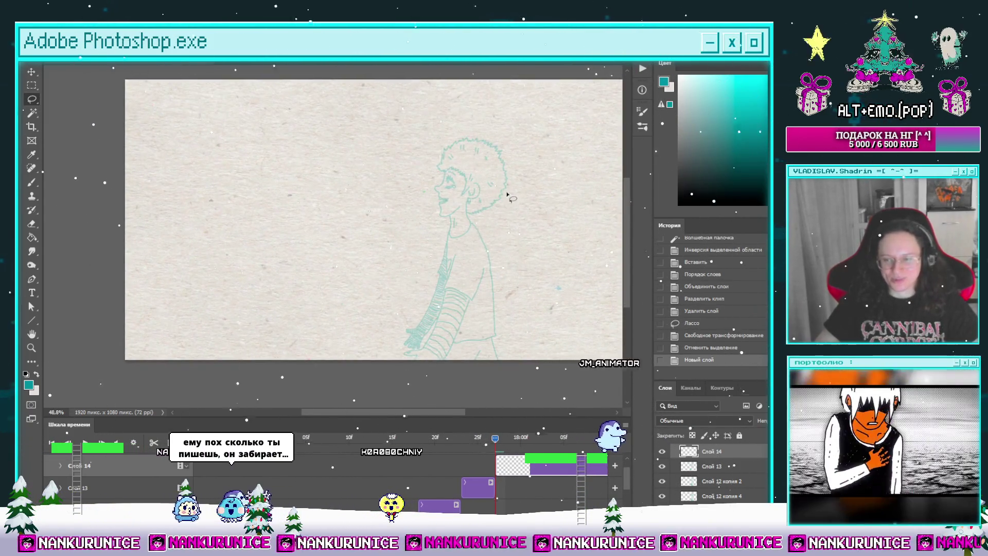
pyautogui.press('Tab')
pyautogui.moveTo(526, 290)
pyautogui.mouseDown()
pyautogui.moveTo(495, 296)
pyautogui.moveTo(488, 270)
pyautogui.mouseUp()
pyautogui.click(486, 304)
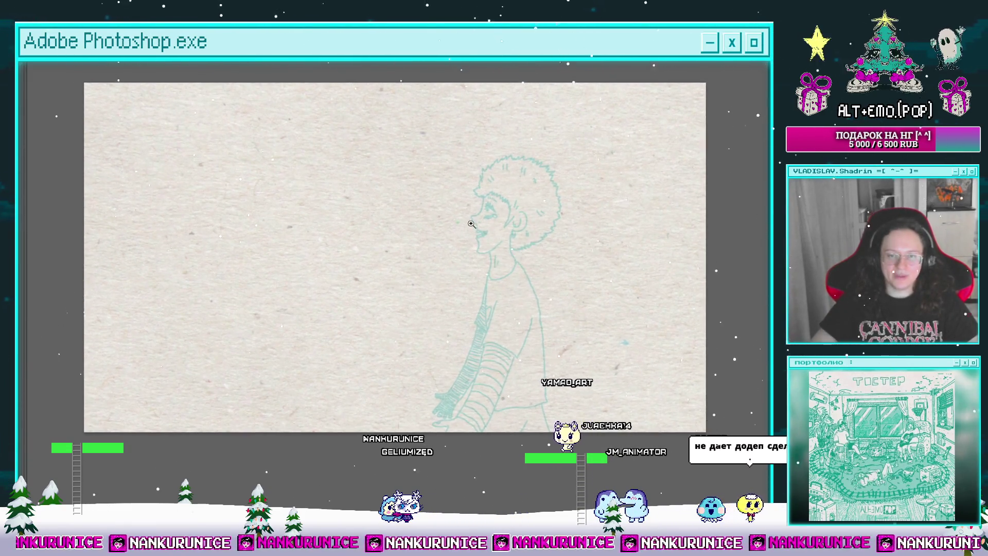
# Zoom in on the face, thicken the nose top, and ink a line from it into the hair.
pyautogui.click(425, 233)
pyautogui.scroll(5, 425, 233)
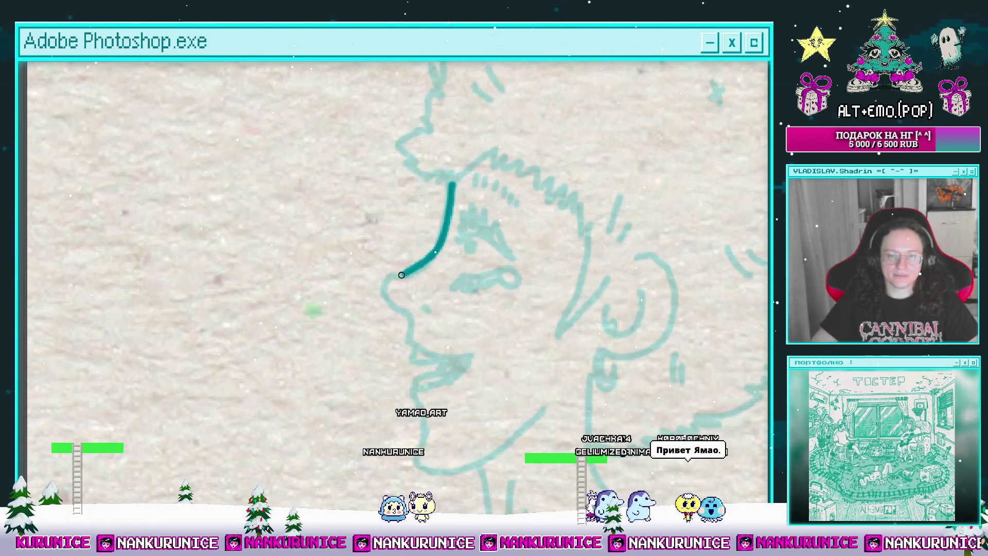
pyautogui.moveTo(392, 302)
pyautogui.mouseDown()
pyautogui.moveTo(394, 272)
pyautogui.moveTo(405, 258)
pyautogui.moveTo(414, 270)
pyautogui.mouseUp()
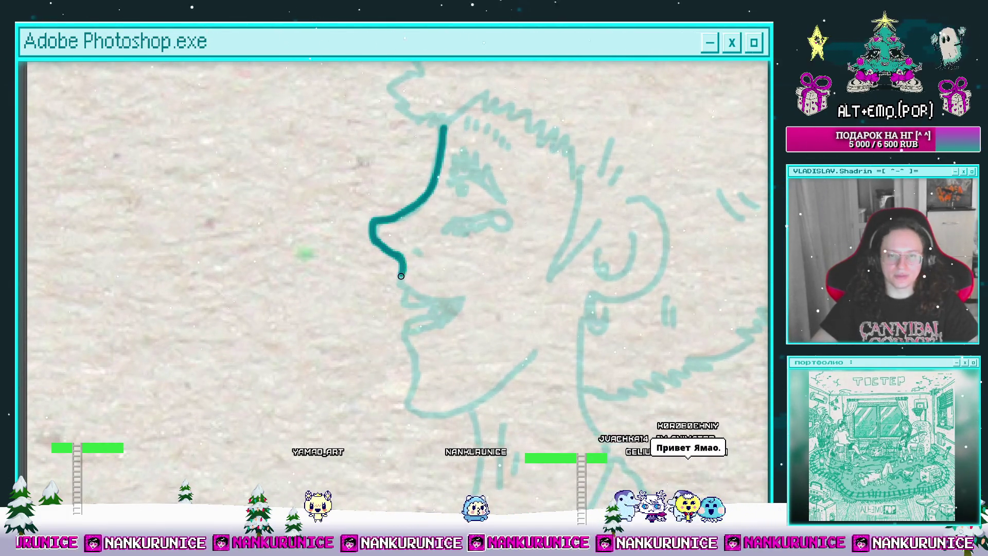
pyautogui.moveTo(468, 298)
pyautogui.mouseDown()
pyautogui.moveTo(502, 282)
pyautogui.moveTo(480, 273)
pyautogui.mouseUp()
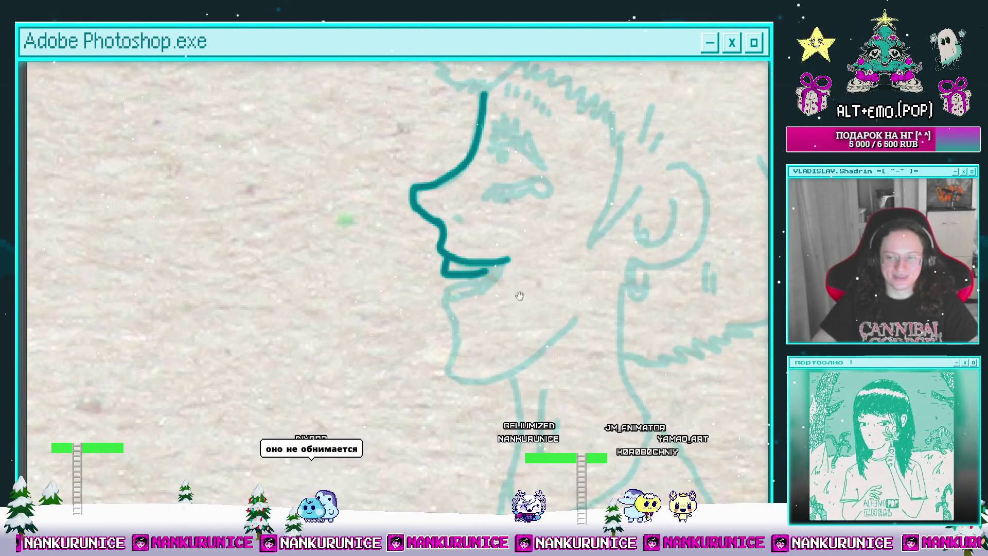
pyautogui.moveTo(513, 296)
pyautogui.mouseDown()
pyautogui.moveTo(454, 309)
pyautogui.moveTo(454, 320)
pyautogui.mouseUp()
pyautogui.moveTo(438, 166); pyautogui.dragTo(439, 301)
pyautogui.click(428, 260)
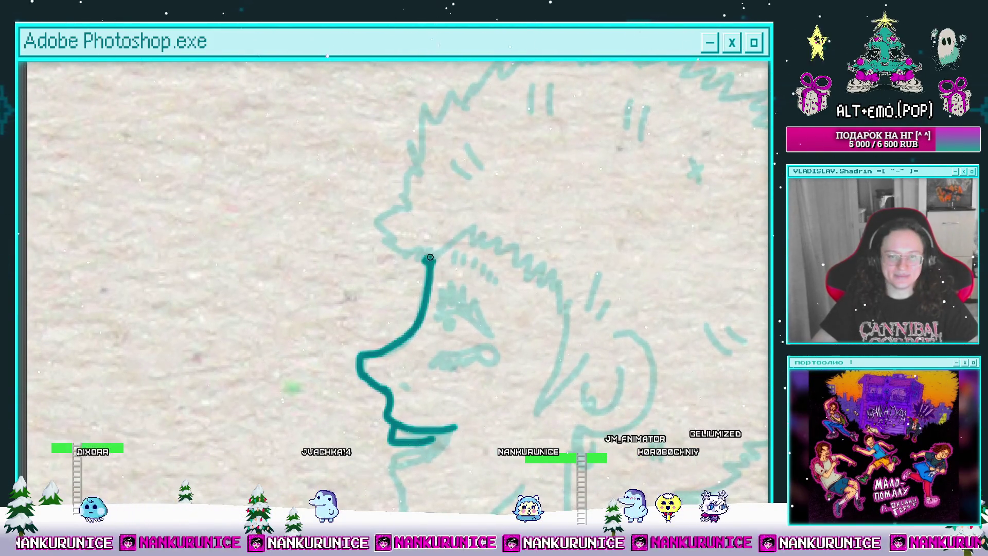
pyautogui.moveTo(414, 228)
pyautogui.mouseDown()
pyautogui.moveTo(423, 253)
pyautogui.moveTo(470, 257)
pyautogui.moveTo(449, 226)
pyautogui.moveTo(525, 278)
pyautogui.moveTo(510, 245)
pyautogui.moveTo(533, 259)
pyautogui.moveTo(525, 225)
pyautogui.moveTo(513, 312)
pyautogui.mouseUp()
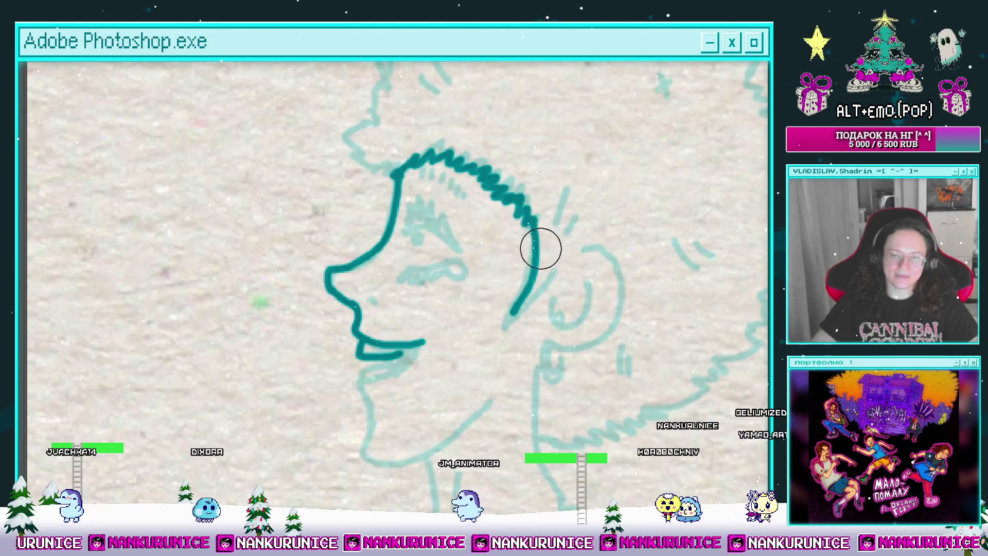
# Redo the stray line from the hair toward the ear and add short teal hatch dashes in the hair.
pyautogui.hotkey('ctrl', 'z')
pyautogui.moveTo(527, 228); pyautogui.dragTo(515, 310)
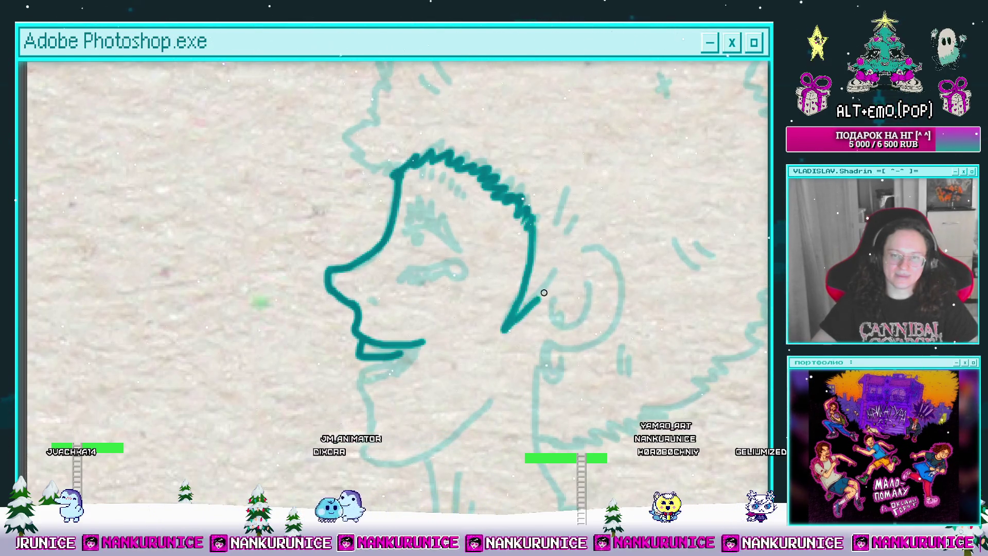
pyautogui.moveTo(543, 270); pyautogui.dragTo(605, 268)
pyautogui.click(492, 231)
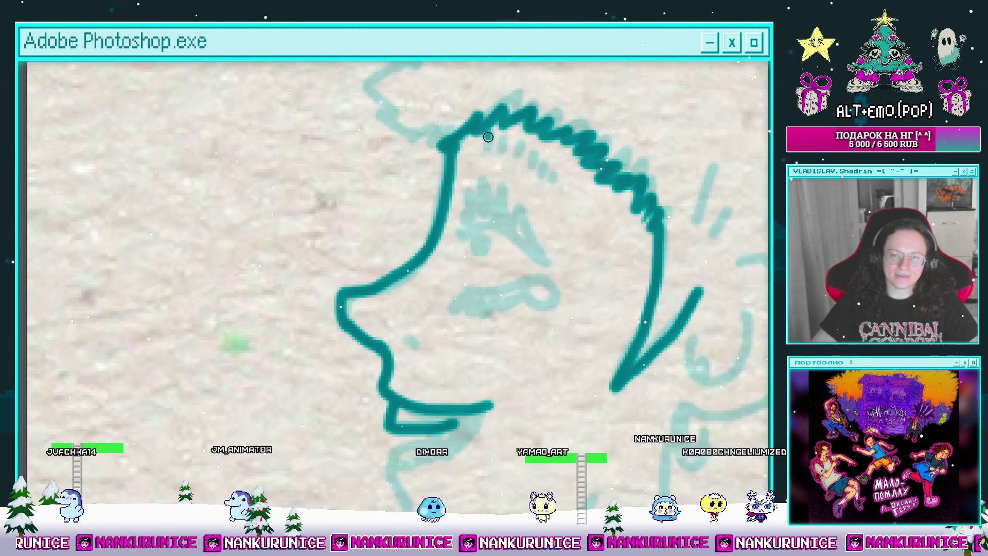
pyautogui.moveTo(485, 137); pyautogui.dragTo(486, 152)
pyautogui.moveTo(497, 140)
pyautogui.mouseDown()
pyautogui.moveTo(499, 155)
pyautogui.moveTo(553, 181)
pyautogui.mouseUp()
pyautogui.moveTo(481, 228); pyautogui.dragTo(429, 205)
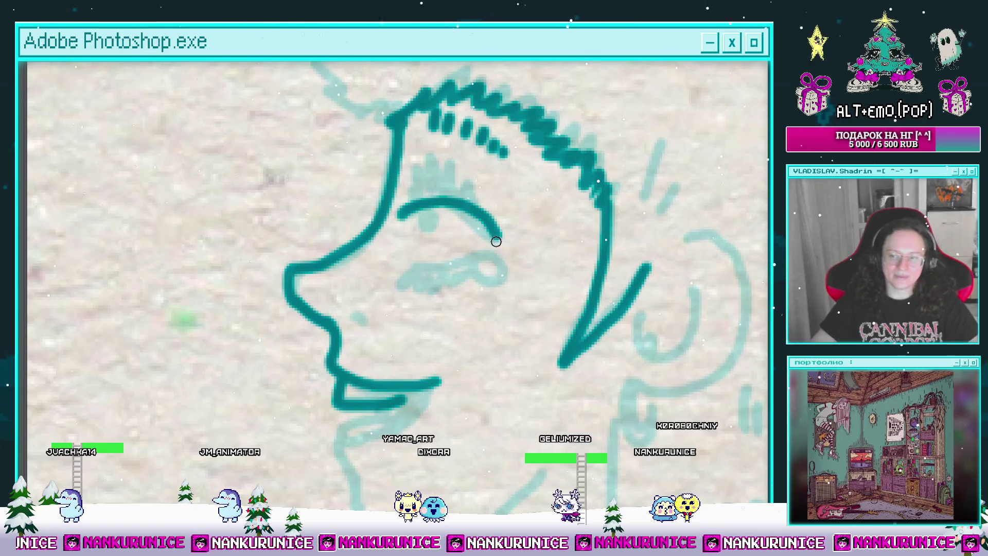
# Undo the brow arc and ink the closed eye with dark lashes.
pyautogui.hotkey('ctrl', 'z')
pyautogui.scroll(2, 504, 257)
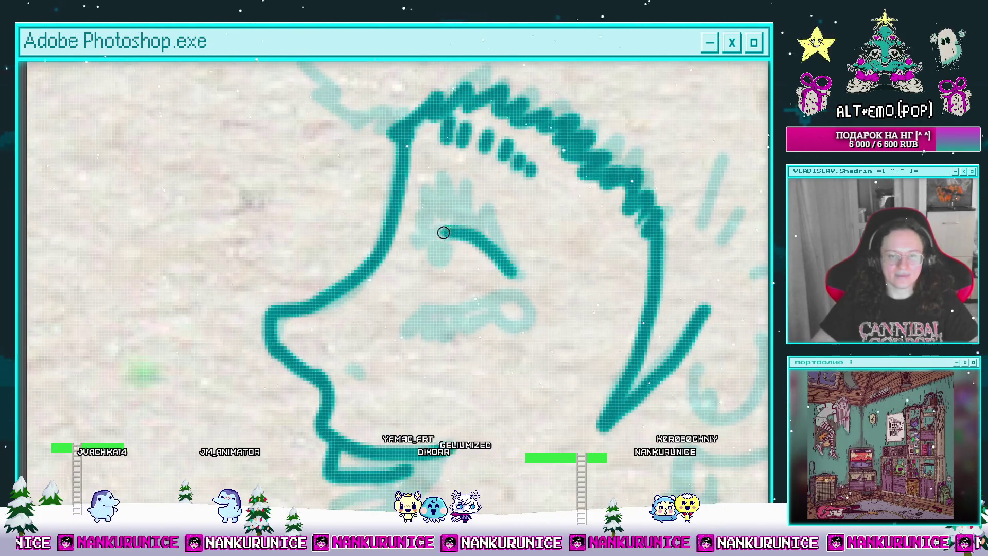
pyautogui.moveTo(416, 241)
pyautogui.mouseDown()
pyautogui.moveTo(434, 185)
pyautogui.moveTo(514, 257)
pyautogui.mouseUp()
pyautogui.moveTo(513, 254)
pyautogui.mouseDown()
pyautogui.moveTo(535, 243)
pyautogui.moveTo(511, 261)
pyautogui.moveTo(512, 243)
pyautogui.mouseUp()
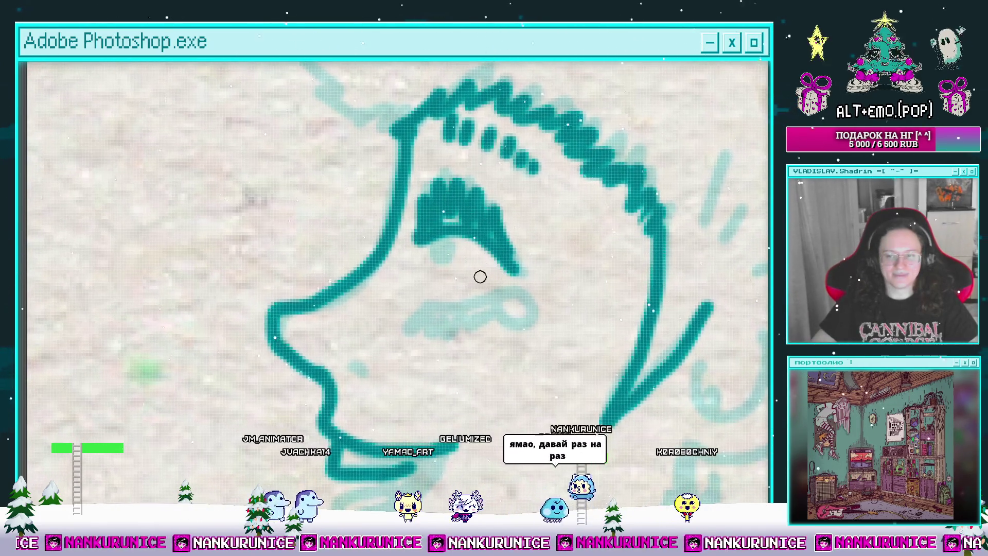
pyautogui.moveTo(479, 284)
pyautogui.mouseDown()
pyautogui.moveTo(467, 307)
pyautogui.moveTo(461, 300)
pyautogui.moveTo(472, 286)
pyautogui.mouseUp()
pyautogui.scroll(1, 421, 283)
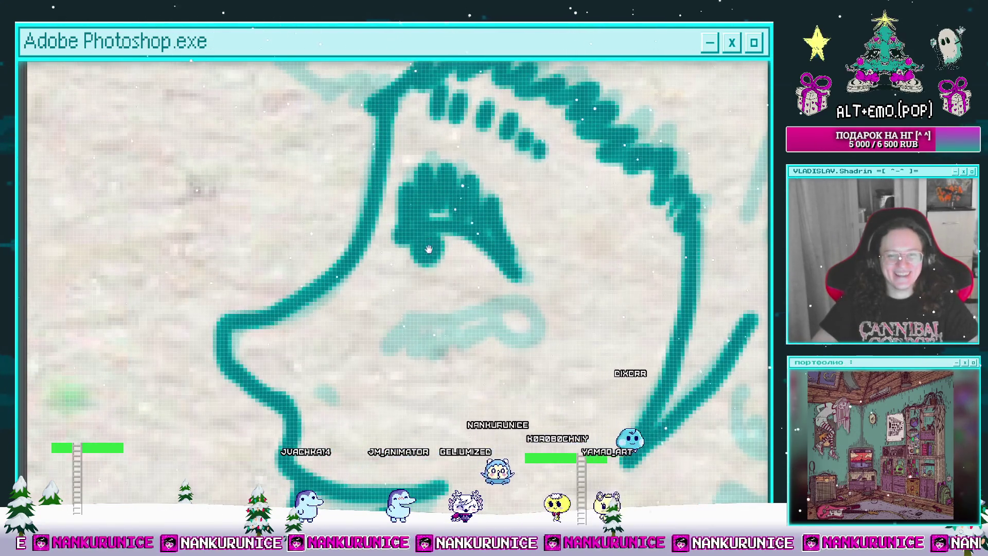
pyautogui.scroll(1, 421, 283)
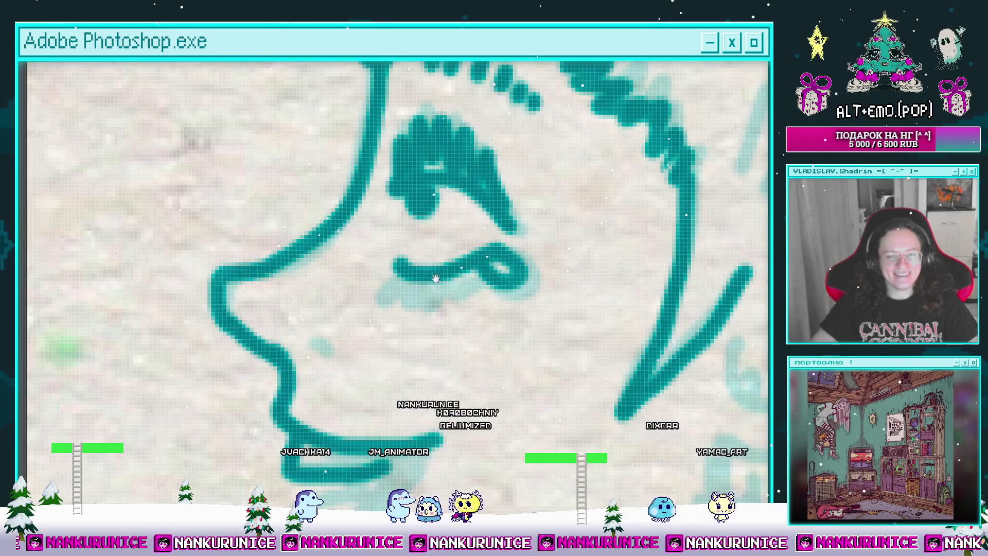
# Draw the jawline from the chin toward the ear, then the curved ear with its earlobe loop.
pyautogui.moveTo(435, 278); pyautogui.dragTo(451, 258)
pyautogui.scroll(-4, 491, 259)
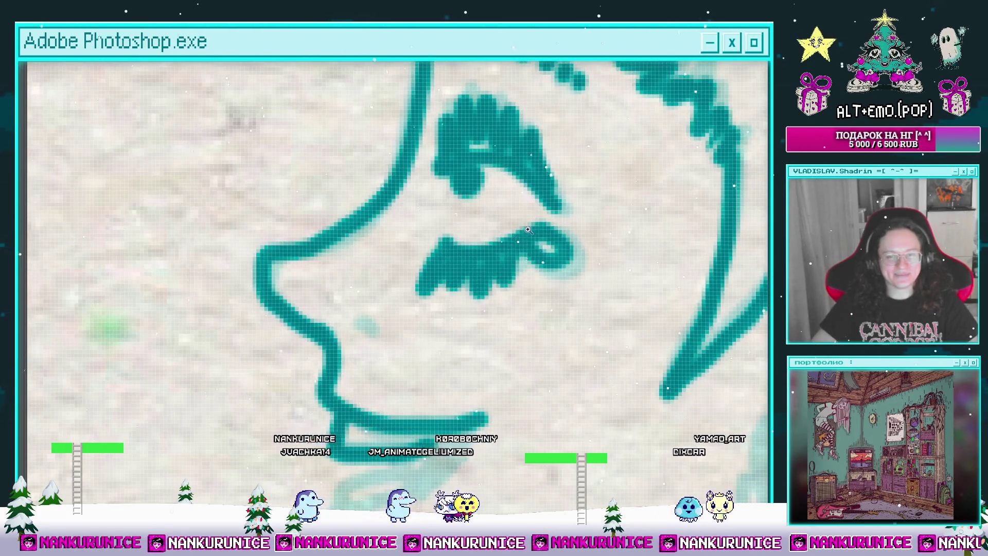
pyautogui.scroll(3, 499, 307)
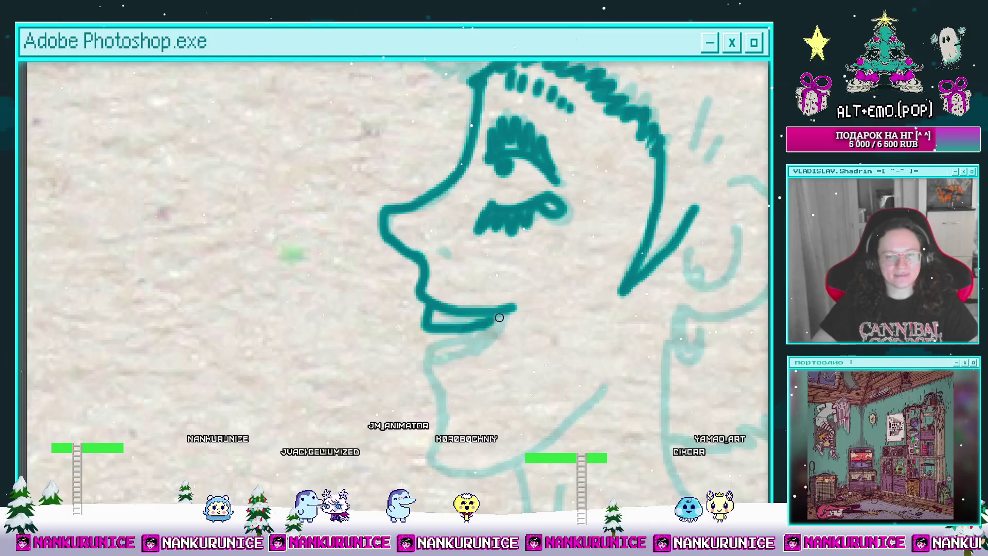
pyautogui.moveTo(499, 317)
pyautogui.mouseDown()
pyautogui.moveTo(502, 279)
pyautogui.moveTo(435, 313)
pyautogui.mouseUp()
pyautogui.moveTo(492, 283); pyautogui.dragTo(493, 215)
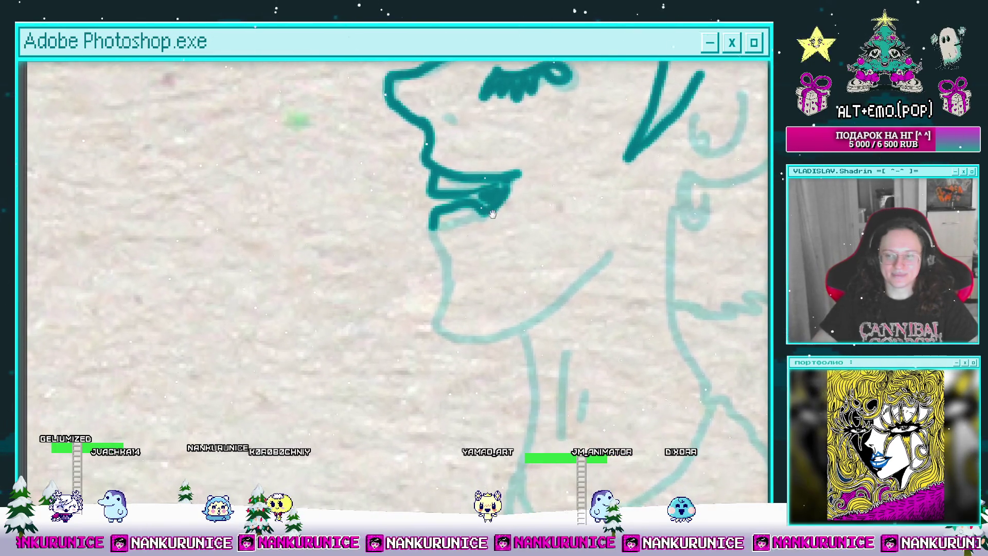
pyautogui.moveTo(464, 252)
pyautogui.mouseDown()
pyautogui.moveTo(474, 265)
pyautogui.moveTo(469, 228)
pyautogui.mouseUp()
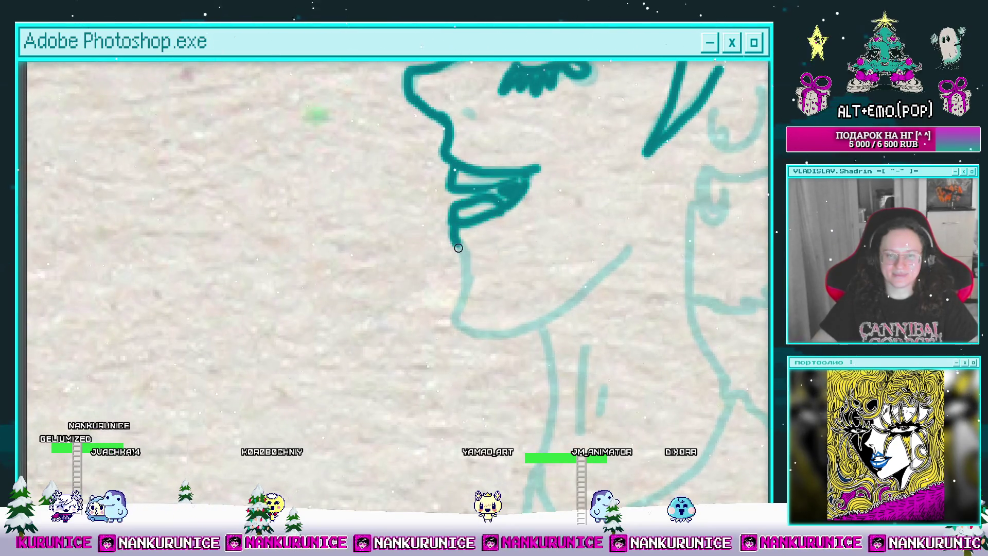
pyautogui.moveTo(458, 312)
pyautogui.mouseDown()
pyautogui.moveTo(509, 326)
pyautogui.moveTo(622, 251)
pyautogui.moveTo(467, 391)
pyautogui.mouseUp()
pyautogui.moveTo(605, 197)
pyautogui.mouseDown()
pyautogui.moveTo(646, 293)
pyautogui.moveTo(551, 324)
pyautogui.moveTo(549, 346)
pyautogui.moveTo(548, 320)
pyautogui.moveTo(558, 381)
pyautogui.mouseUp()
pyautogui.scroll(-2, 559, 381)
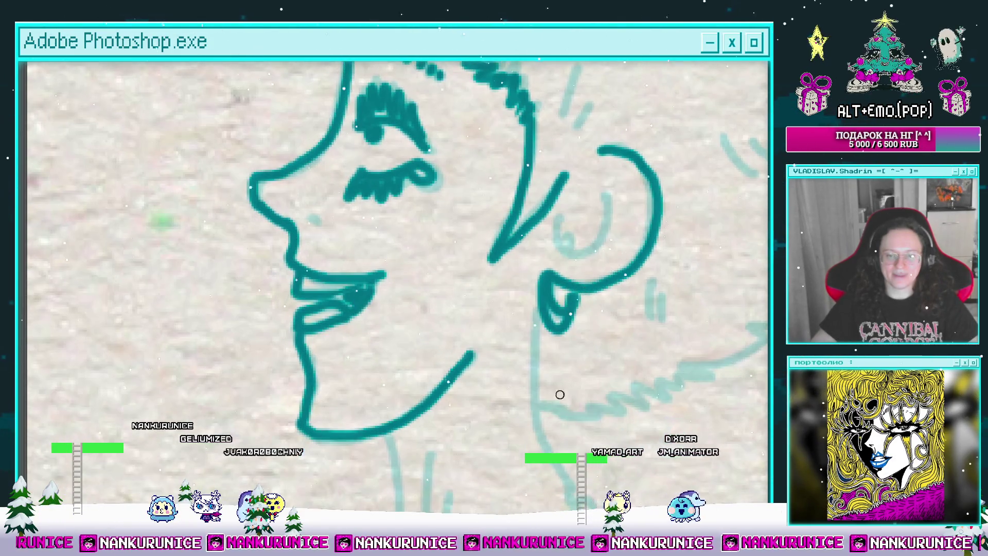